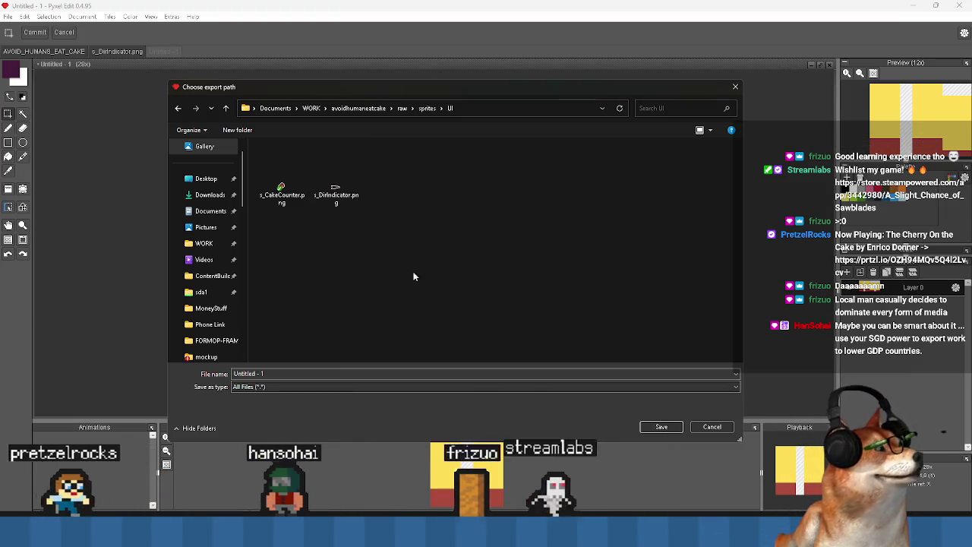
Export the Pyxel Edit drawing as s_PauseButton.png into the project's raw/sprites/UI folder
double_click(294, 374)
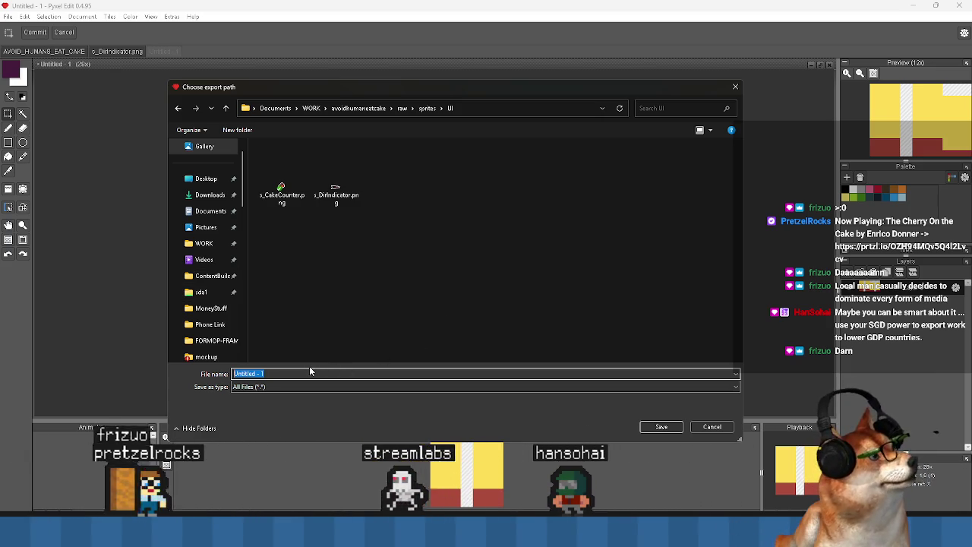
type("s_PauseButton")
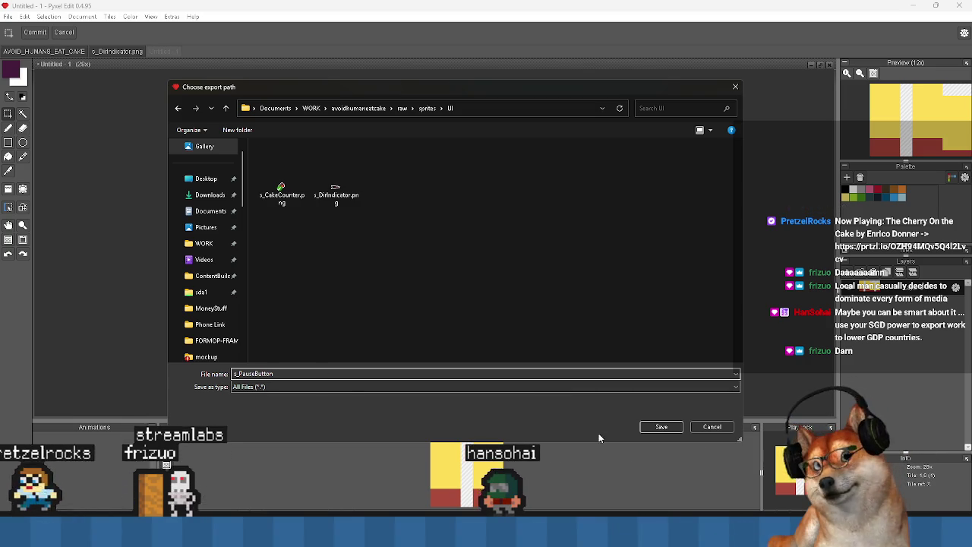
left_click(662, 427)
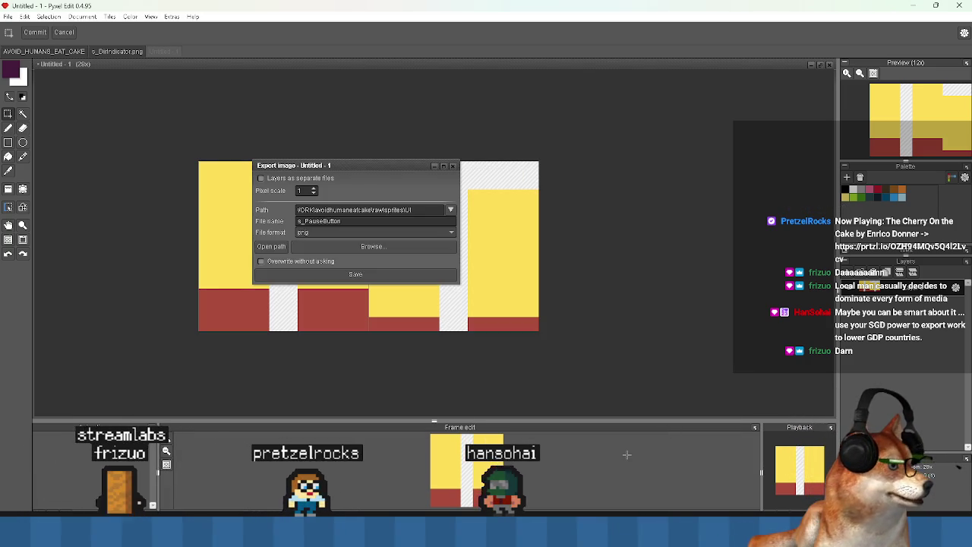
left_click(454, 165)
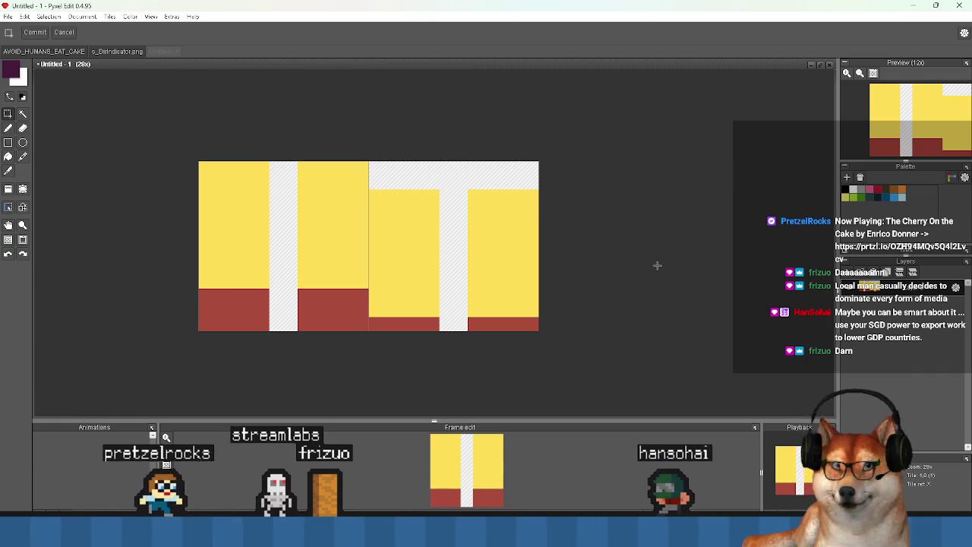
Import s_PauseButton.png as a 24×12 sprite in the UI sprites group and edit its image externally
left_click(934, 9)
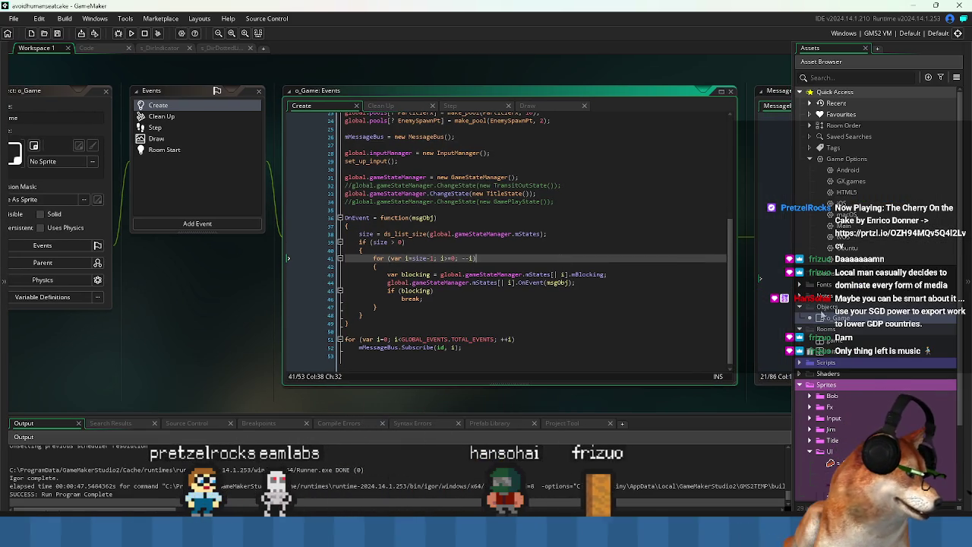
scroll(819, 314, "down", 4)
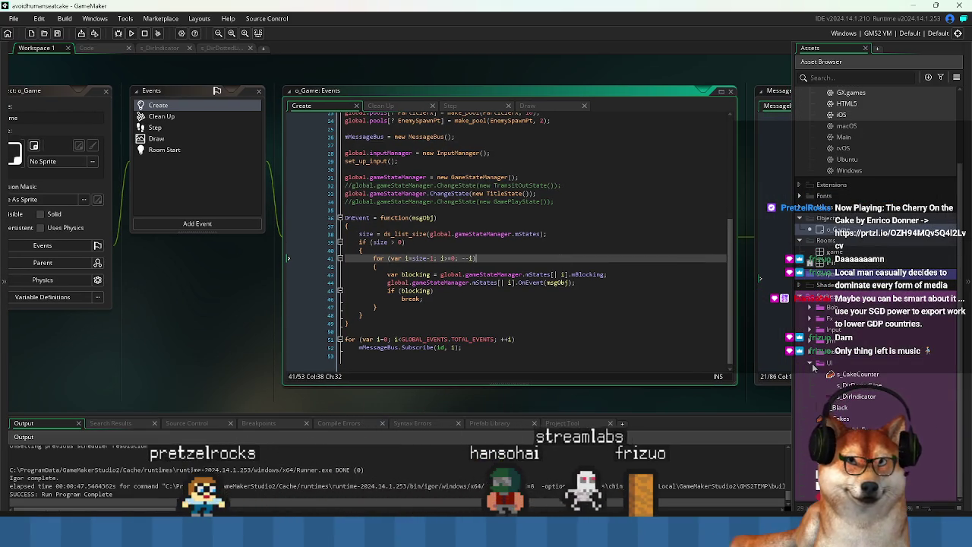
key("alt+Tab")
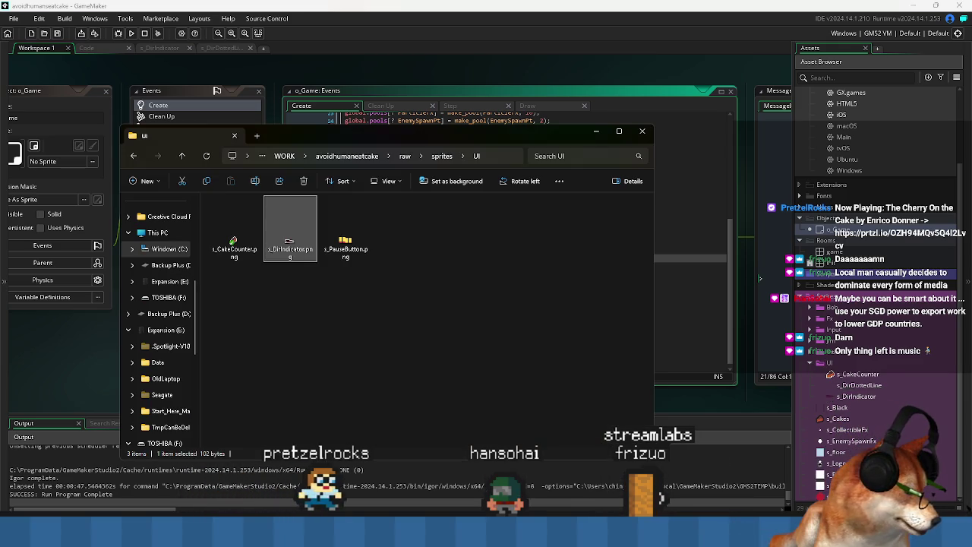
mouse_move(346, 232)
left_mouse_down()
mouse_move(357, 243)
mouse_move(729, 342)
mouse_move(866, 369)
left_mouse_up()
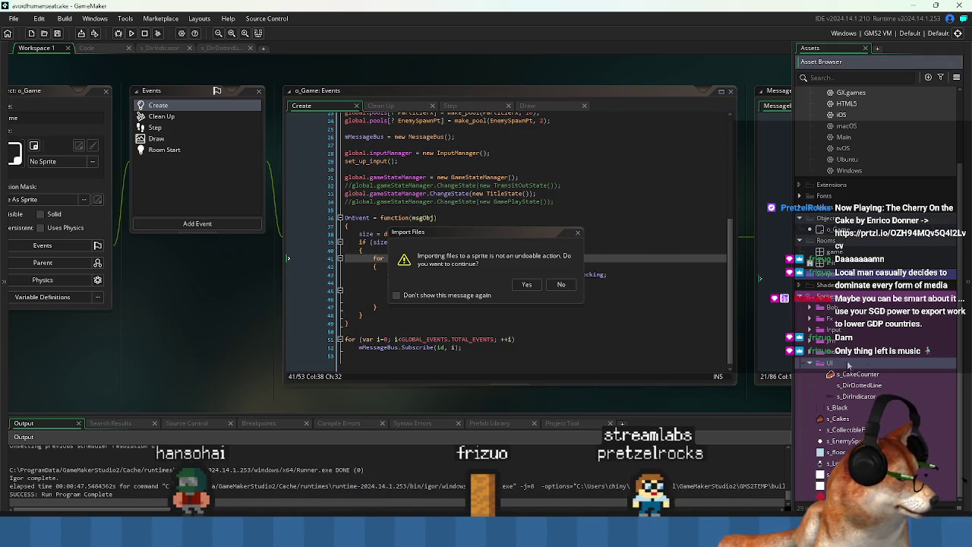
left_click(528, 284)
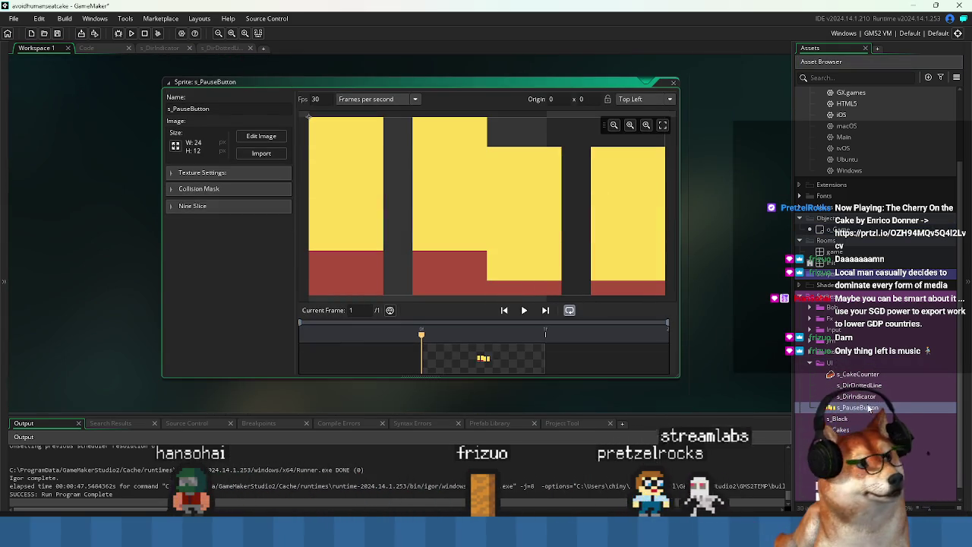
left_click(272, 141)
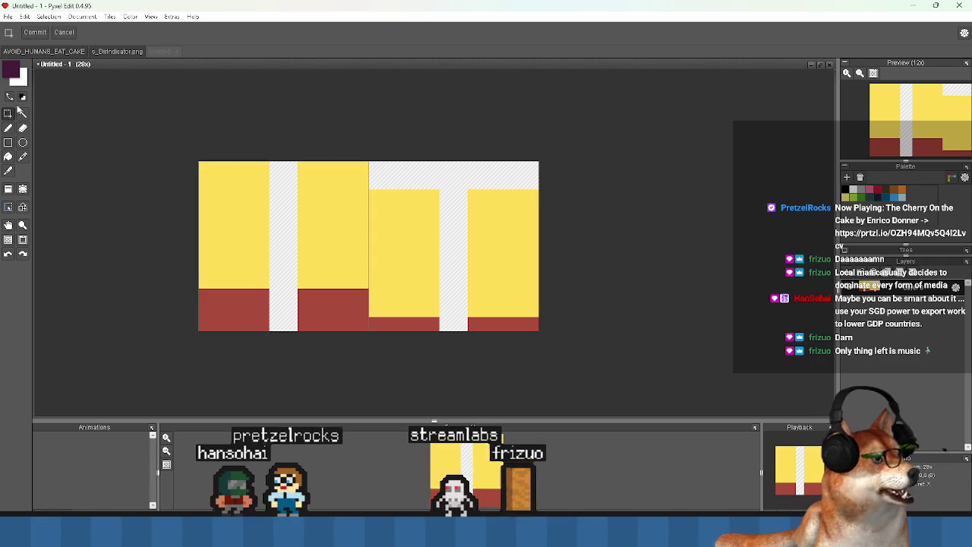
Check Pyxel Edit's tile size without changes, then return to GameMaker's s_PauseButton image editor
left_click(82, 16)
left_click(96, 38)
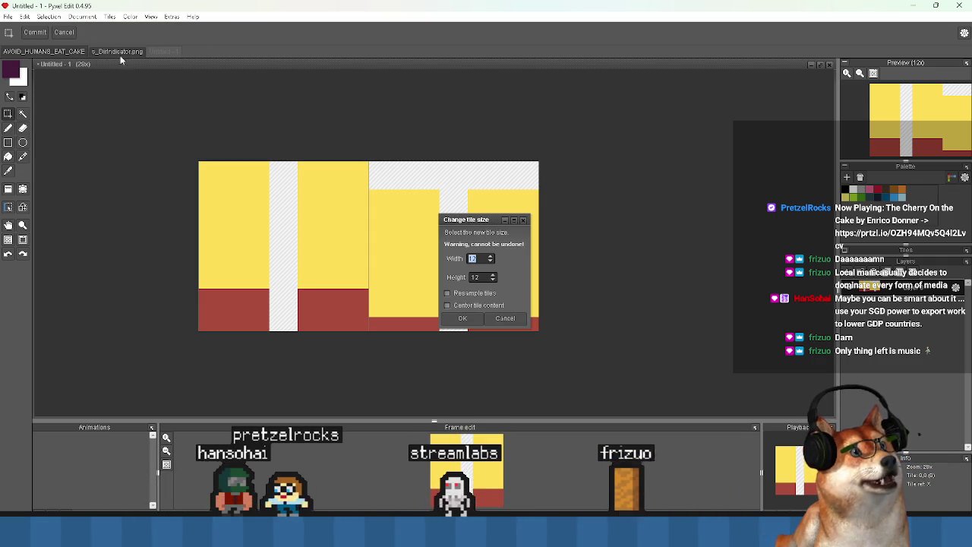
key("Escape")
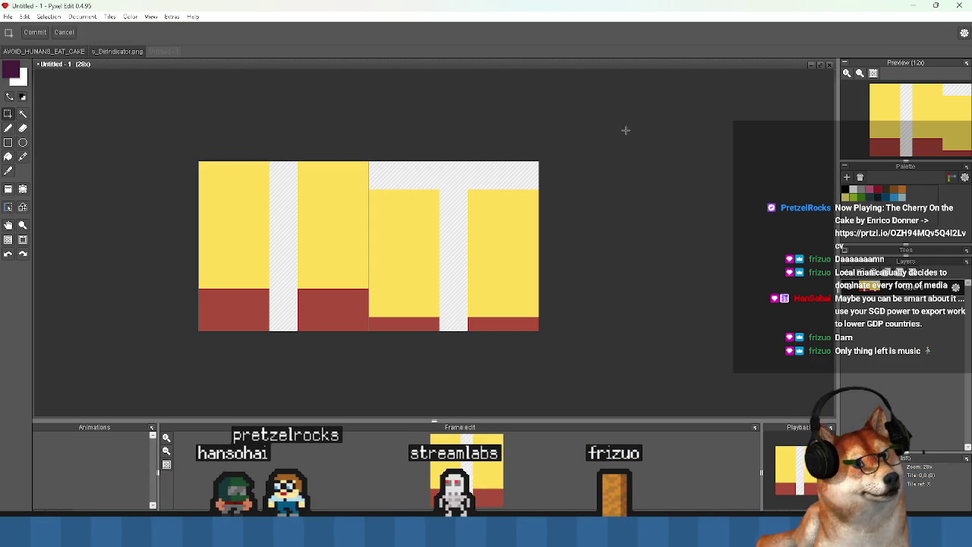
left_click(914, 5)
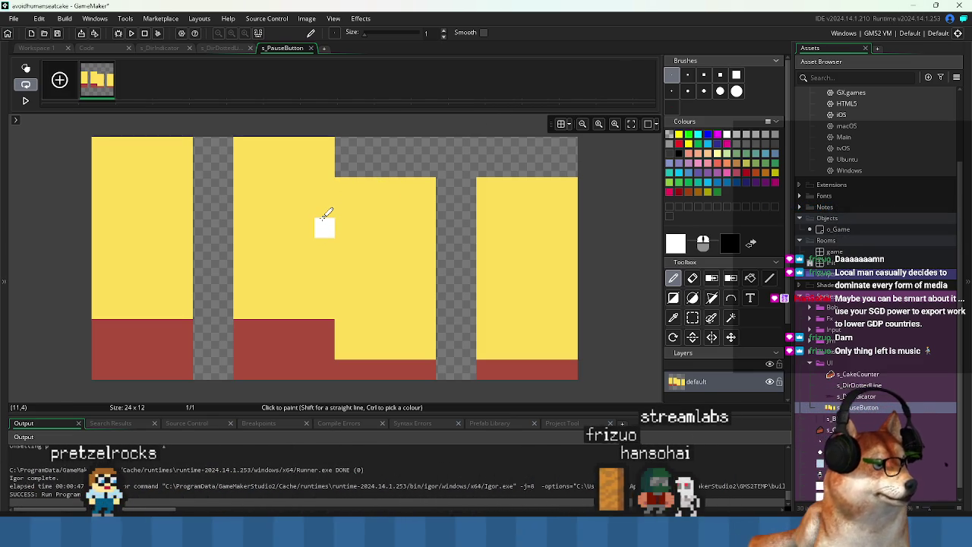
left_click(266, 18)
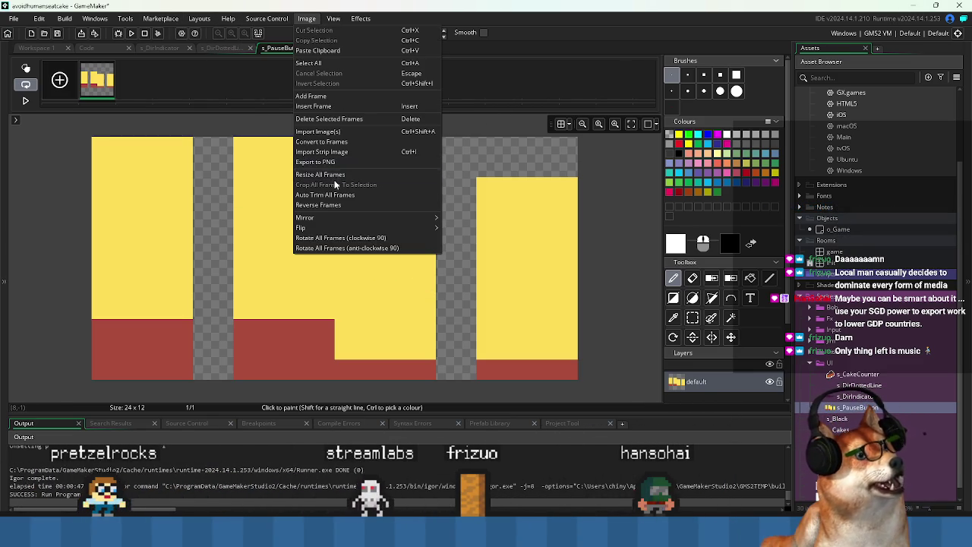
left_click(334, 177)
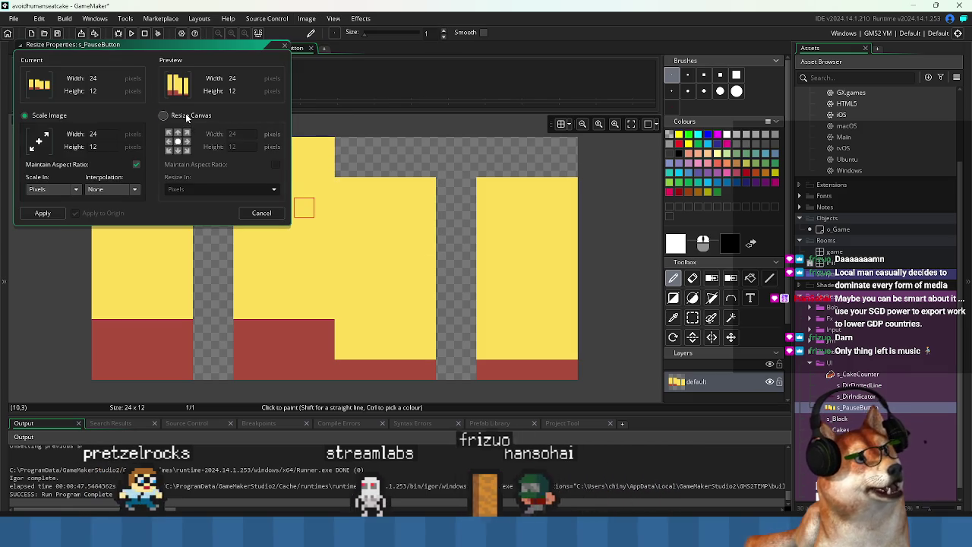
left_click(163, 115)
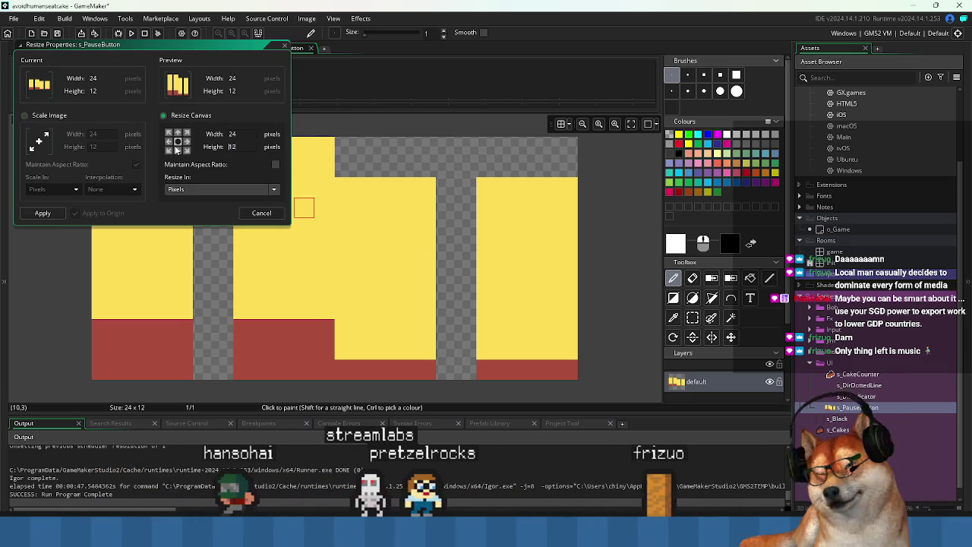
left_click(38, 213)
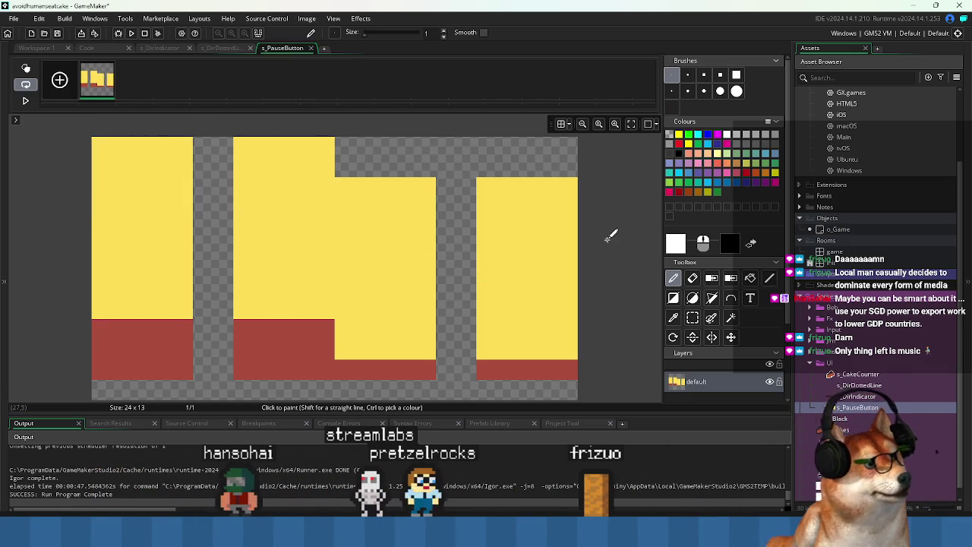
left_click(731, 337)
mouse_move(497, 297)
left_mouse_down()
mouse_move(497, 312)
mouse_move(498, 292)
left_mouse_up()
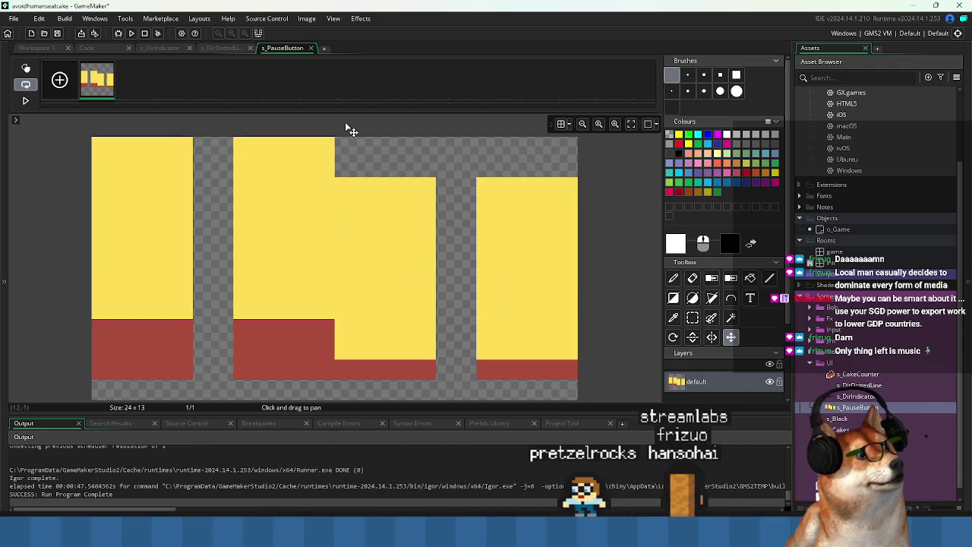
key("ctrl+z")
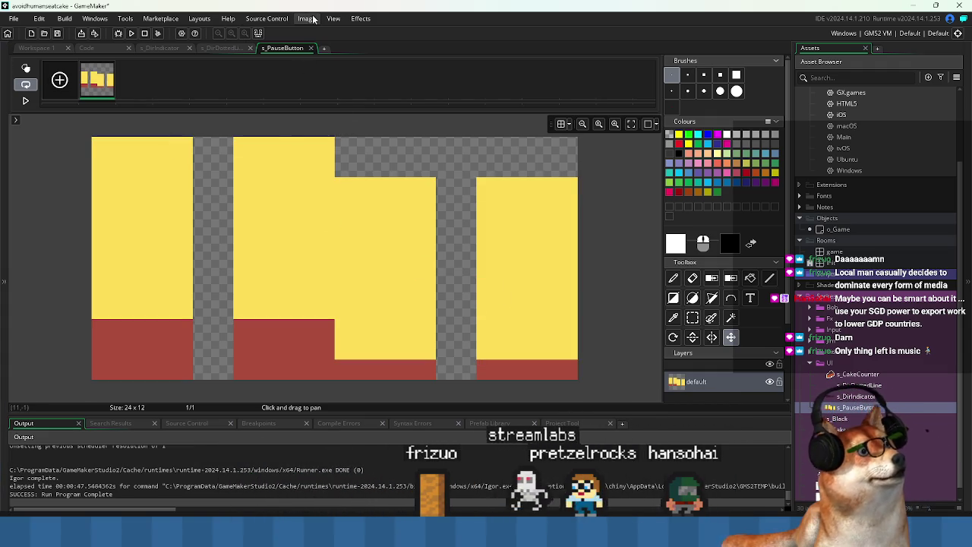
left_click(308, 19)
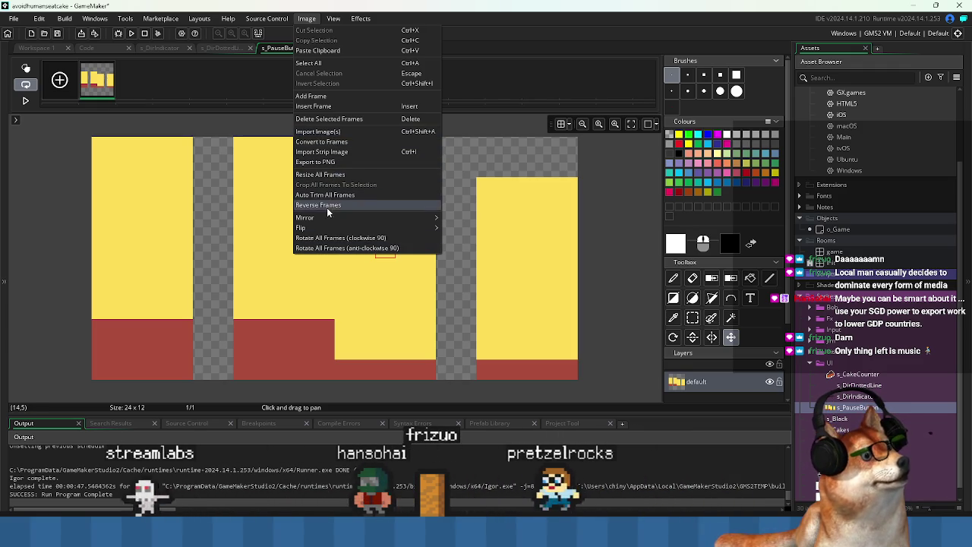
left_click(323, 132)
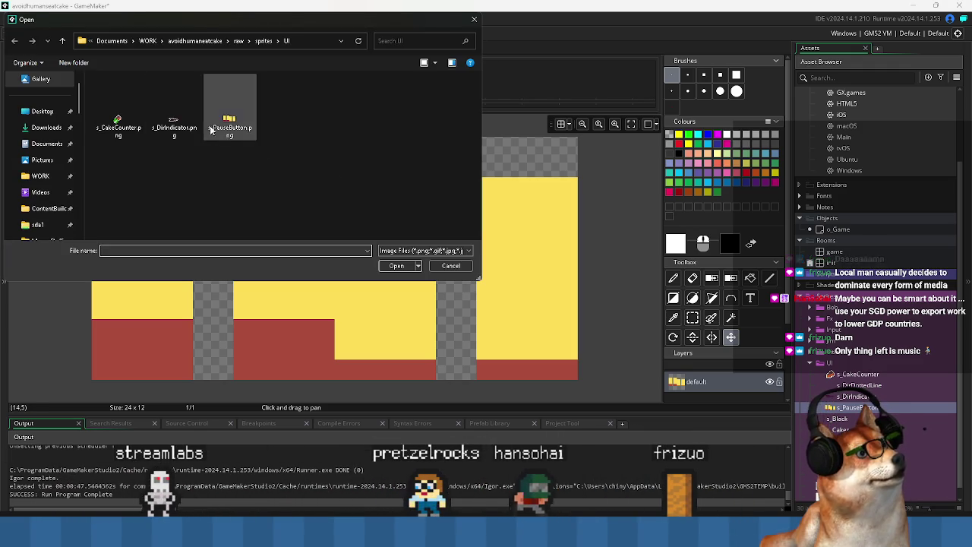
double_click(220, 126)
left_click(120, 85)
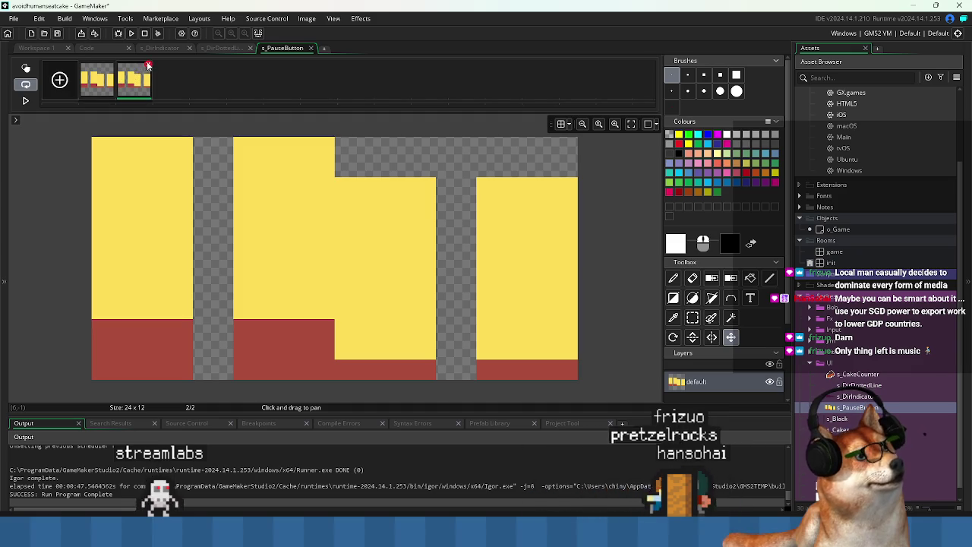
left_click(148, 66)
left_click(426, 246)
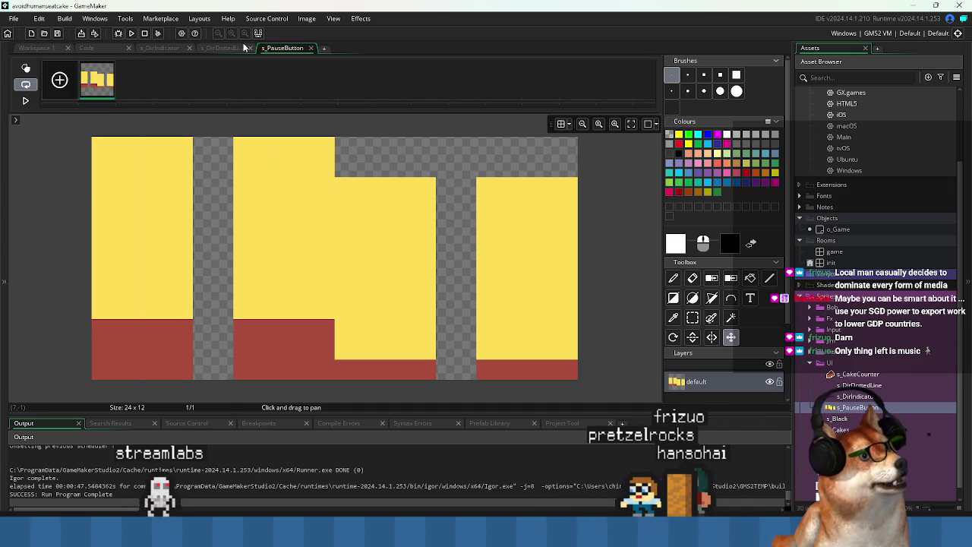
left_click(307, 18)
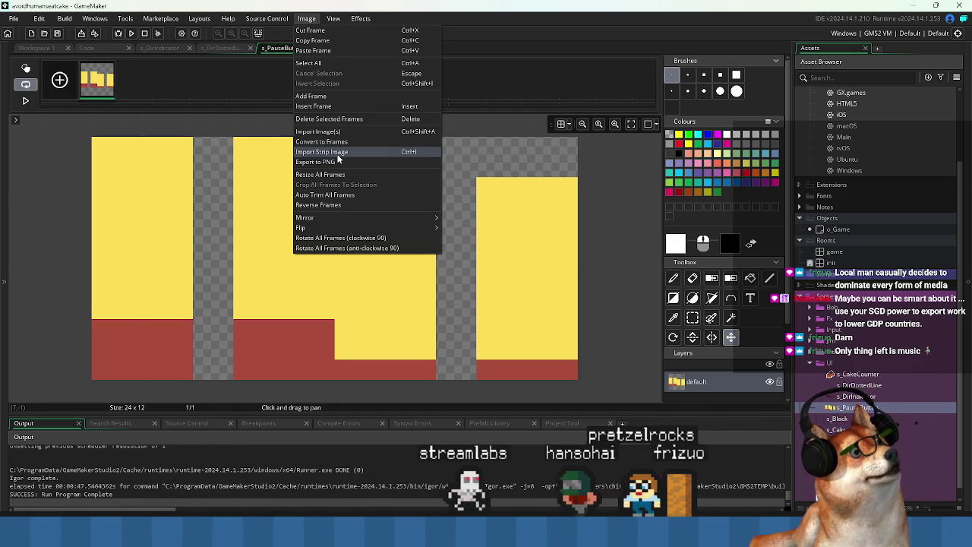
Import s_PauseButton.png as a strip with 12×12 frame width and height, then view Busy Room YouTube results
left_click(340, 155)
double_click(229, 124)
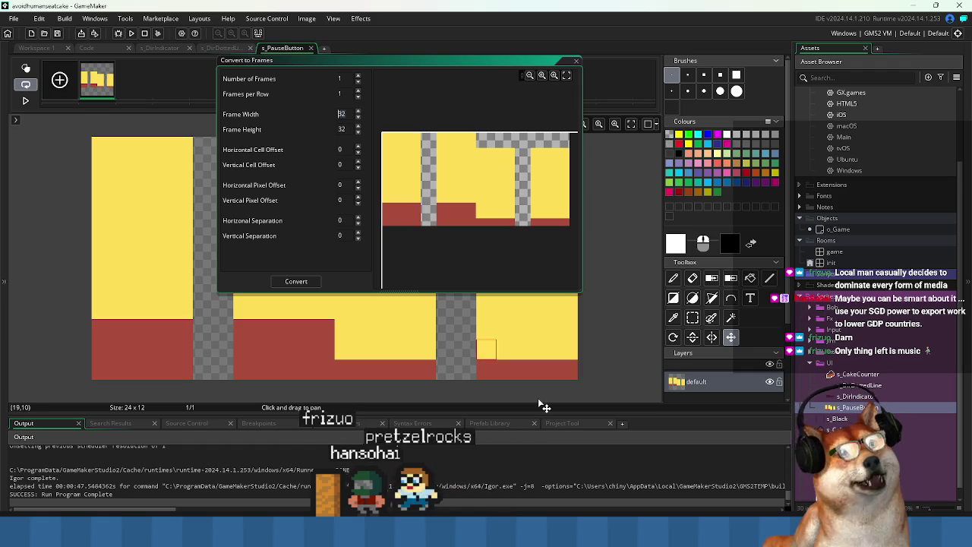
type("12")
key("Tab")
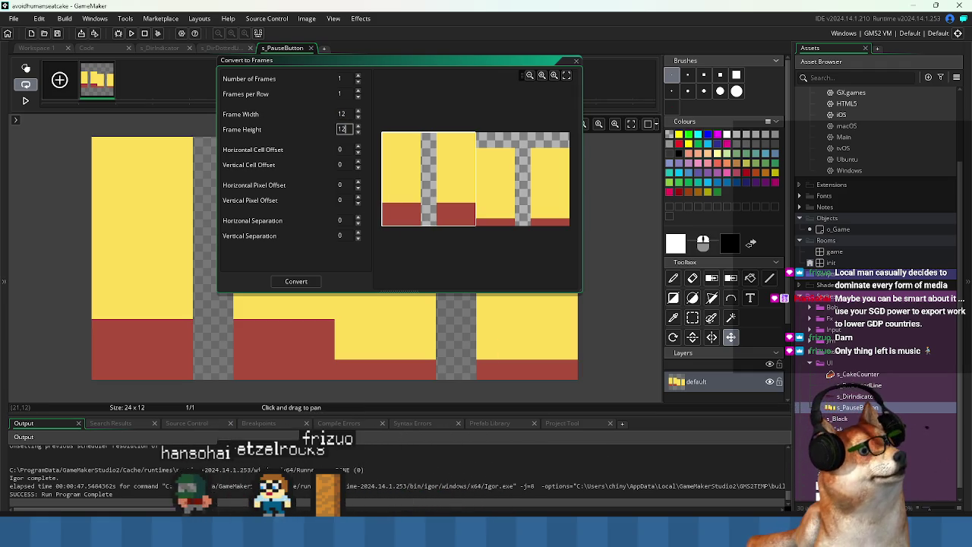
type("12")
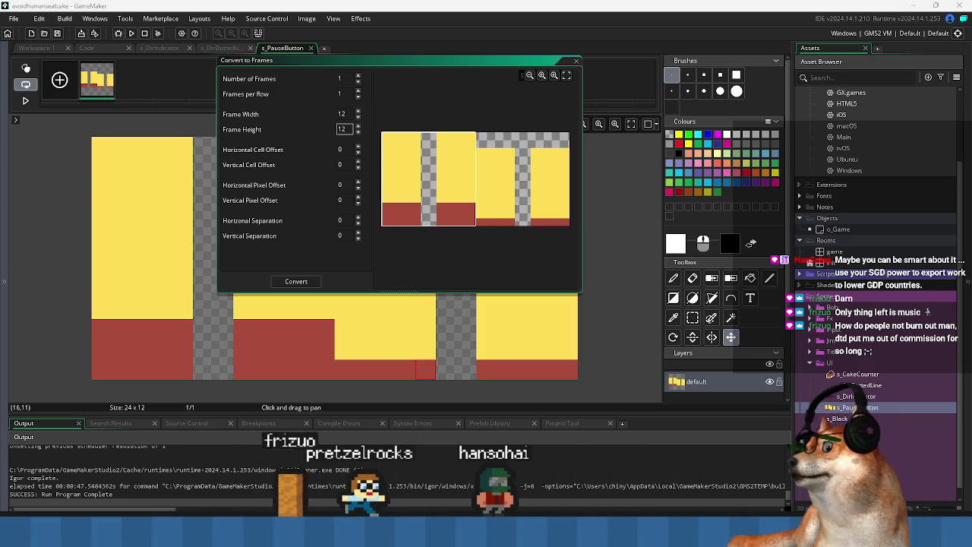
key("Escape")
key("alt+Tab")
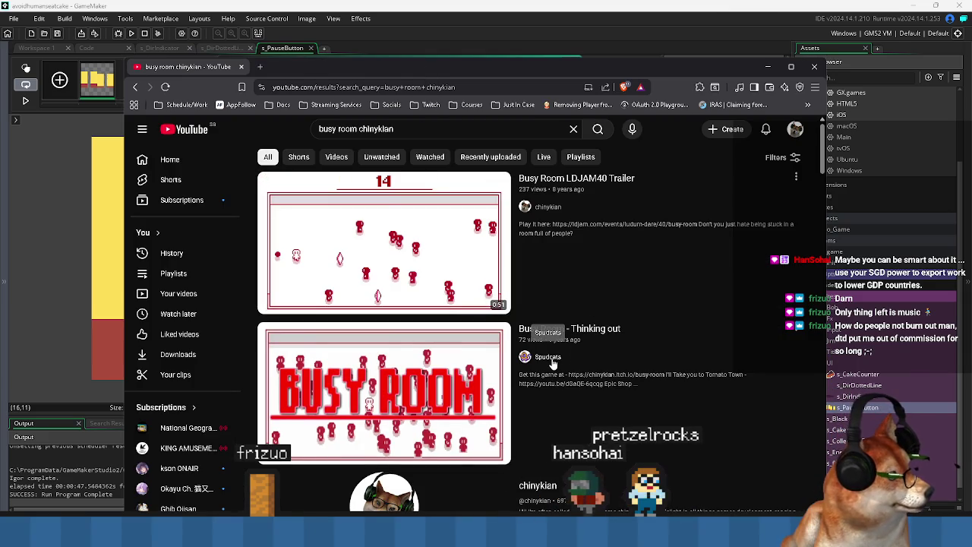
Watch the Busy Room LDJAM40 Trailer on YouTube, then return to GameMaker's frame settings
scroll(530, 364, "down", 1)
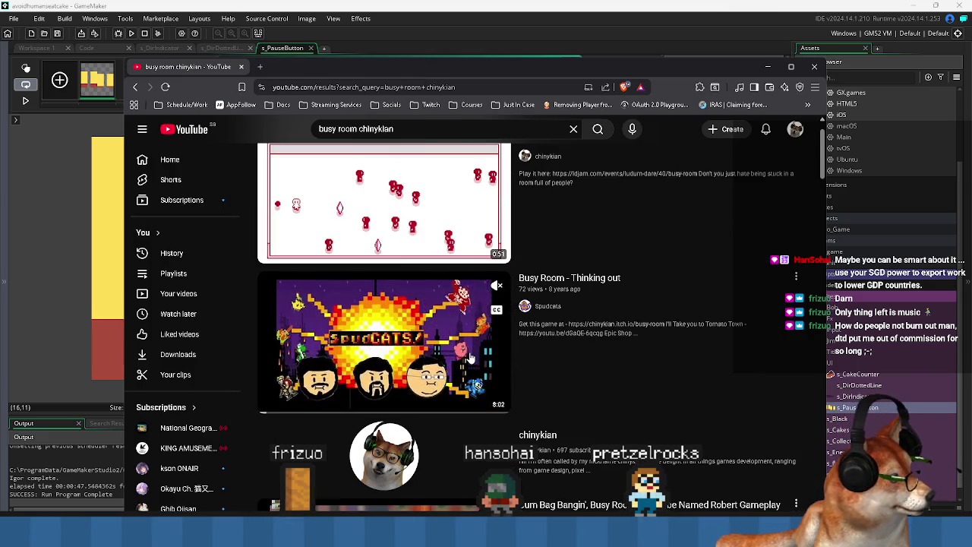
scroll(438, 349, "up", 1)
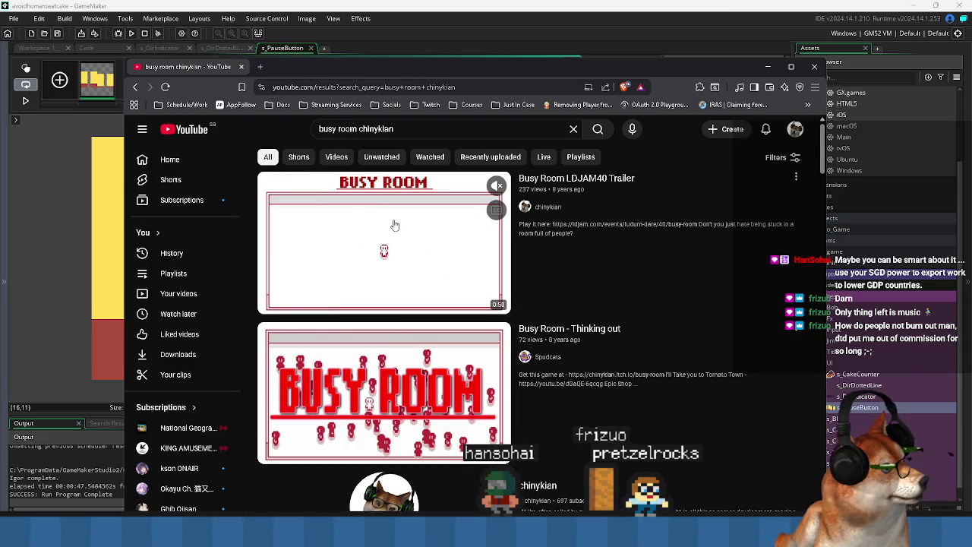
left_click(414, 256)
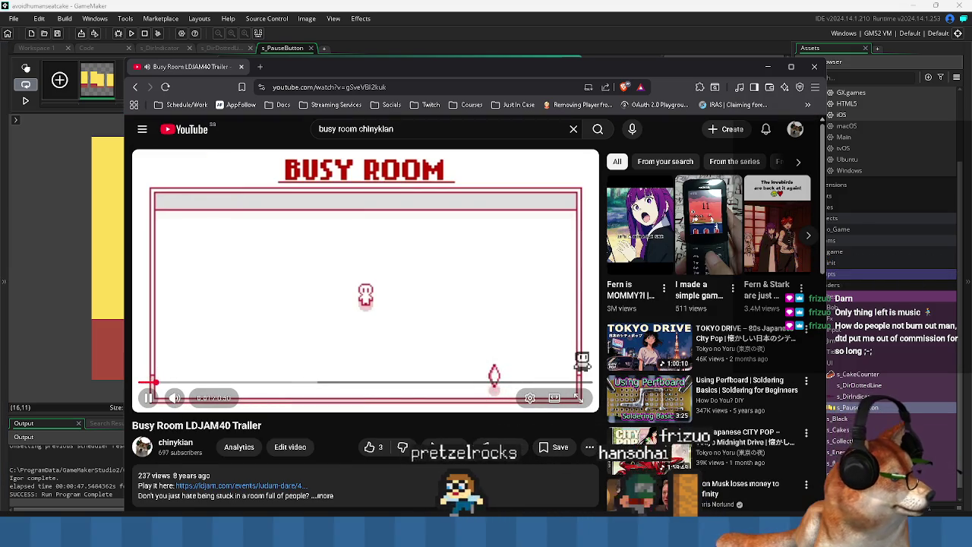
key("super+a")
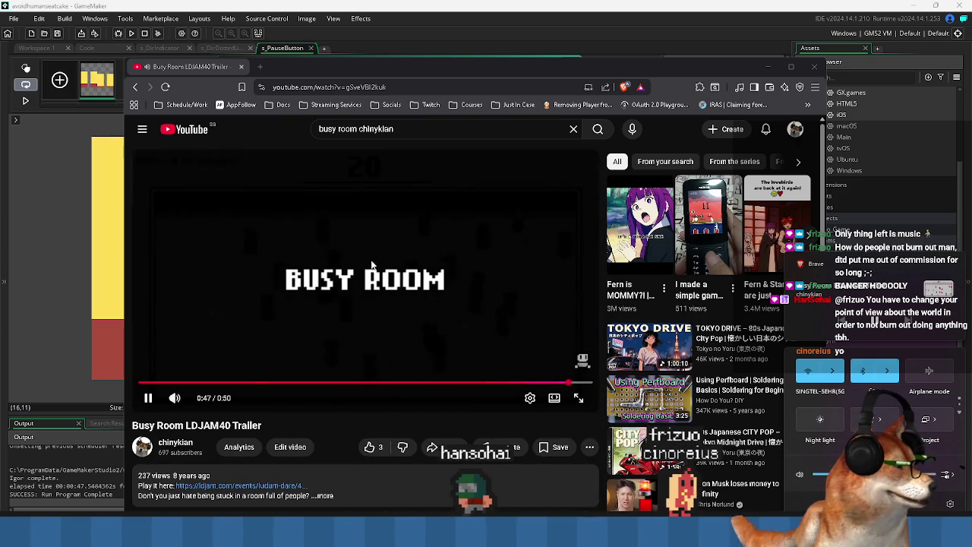
left_click(529, 242)
key("alt+Tab")
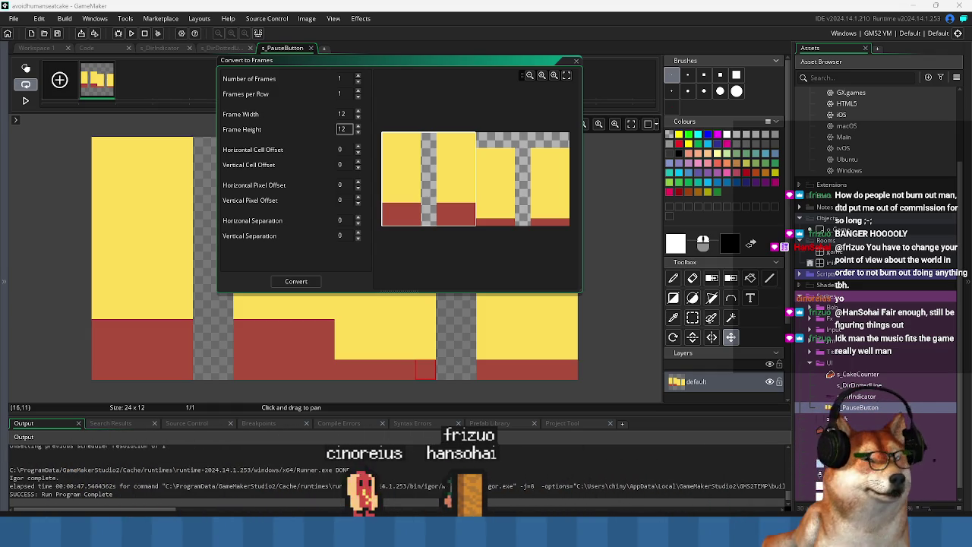
Convert the strip into 2 frames with 2 per row, replacing the existing frames
left_click_drag(315, 65, 319, 99)
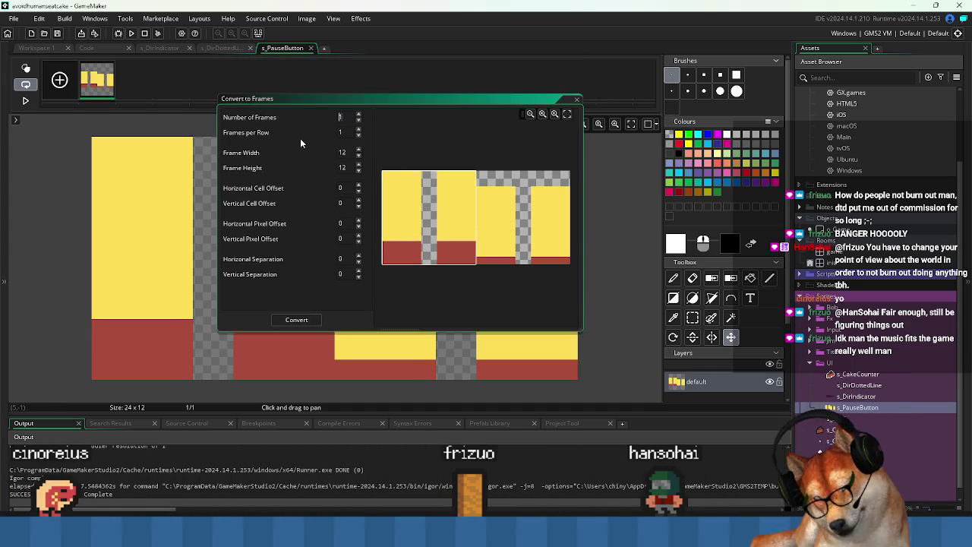
type("2")
key("Tab")
type("2")
key("Tab")
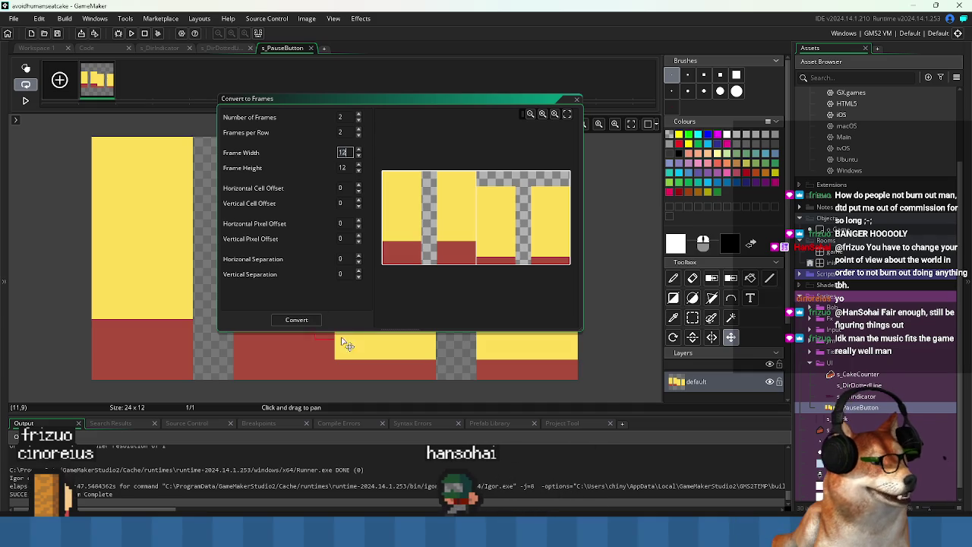
left_click(316, 321)
left_click(441, 246)
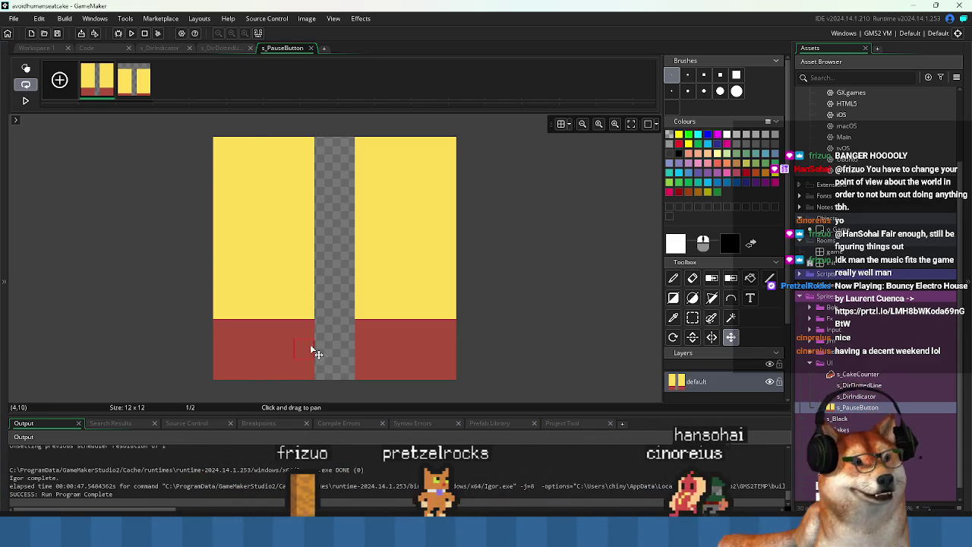
Review both 12×12 frames and look through the menus for resizing options
left_click(141, 93)
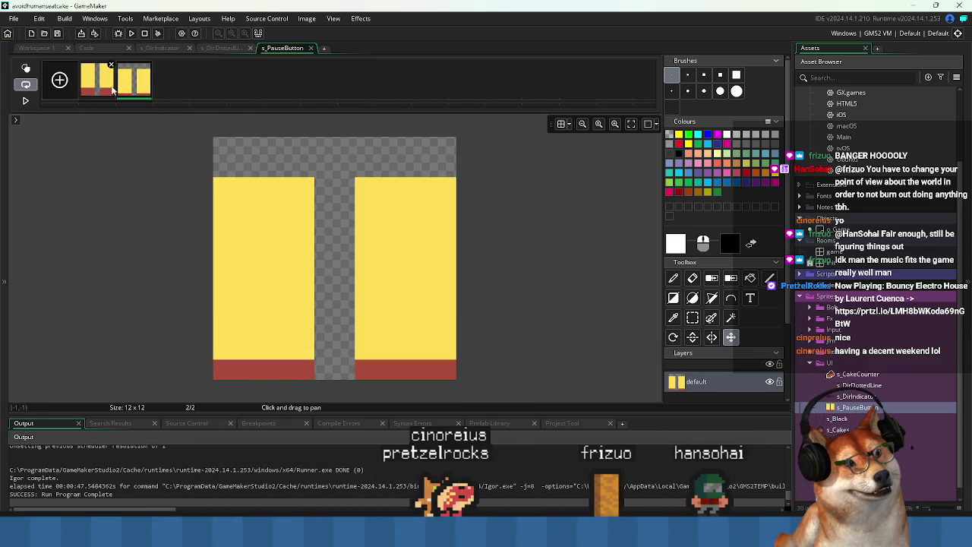
left_click(104, 87)
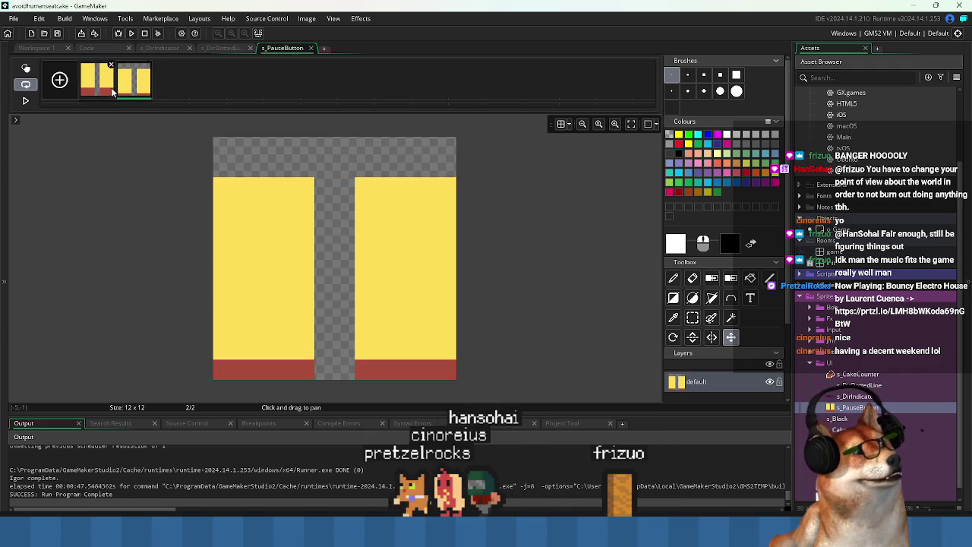
left_click(276, 19)
mouse_move(307, 18)
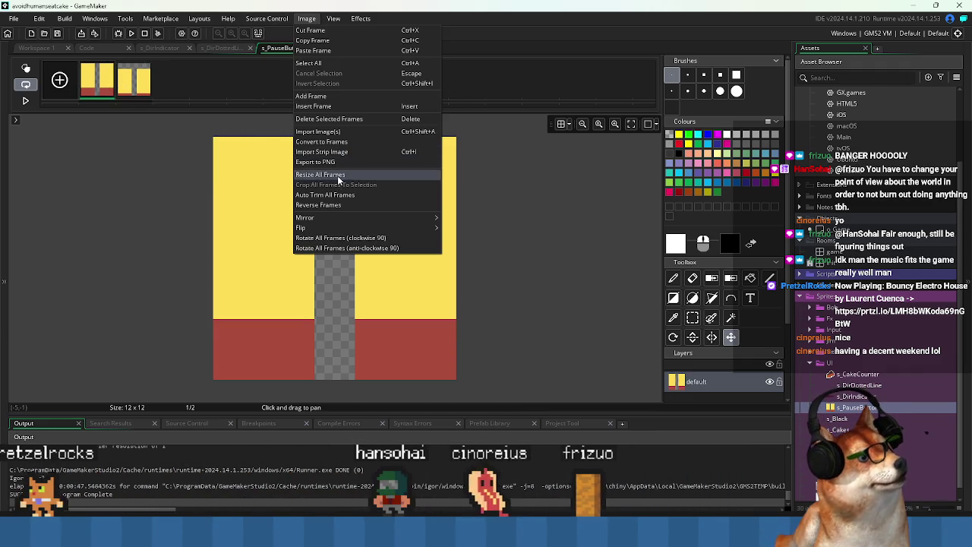
Resize the canvas of all s_PauseButton frames to 12×13 without scaling the image
left_click(340, 174)
left_click_drag(157, 48, 230, 77)
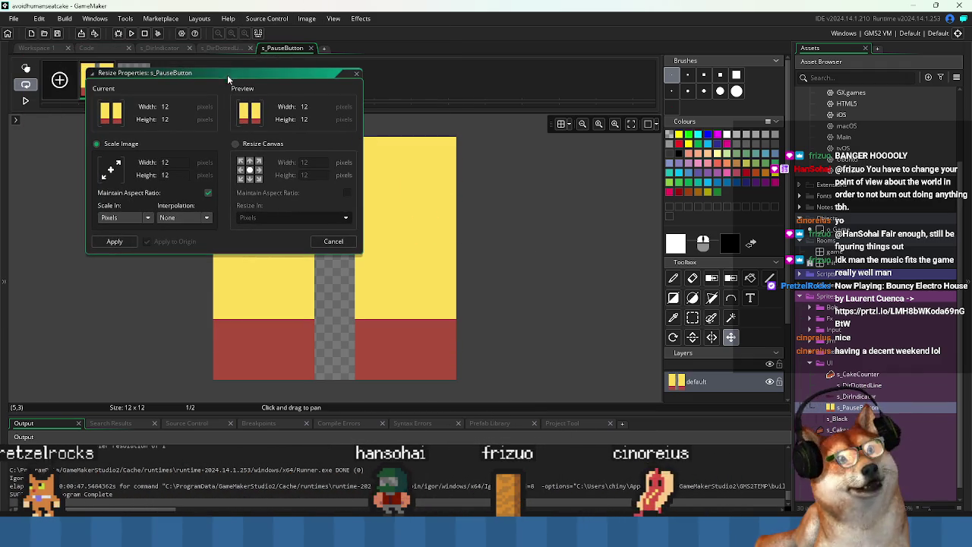
left_click(235, 143)
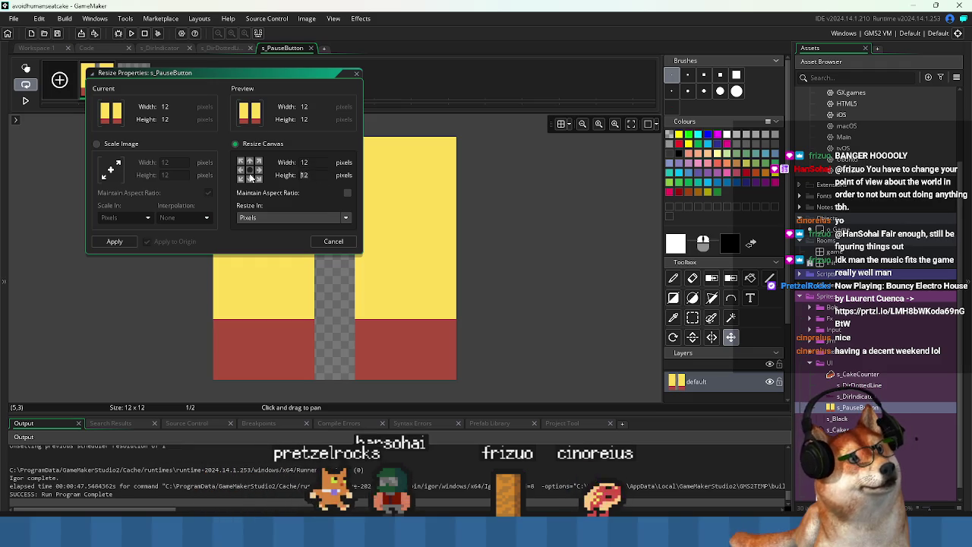
left_click(115, 241)
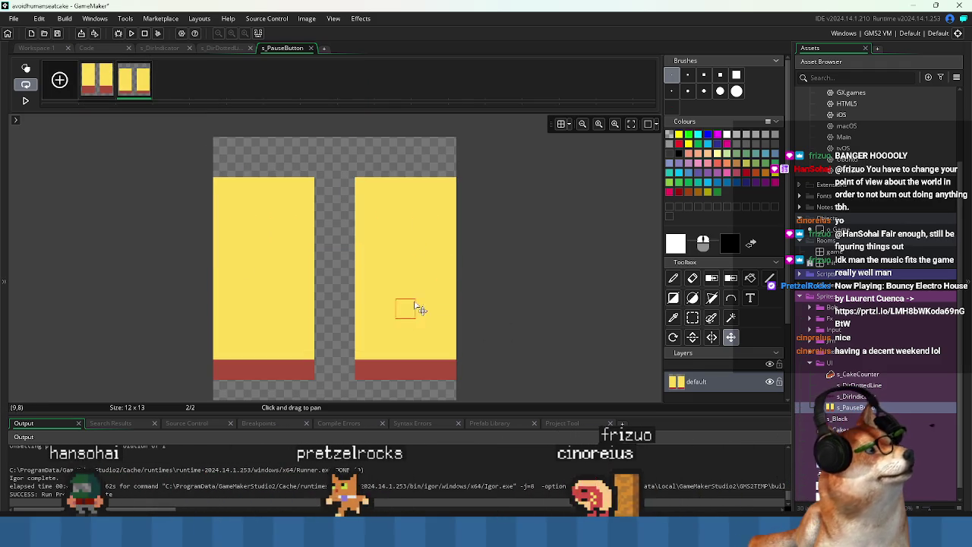
Shift the pause button artwork down one pixel onto the bottom edge
left_click_drag(406, 308, 406, 223)
left_click(730, 337)
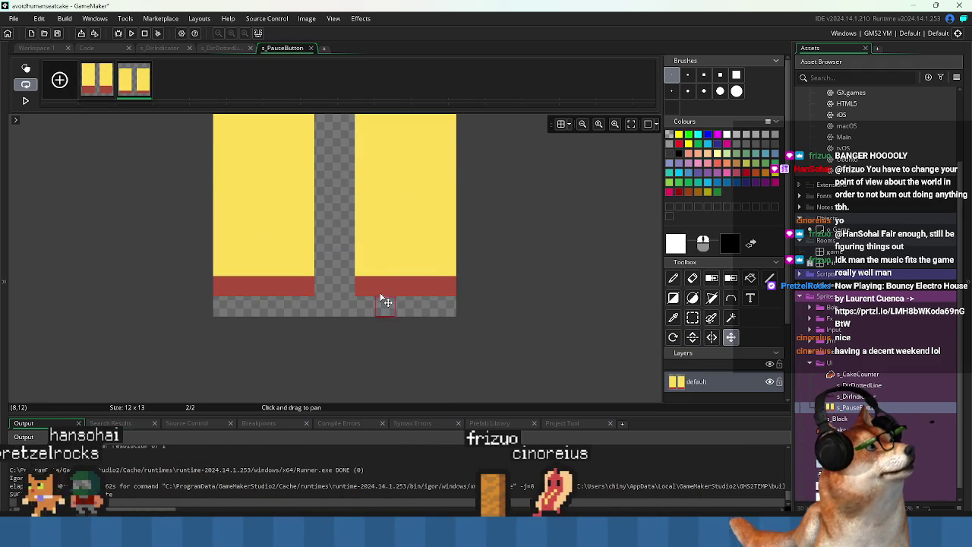
left_click_drag(385, 285, 389, 304)
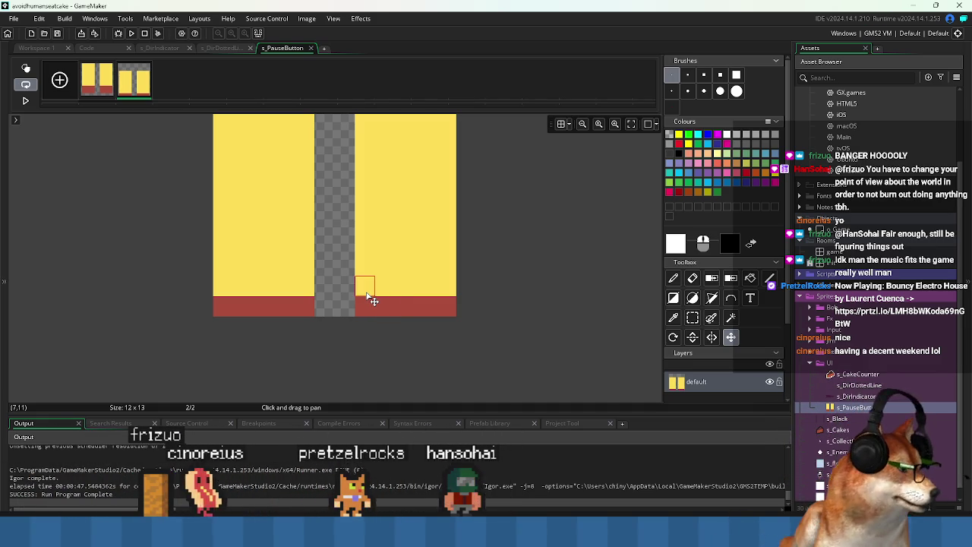
left_click(35, 48)
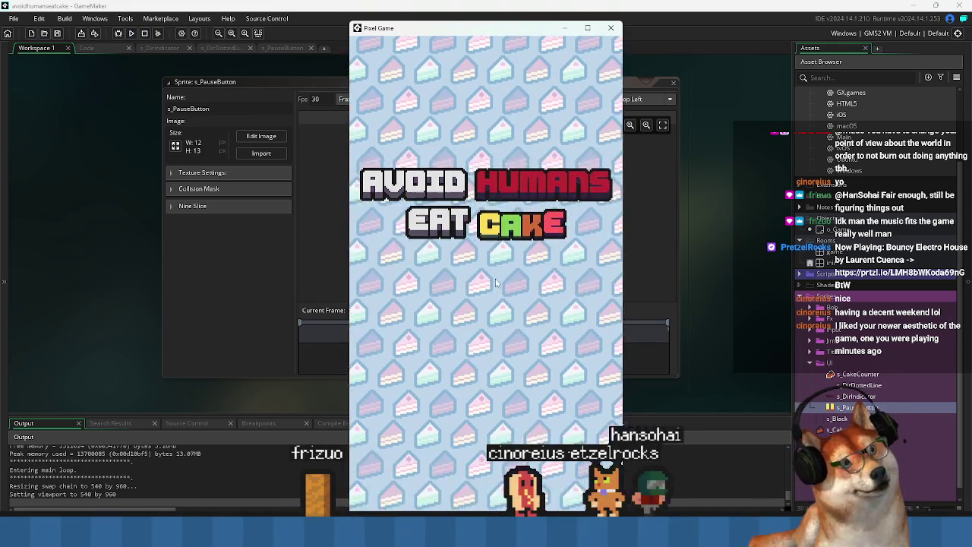
Steer the player with the on-screen joystick to collect 13 cakes, then close the game
mouse_move(493, 370)
left_mouse_down()
mouse_move(518, 357)
mouse_move(572, 285)
mouse_move(588, 291)
mouse_move(508, 213)
mouse_move(448, 282)
mouse_move(585, 285)
mouse_move(600, 297)
mouse_move(641, 267)
mouse_move(600, 176)
mouse_move(438, 238)
mouse_move(534, 292)
mouse_move(433, 244)
left_mouse_up()
mouse_move(484, 357)
left_mouse_down()
mouse_move(530, 351)
mouse_move(647, 254)
mouse_move(670, 329)
mouse_move(646, 323)
mouse_move(446, 389)
mouse_move(396, 371)
left_mouse_up()
mouse_move(456, 434)
left_mouse_down()
mouse_move(448, 414)
mouse_move(559, 463)
mouse_move(634, 367)
mouse_move(623, 379)
mouse_move(656, 462)
mouse_move(467, 486)
mouse_move(425, 323)
mouse_move(503, 433)
mouse_move(663, 377)
mouse_move(654, 429)
mouse_move(486, 312)
mouse_move(432, 334)
mouse_move(597, 202)
mouse_move(518, 44)
mouse_move(456, 114)
mouse_move(417, 231)
mouse_move(304, 335)
mouse_move(304, 369)
mouse_move(395, 342)
left_mouse_up()
mouse_move(416, 428)
left_mouse_down()
mouse_move(435, 373)
mouse_move(456, 378)
left_mouse_up()
mouse_move(486, 280)
left_mouse_down()
mouse_move(497, 221)
mouse_move(417, 224)
mouse_move(474, 173)
mouse_move(513, 298)
mouse_move(583, 401)
mouse_move(607, 380)
left_mouse_up()
mouse_move(569, 236)
left_mouse_down()
mouse_move(554, 277)
mouse_move(599, 321)
mouse_move(486, 325)
mouse_move(432, 401)
mouse_move(510, 462)
mouse_move(512, 376)
mouse_move(442, 360)
mouse_move(515, 279)
mouse_move(444, 240)
mouse_move(440, 228)
left_mouse_up()
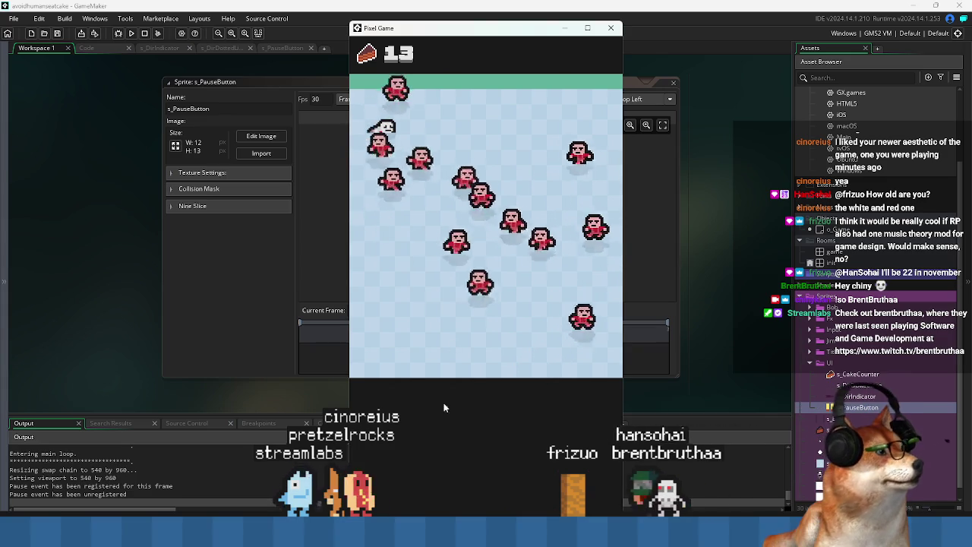
left_click(611, 29)
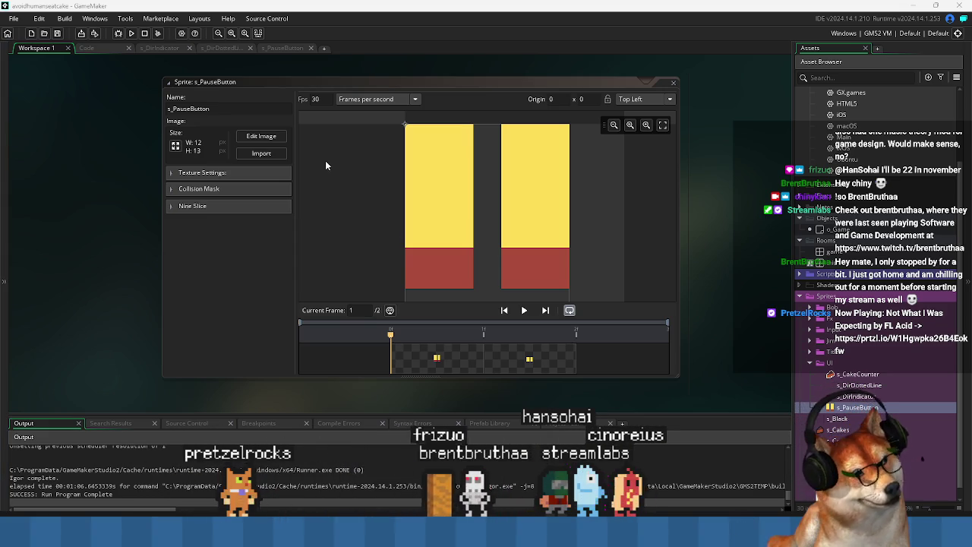
Reposition and enlarge the sprite editor, then play the two-frame s_PauseButton animation
left_click_drag(367, 81, 332, 96)
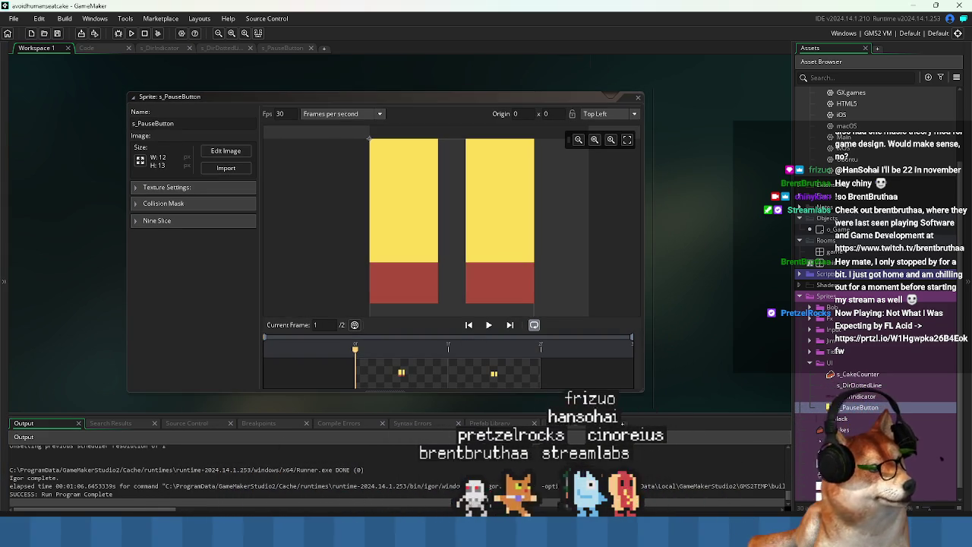
left_click_drag(641, 393, 637, 420)
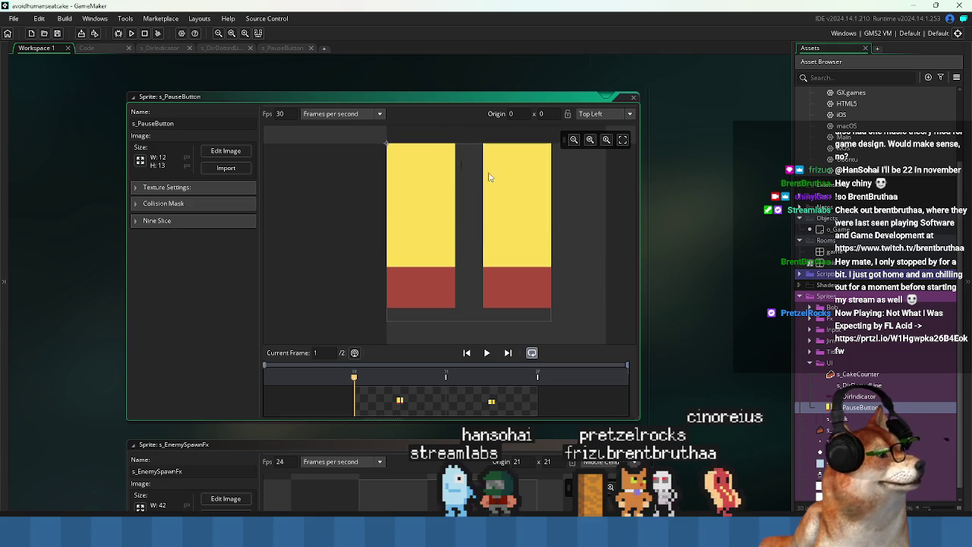
left_click(487, 353)
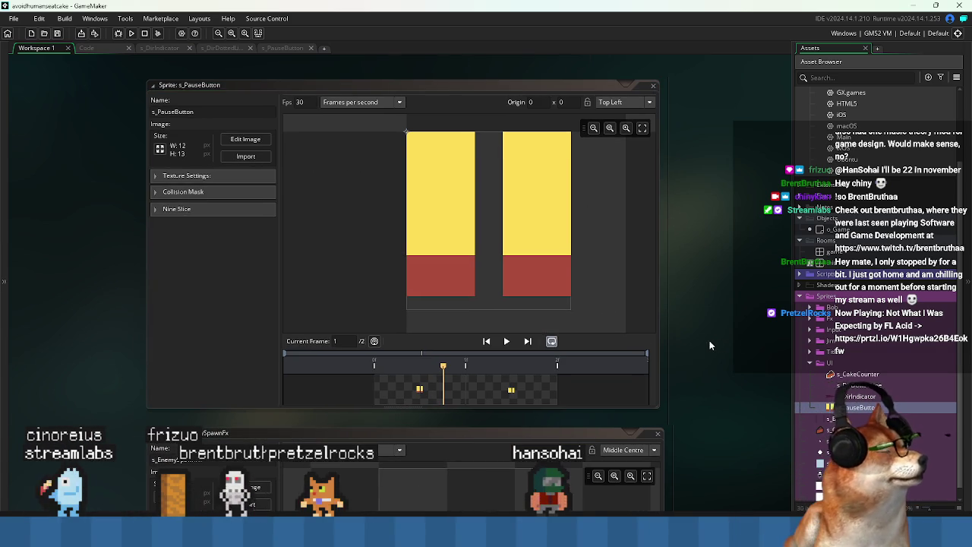
key("ctrl+Tab")
key("ctrl+Tab")
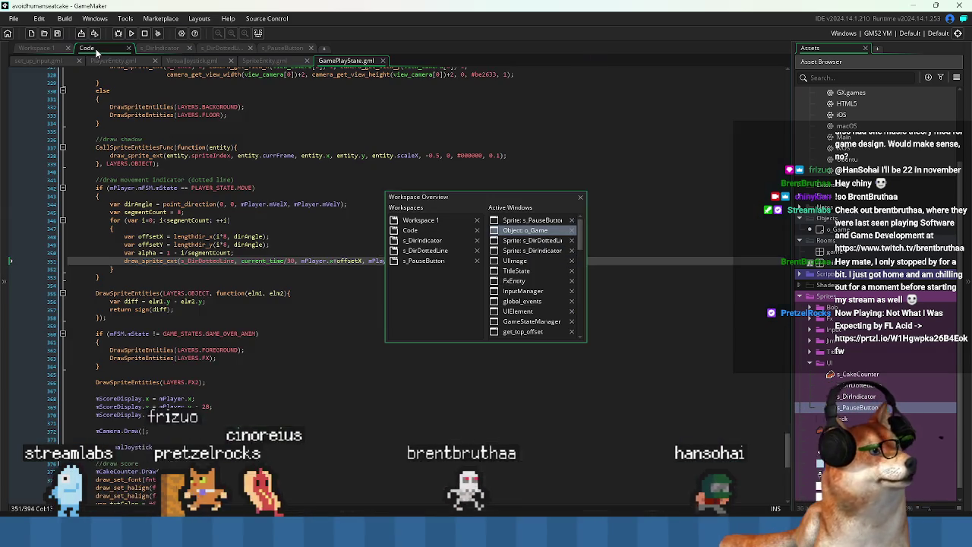
Insert blank lines after mCakeCounterScoreOffset = 0; on line 42 of GamePlayState.gml
scroll(393, 199, "up", 3)
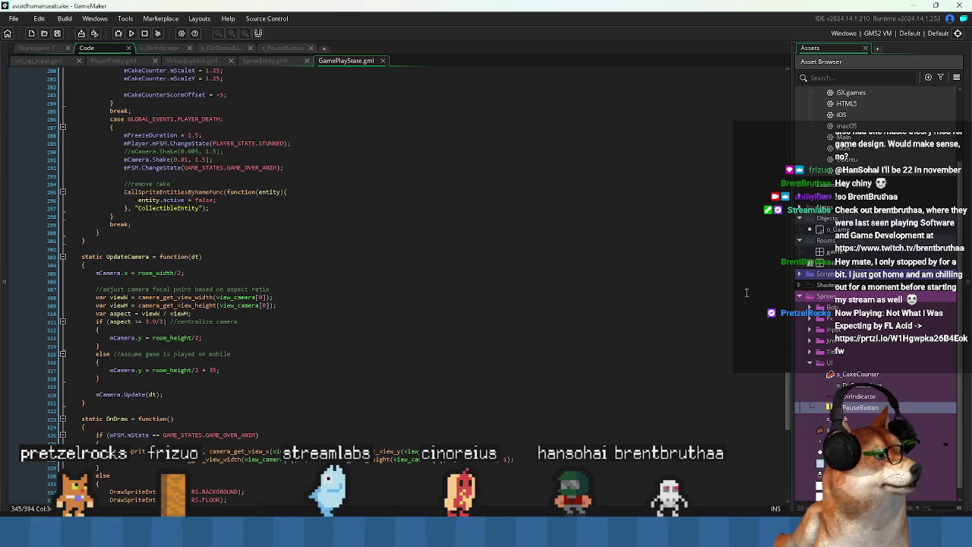
left_click_drag(784, 396, 774, 120)
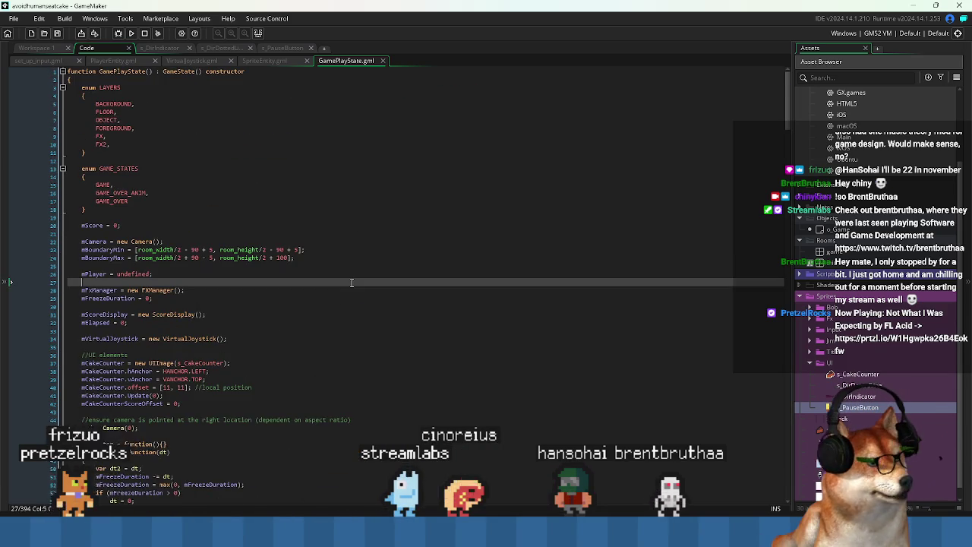
left_click(316, 302)
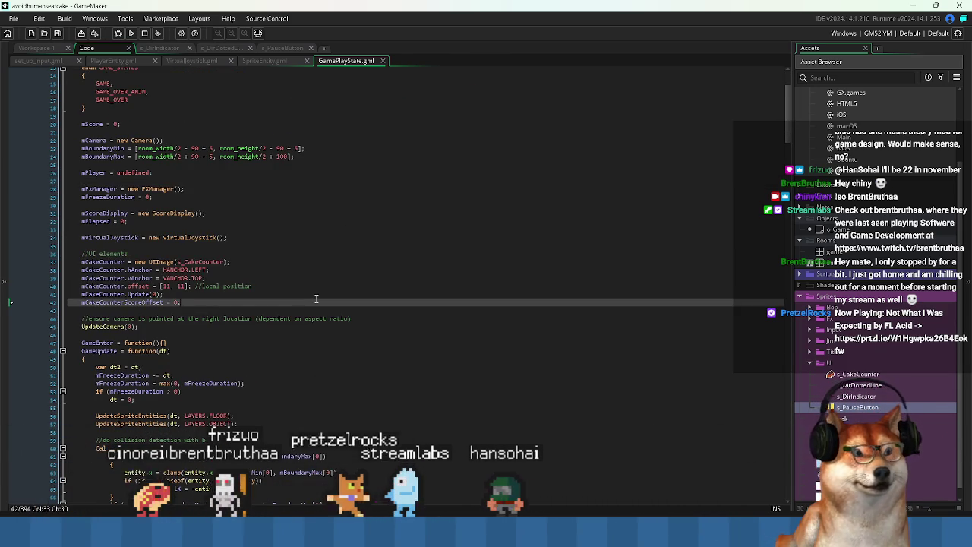
left_click(177, 311)
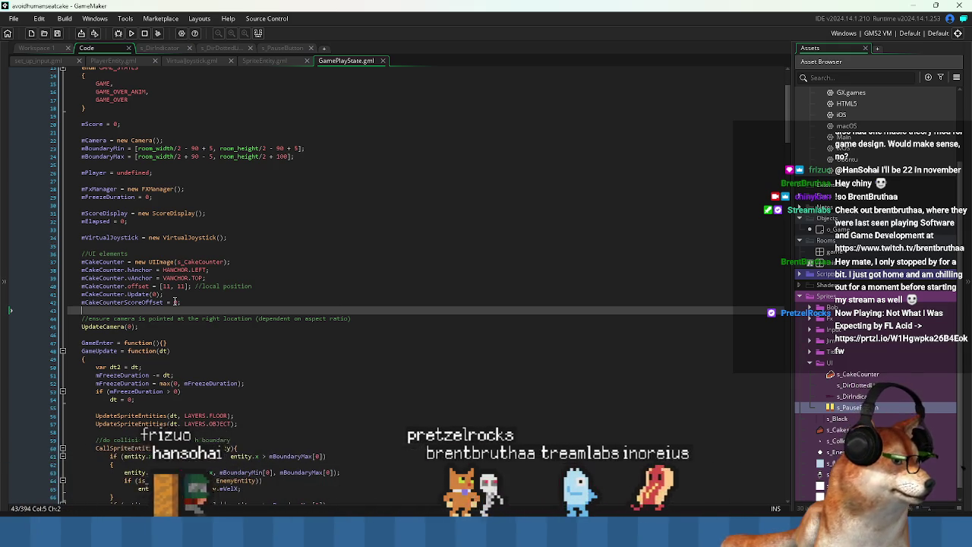
left_click(199, 294)
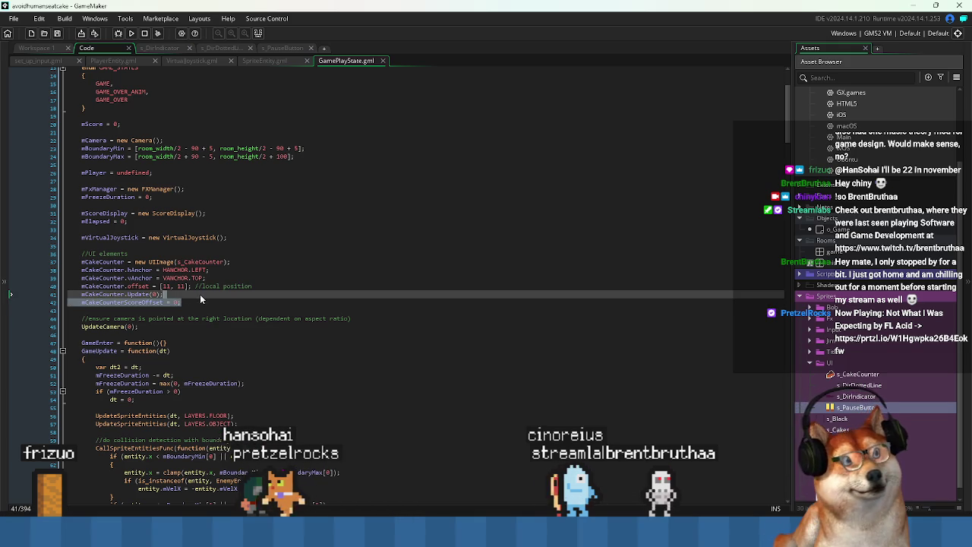
left_click(204, 303)
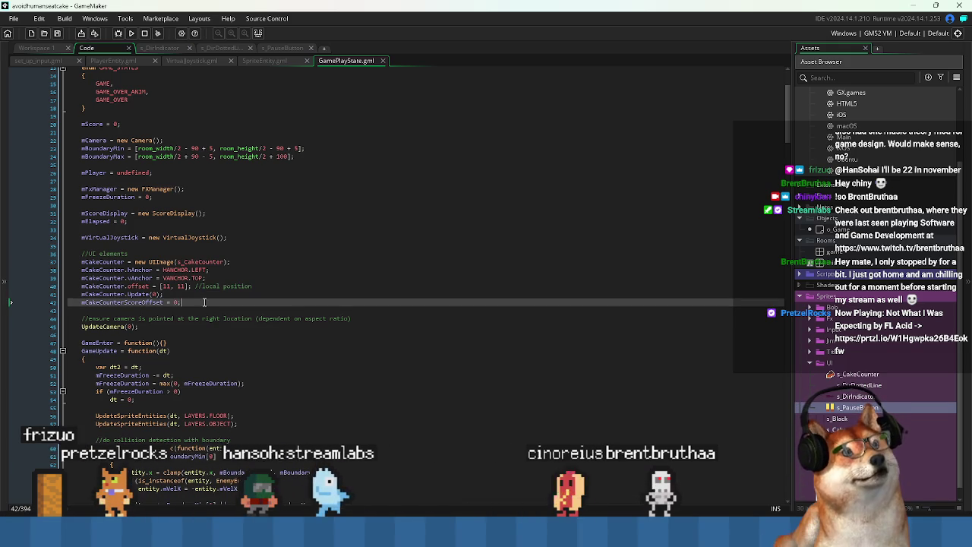
key("Return")
key("Return")
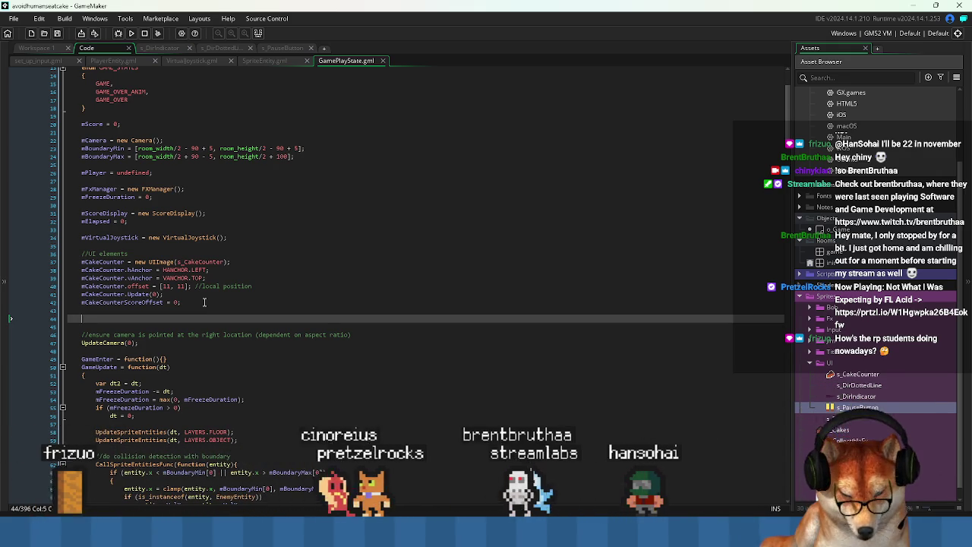
Undo the half-typed 'mC' line so GamePlayState.gml matches its saved version
type("m")
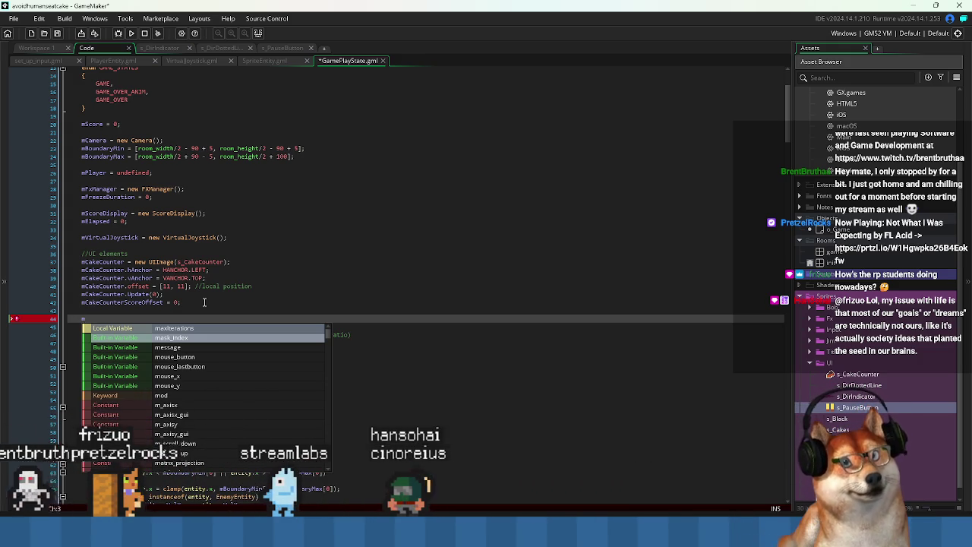
type("C")
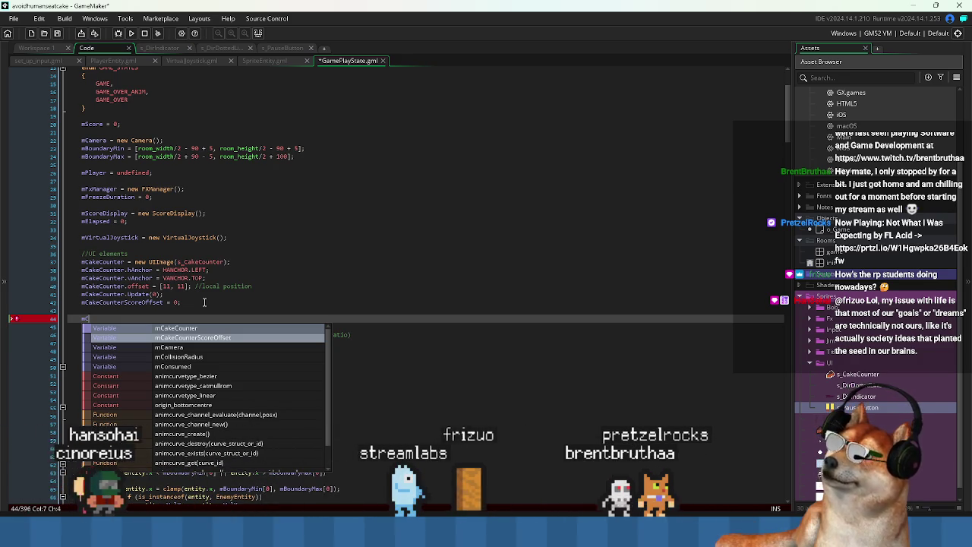
key("ctrl+z")
key("ctrl+z")
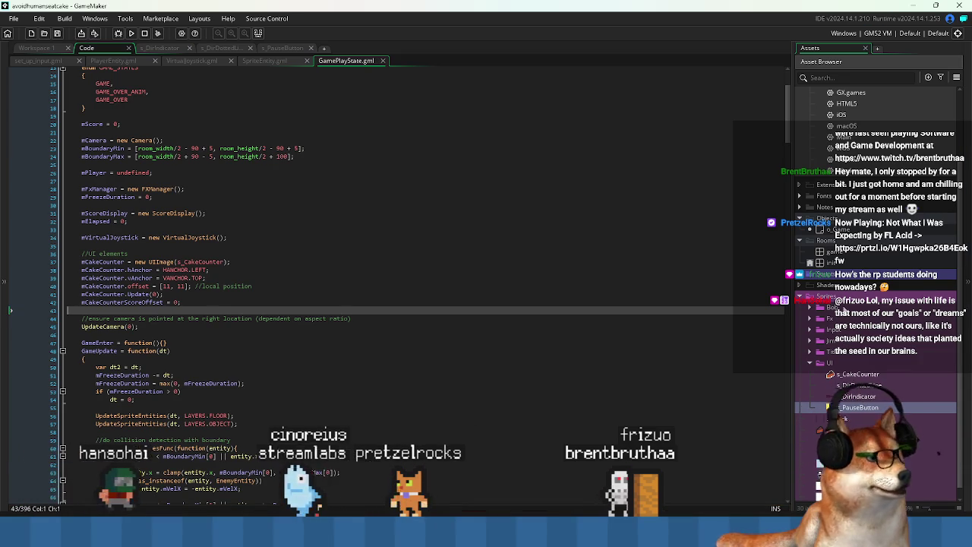
Expand Scripts > States and open the UIElement script in Workspace 1
left_click(799, 278)
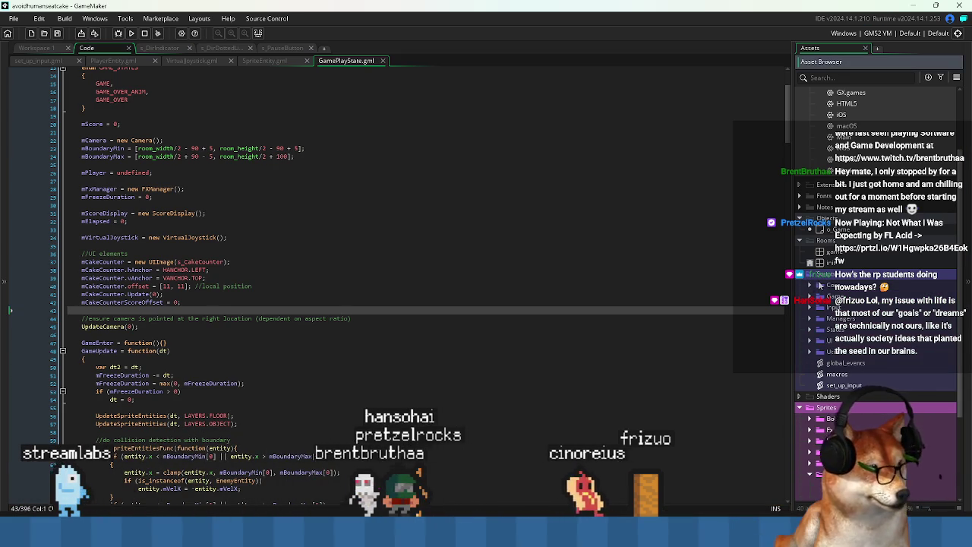
left_click(810, 330)
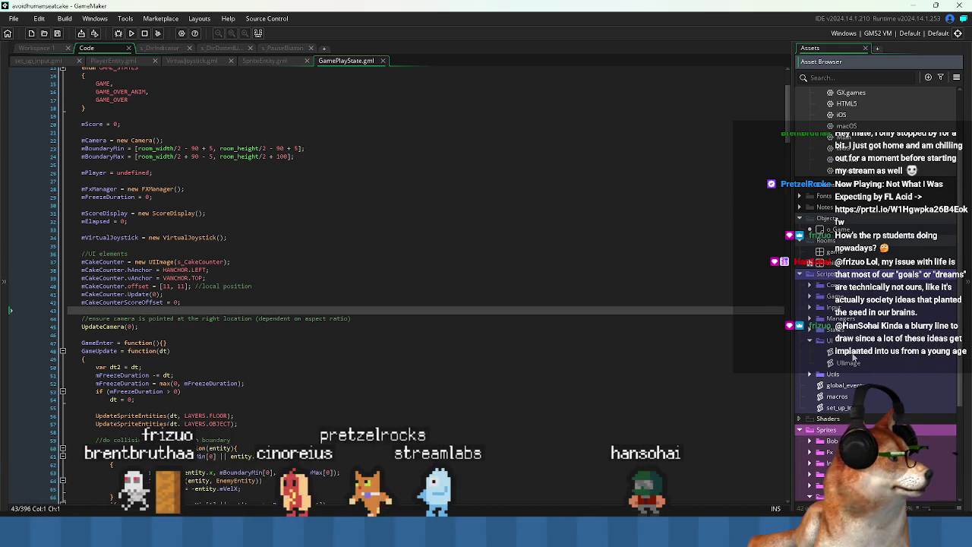
left_click(812, 329)
double_click(851, 350)
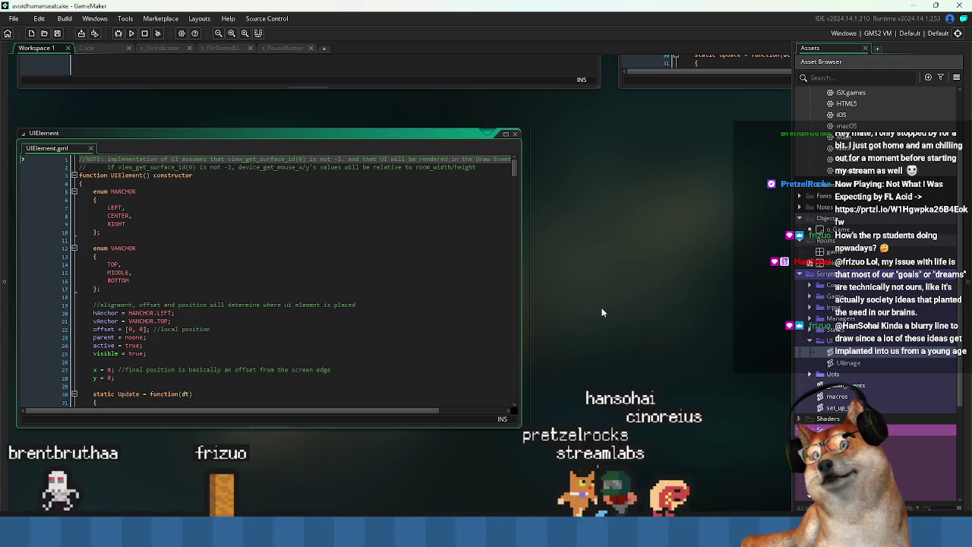
Review the UIElement code, from the TOP anchor and HANCHOR enum through its constructor
left_click(295, 267)
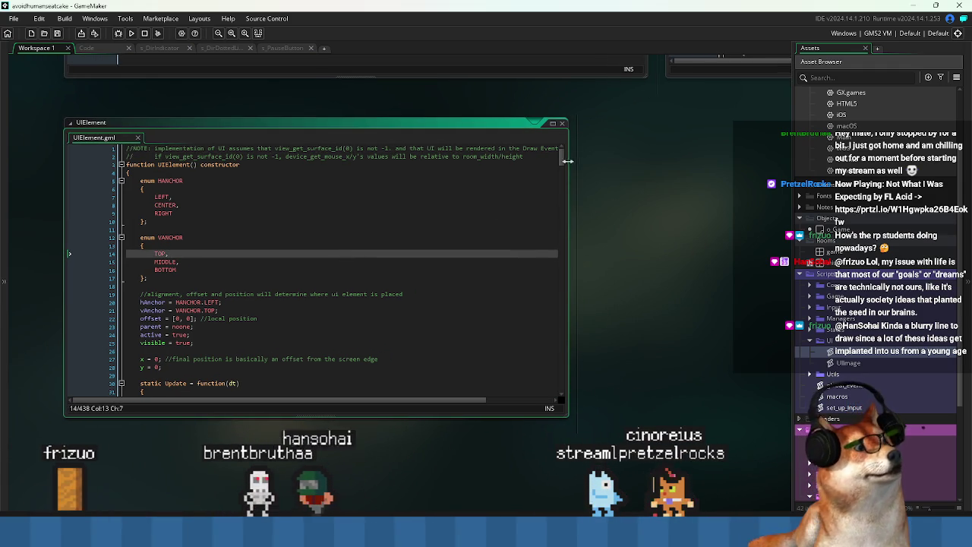
left_click(284, 190)
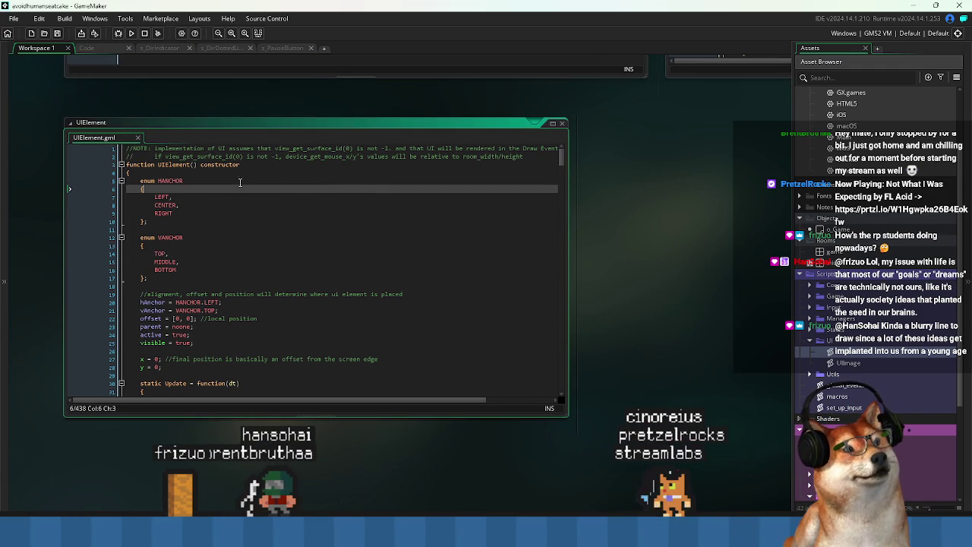
left_click(185, 166)
scroll(265, 246, "down", 15)
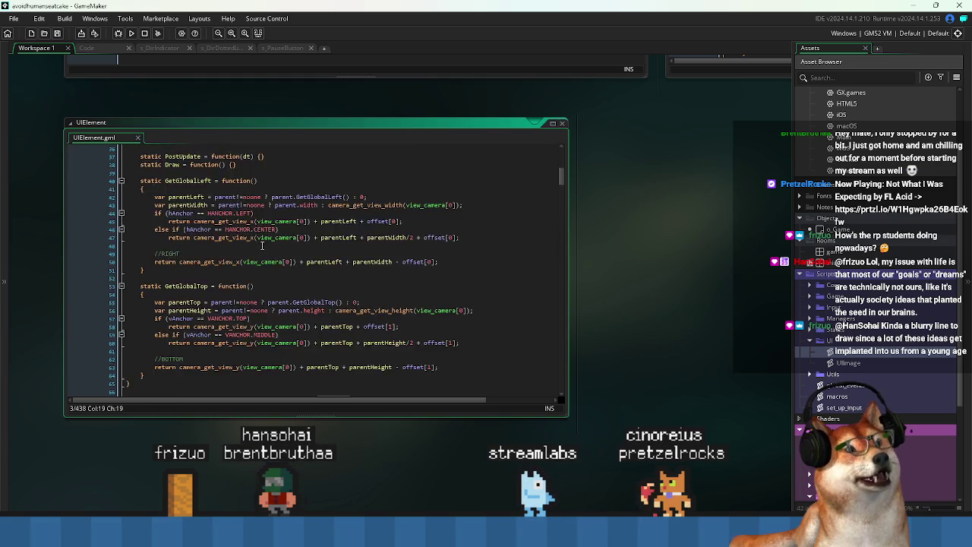
scroll(445, 222, "up", 4)
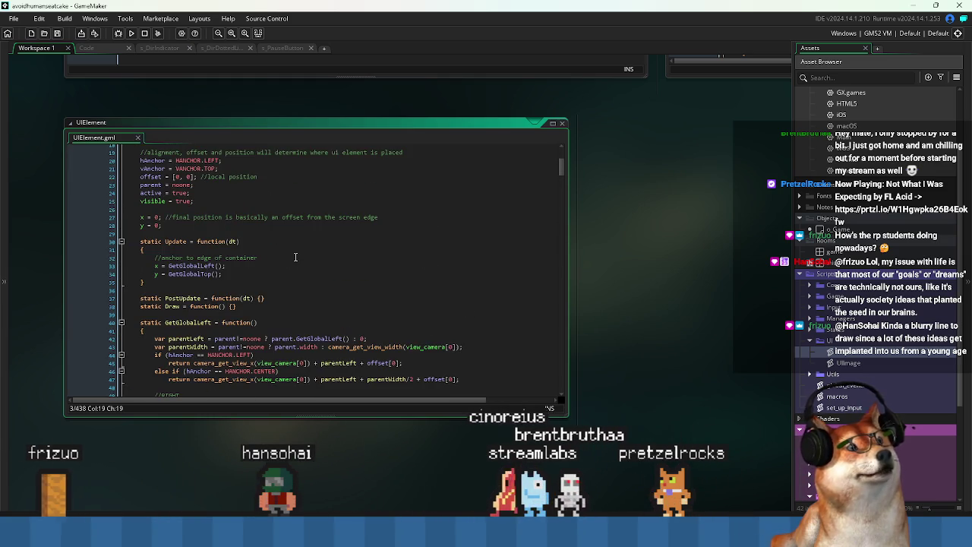
scroll(493, 244, "down", 10)
scroll(493, 244, "down", 12)
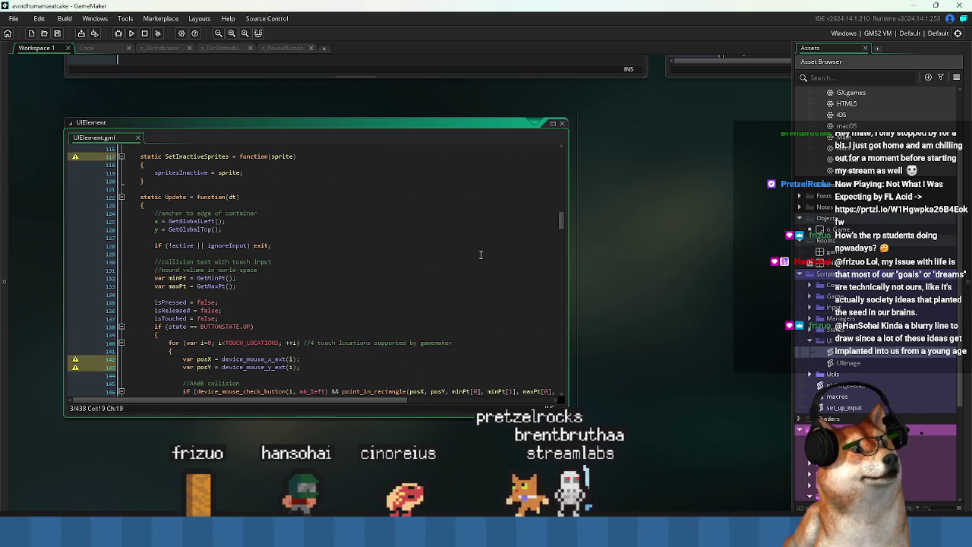
scroll(478, 262, "up", 4)
scroll(477, 266, "down", 13)
scroll(476, 266, "down", 20)
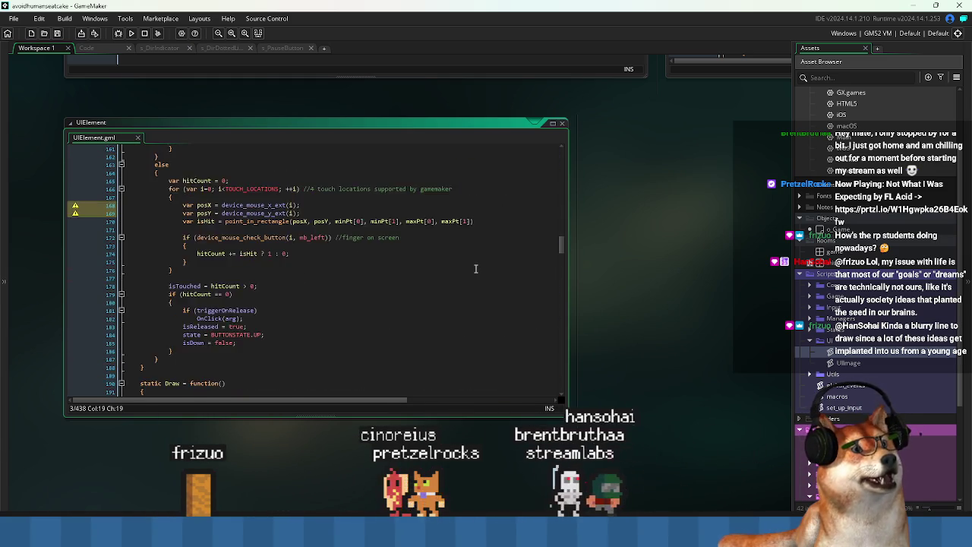
scroll(476, 292, "down", 7)
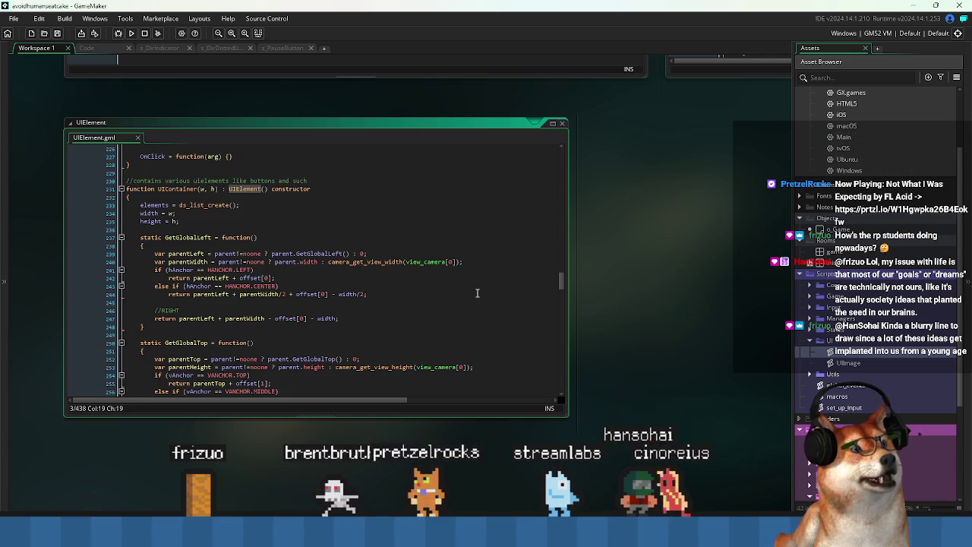
scroll(477, 293, "down", 3)
scroll(304, 228, "up", 2)
Inspect the UIContainer constructor signature on line 231, ending on the s_PauseButton sprite editor
left_click(180, 168)
double_click(180, 168)
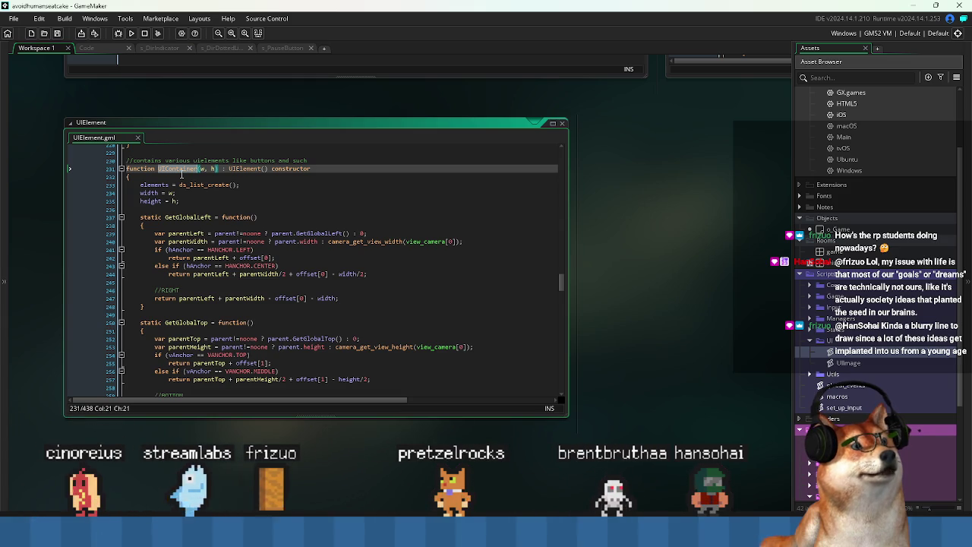
left_click(181, 184)
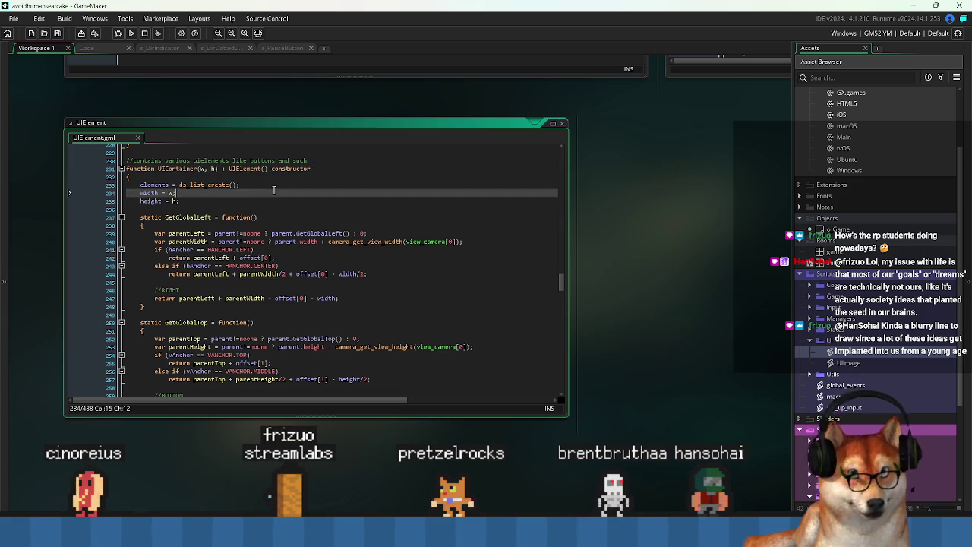
left_click(187, 169)
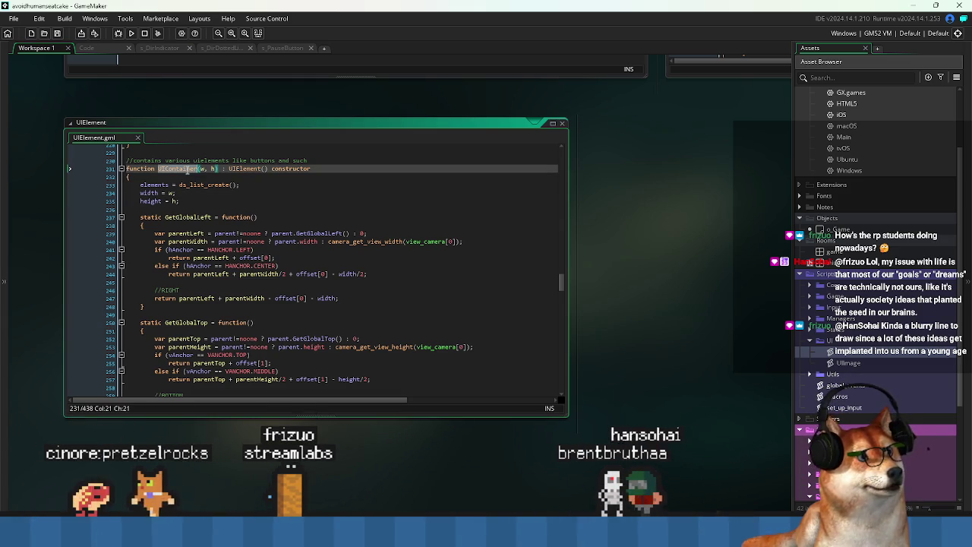
key("ctrl+Tab")
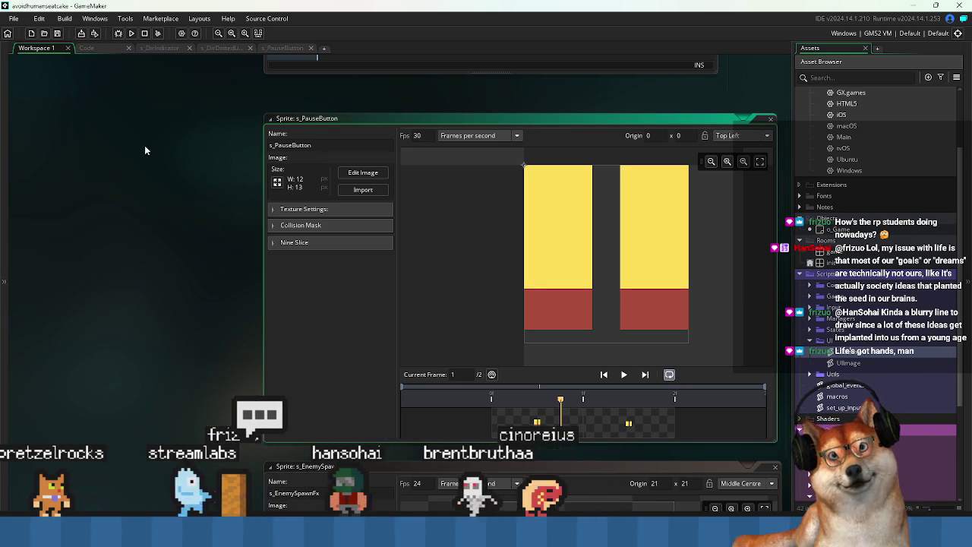
Look over GamePlayState.gml around the cake counter offset on line 40 and UpdateCamera
left_click(115, 46)
left_click(340, 284)
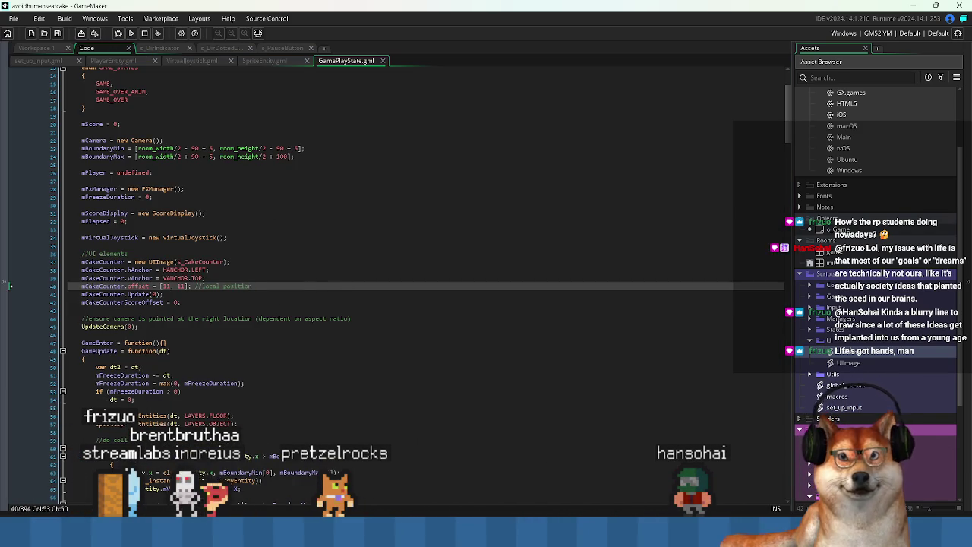
left_click(461, 338)
scroll(395, 349, "down", 3)
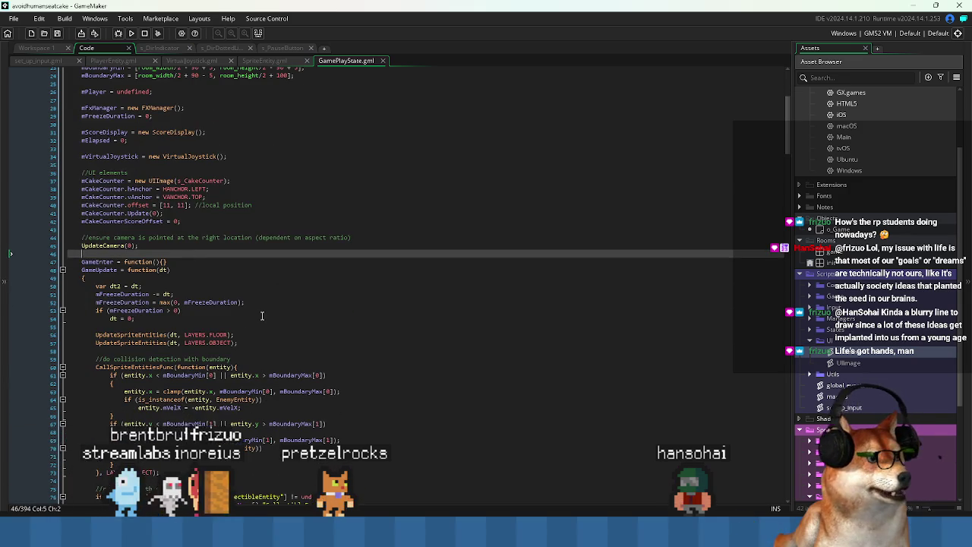
scroll(307, 88, "down", 4)
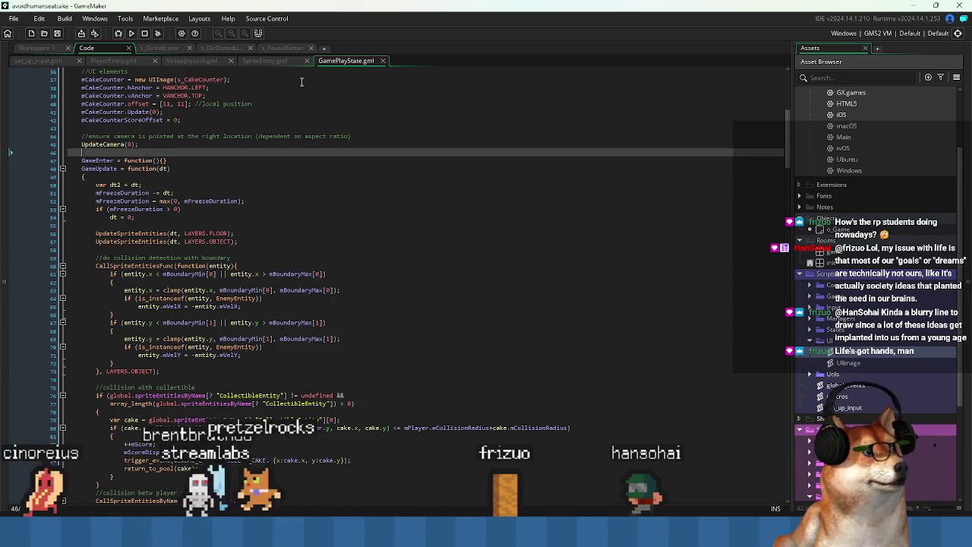
Close the s_PauseButton sprite tab and return to Workspace 1
left_click(308, 48)
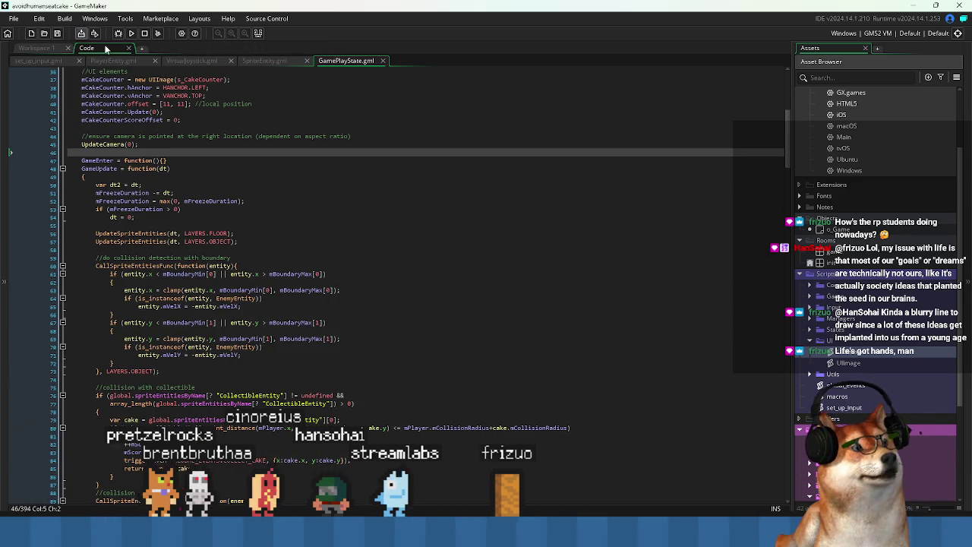
scroll(342, 92, "up", 3)
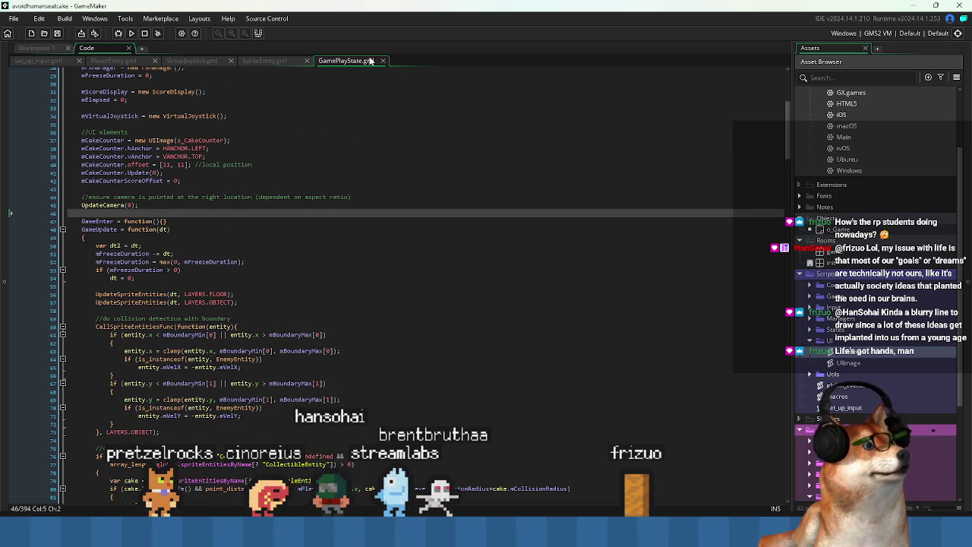
left_click(35, 47)
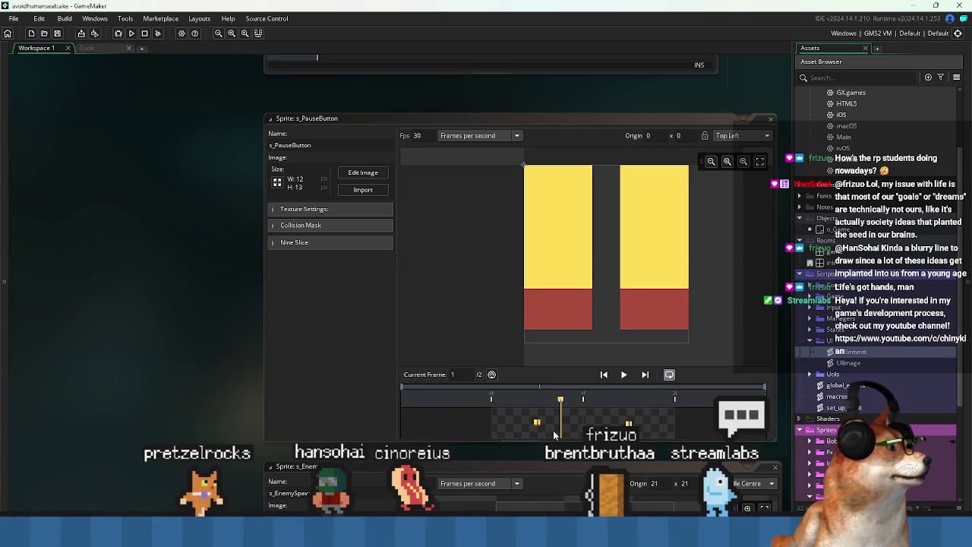
Preview both s_PauseButton frames, then go back to the GameUpdate line in GamePlayState.gml
left_click(608, 431)
left_click(535, 423)
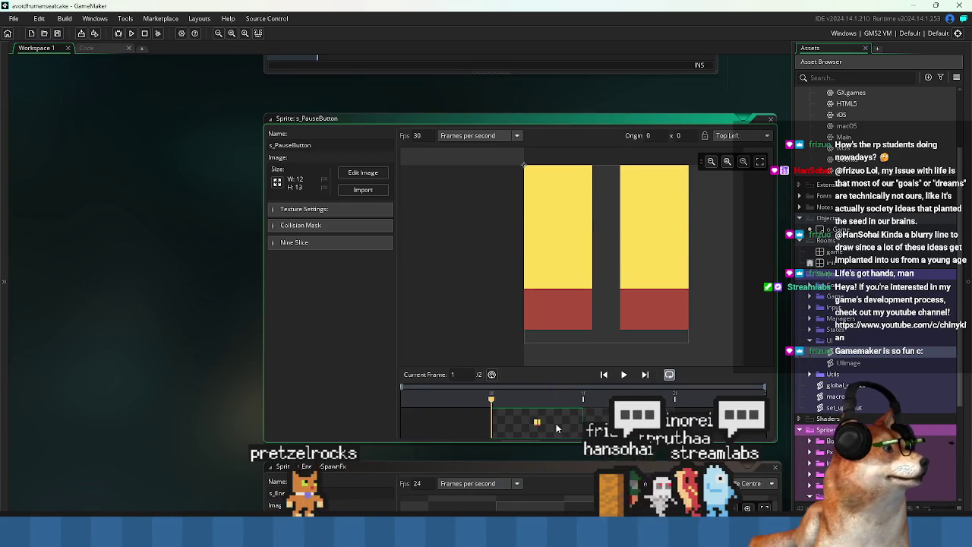
left_click(104, 48)
left_click(169, 230)
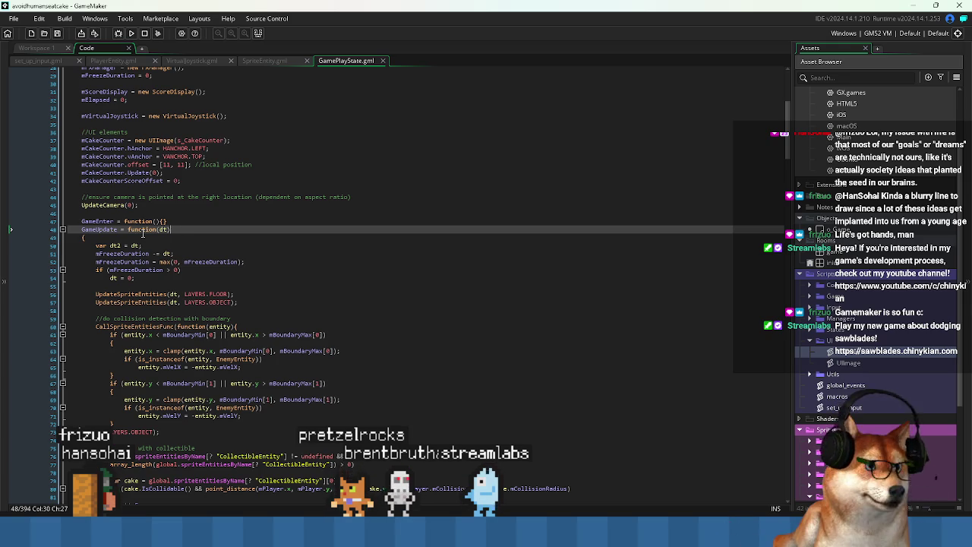
Add a commented //mUI line after the cake counter setup on line 42 and run the game
key("Up")
key("Home")
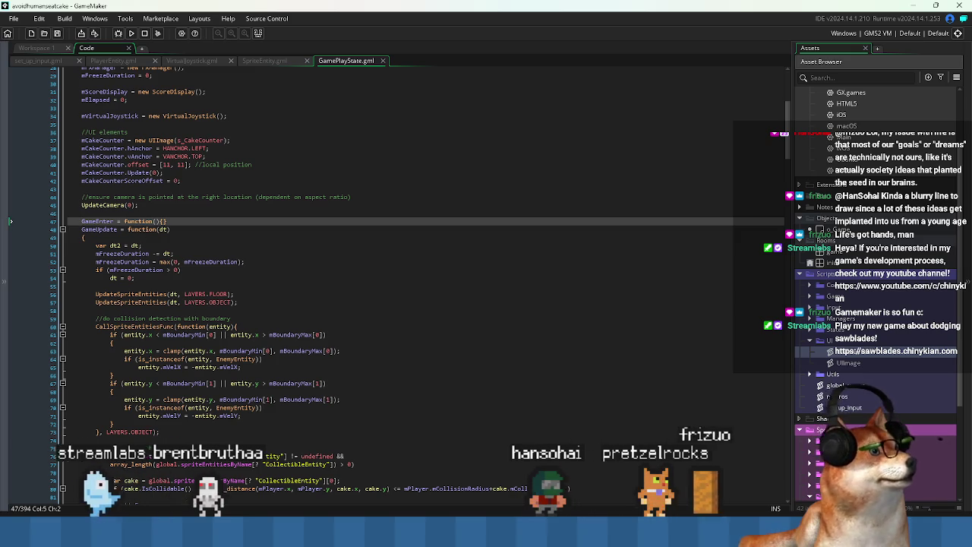
left_click(211, 182)
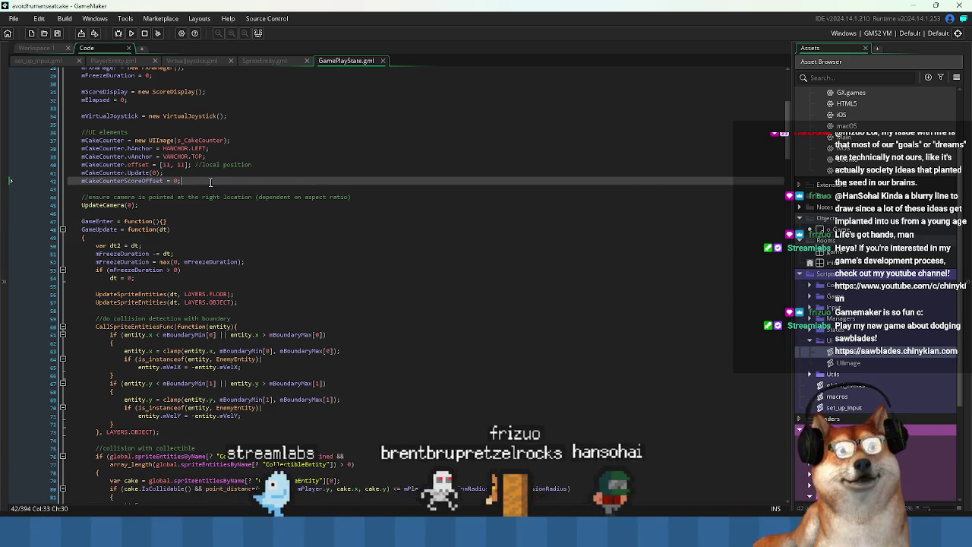
key("Return")
key("Return")
type("mUI")
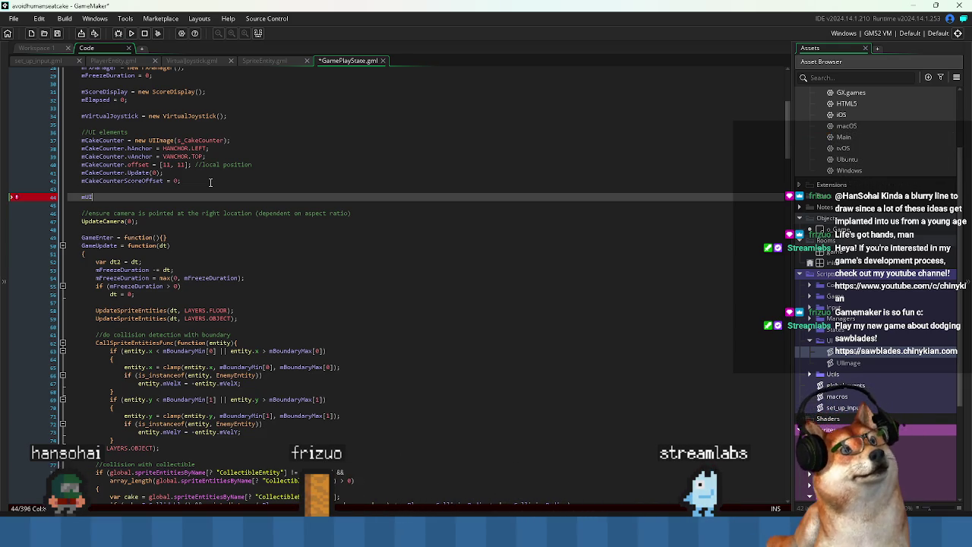
left_click(132, 33)
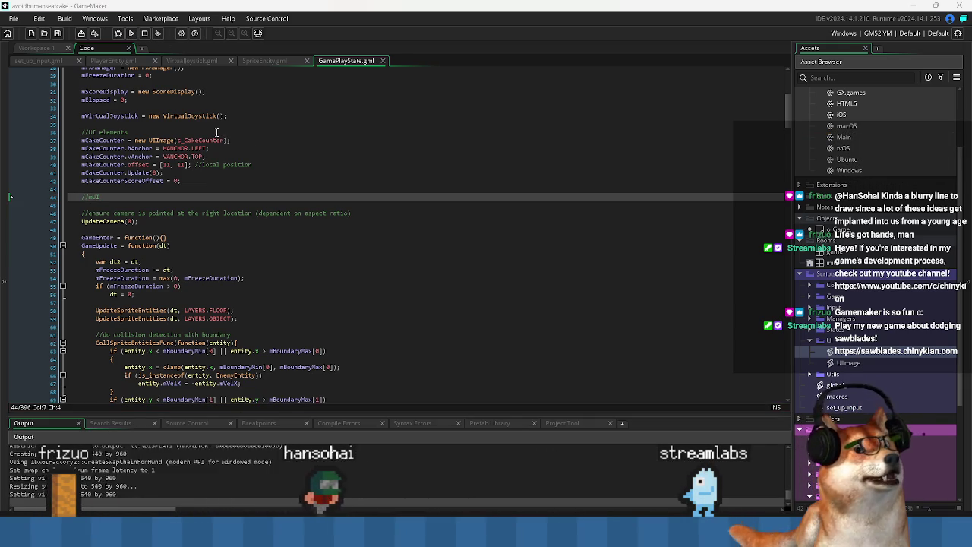
Maximize the test game, restart it three times with R, and close its window
left_click(597, 25)
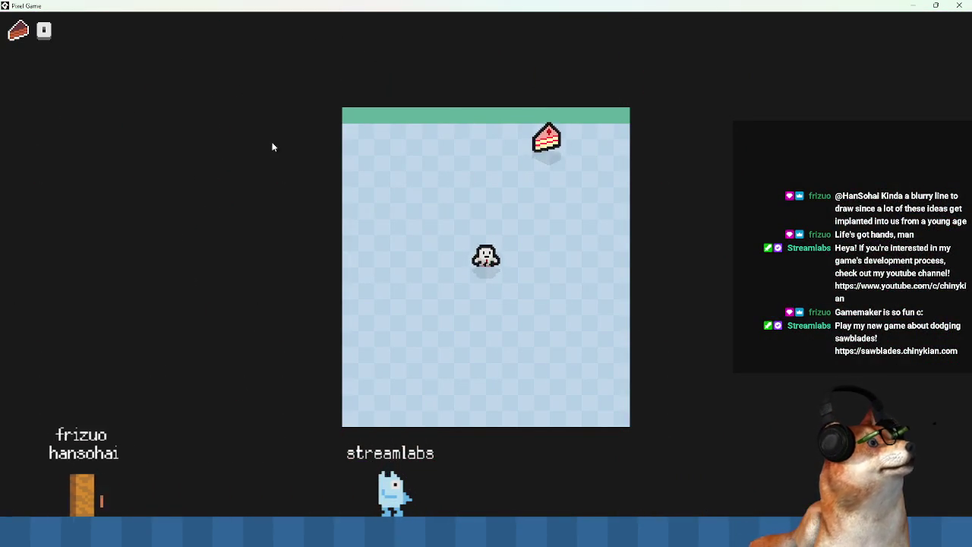
key("r")
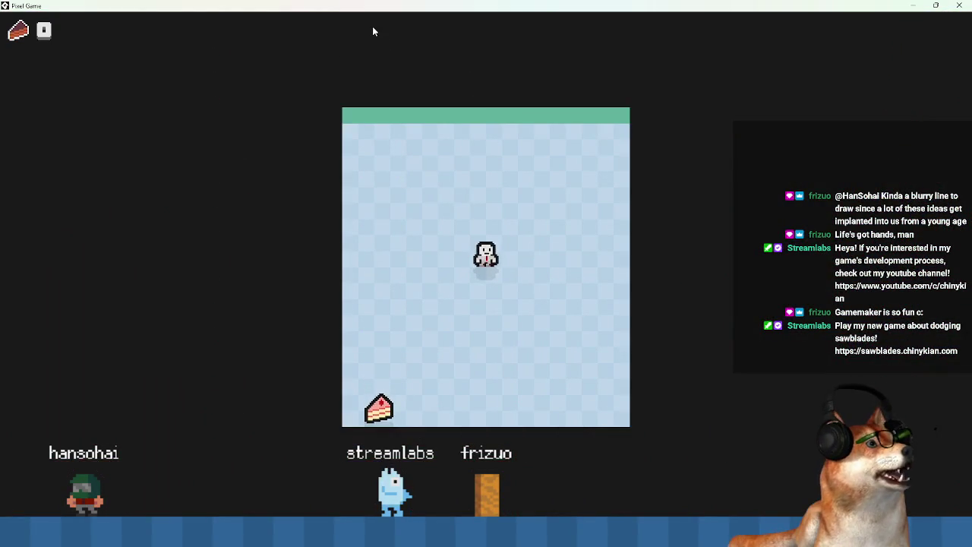
key("r")
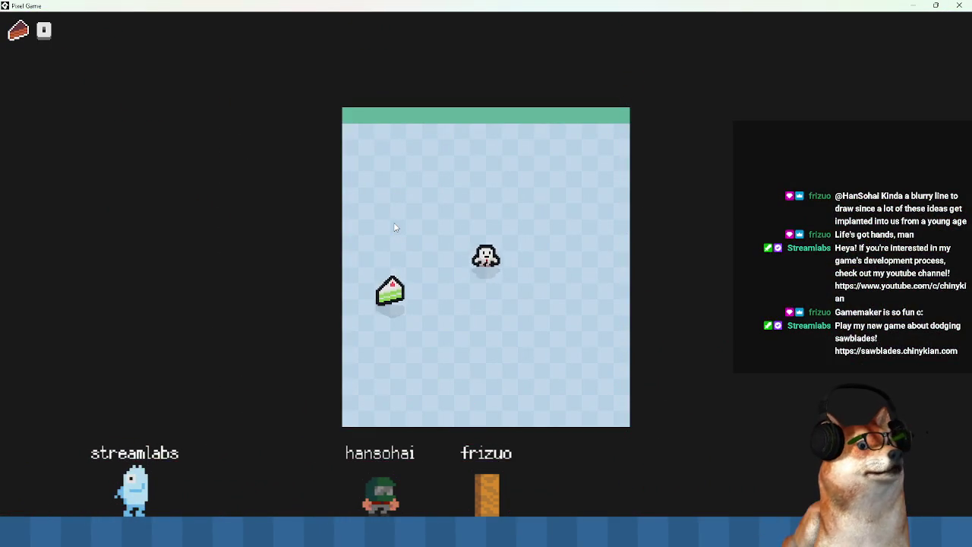
key("r")
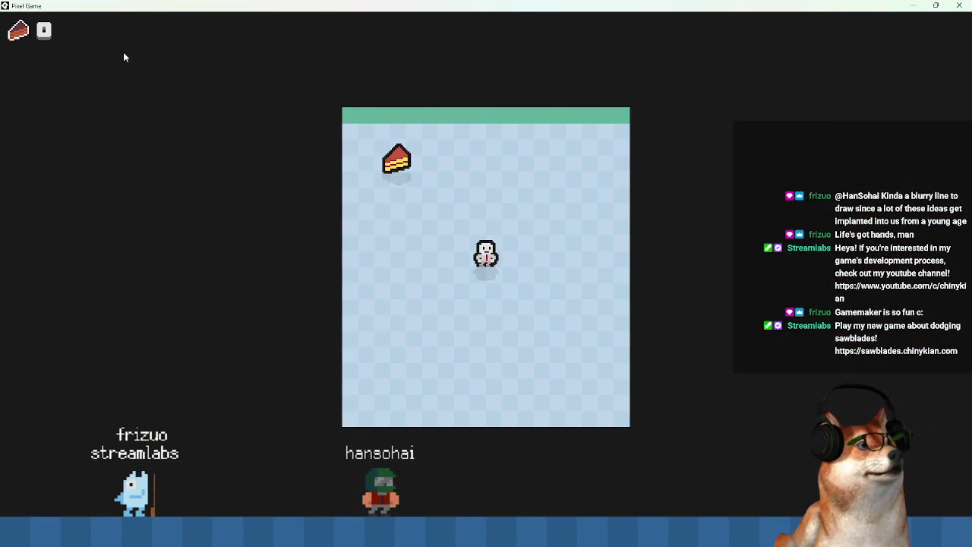
left_click(959, 7)
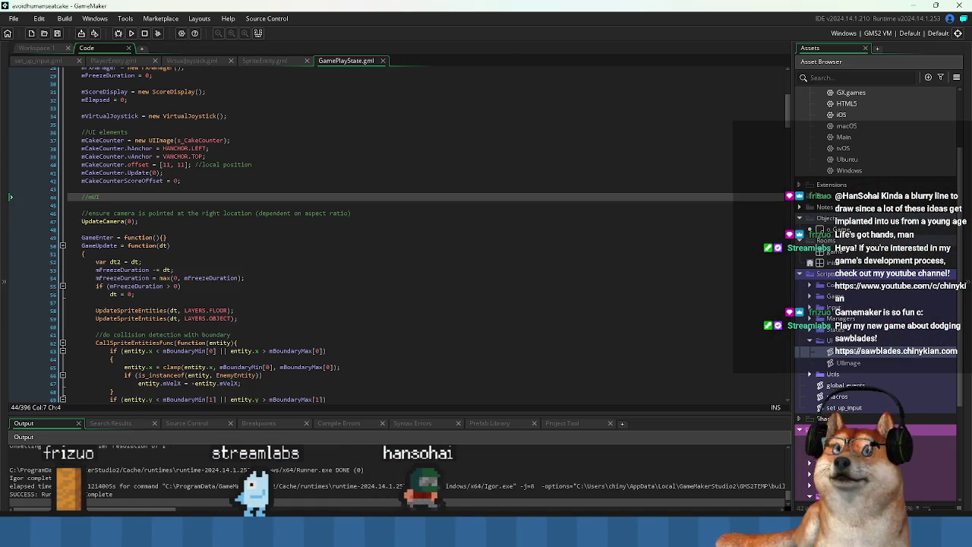
Inspect the cake counter anchor and Update call lines in GamePlayState.gml
left_click(205, 185)
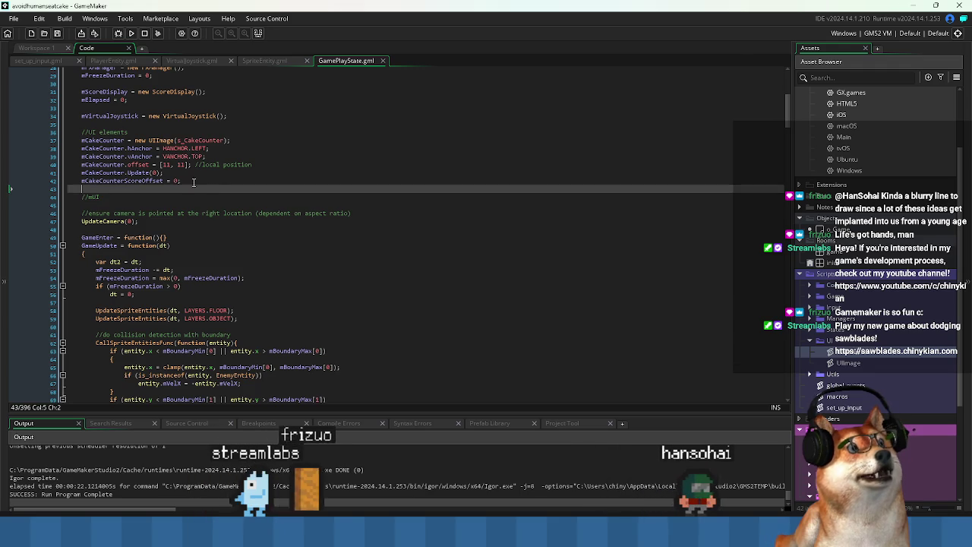
left_click(124, 173)
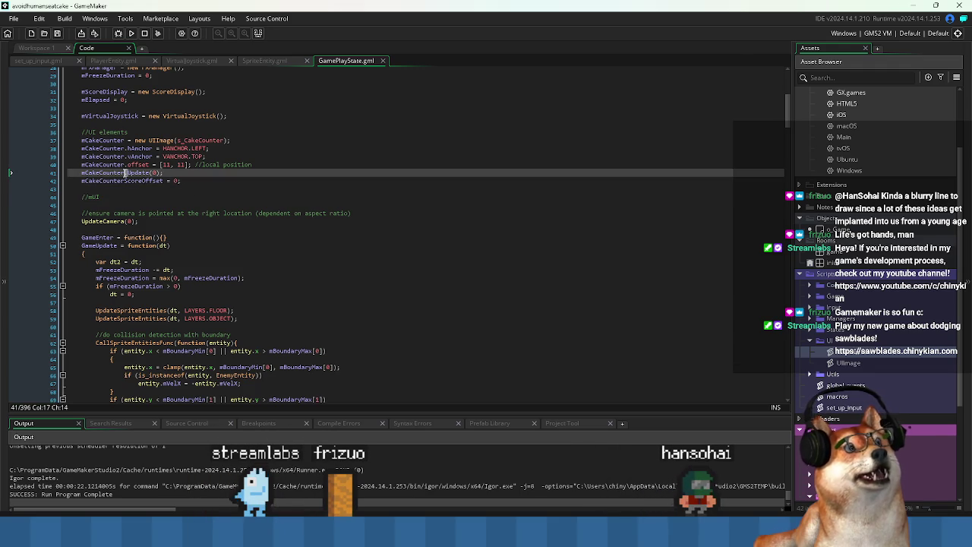
left_click(103, 149)
scroll(104, 150, "up", 5)
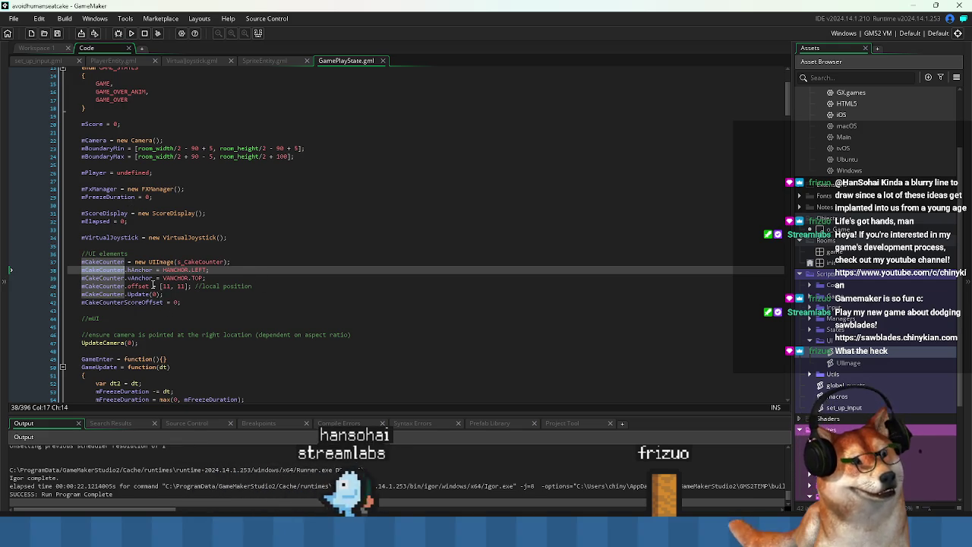
scroll(152, 285, "up", 2)
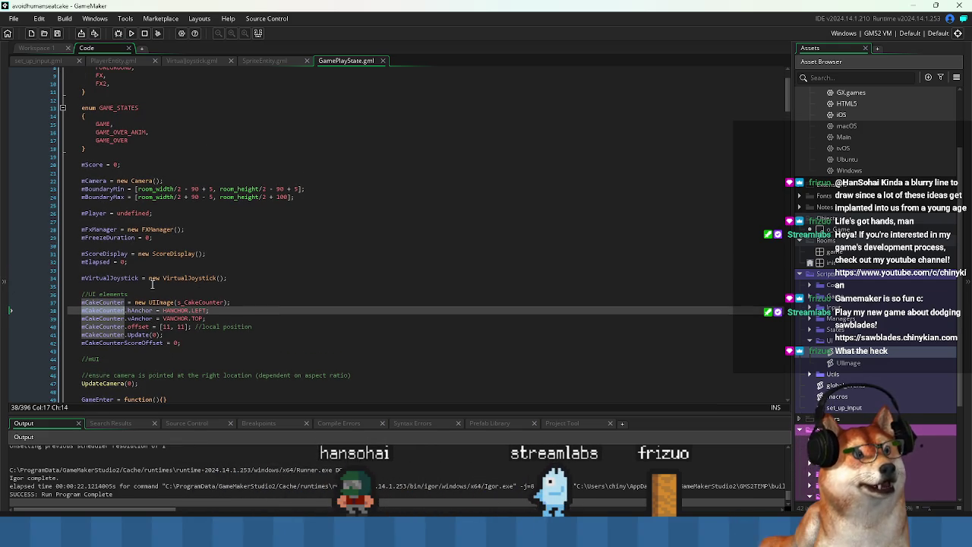
left_click(142, 327)
left_click(139, 334)
scroll(139, 335, "down", 4)
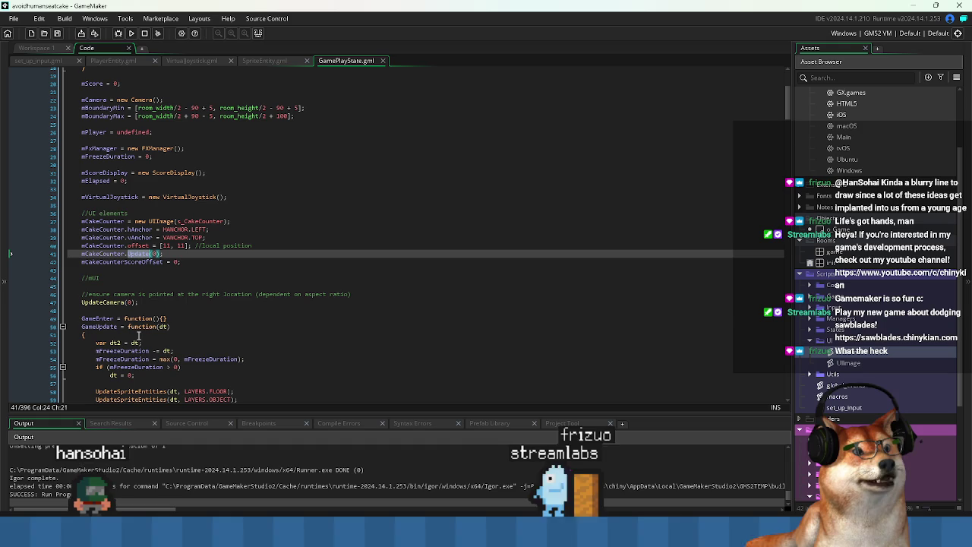
Move the UpdateCamera(0) comment and call above the UI elements, save, and run with F5
left_click(149, 303)
key("BackSpace")
key("BackSpace")
key("BackSpace")
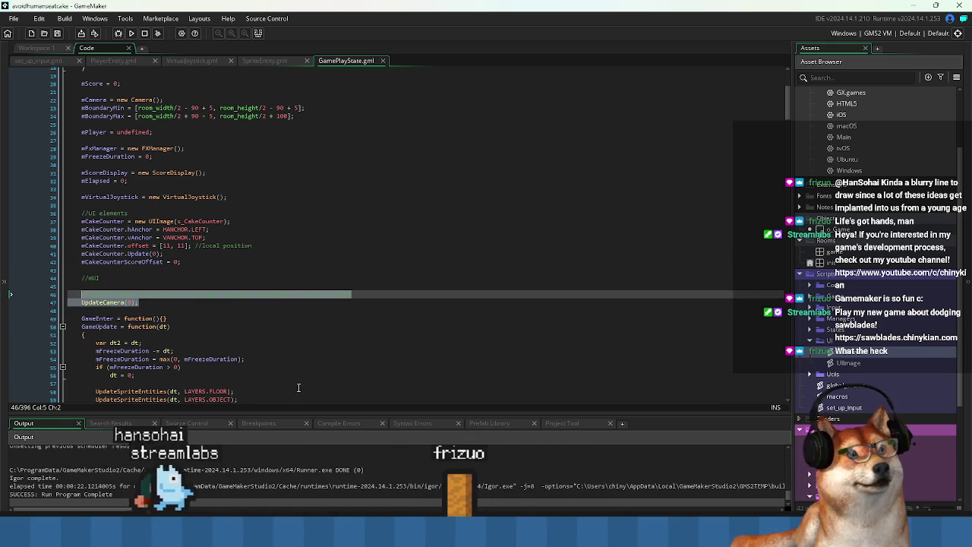
key("Up")
key("Up")
key("Up")
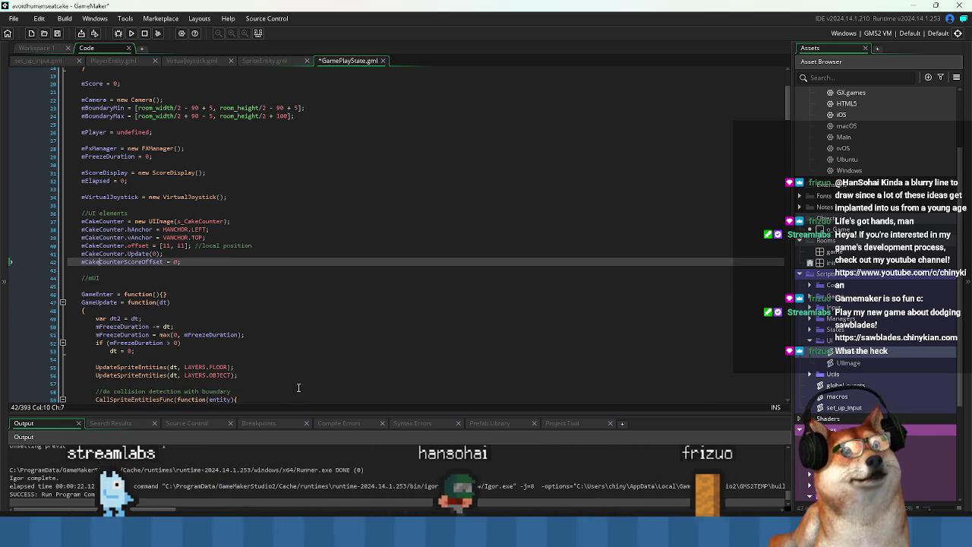
key("ctrl+v")
key("Return")
key("ctrl+s")
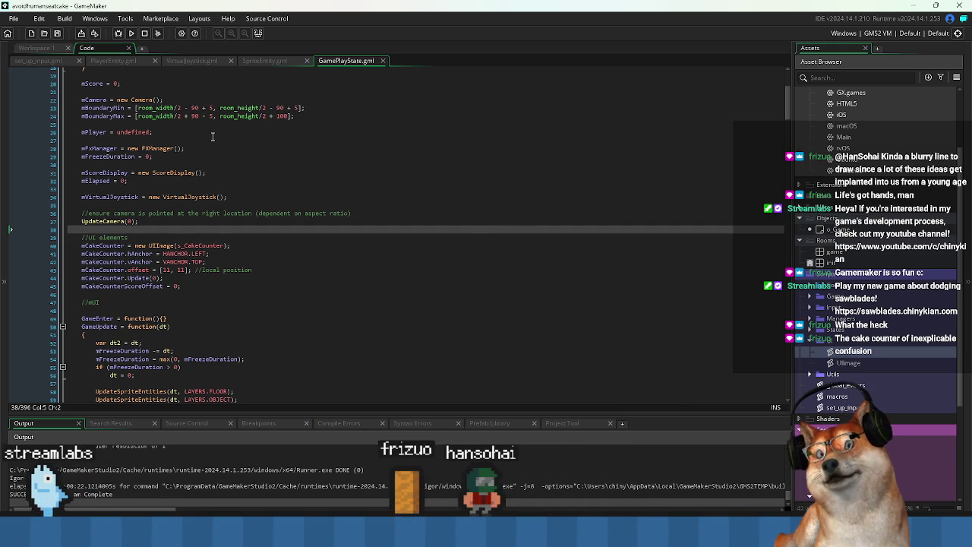
key("F5")
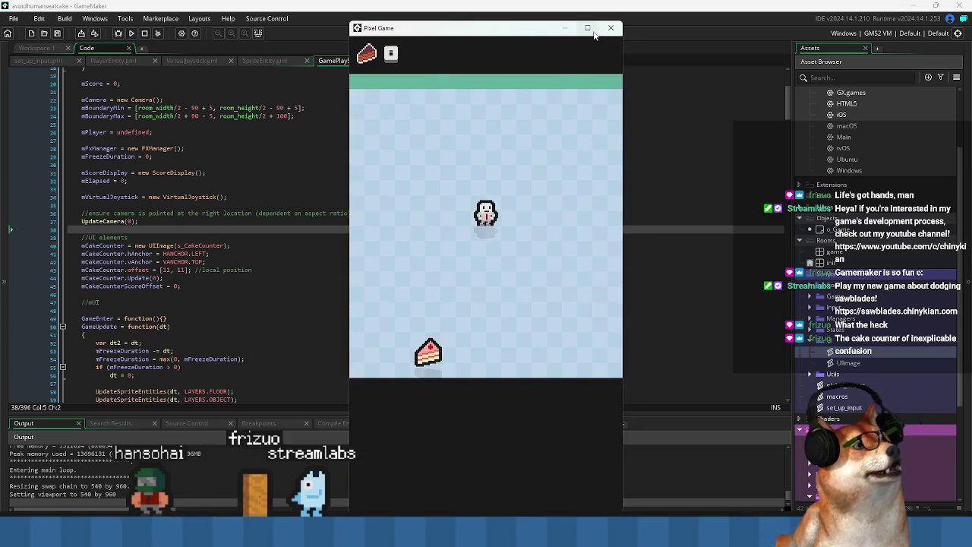
Bring the rebuilt Pixel Game window to the front and maximize it to full screen
left_click(587, 28)
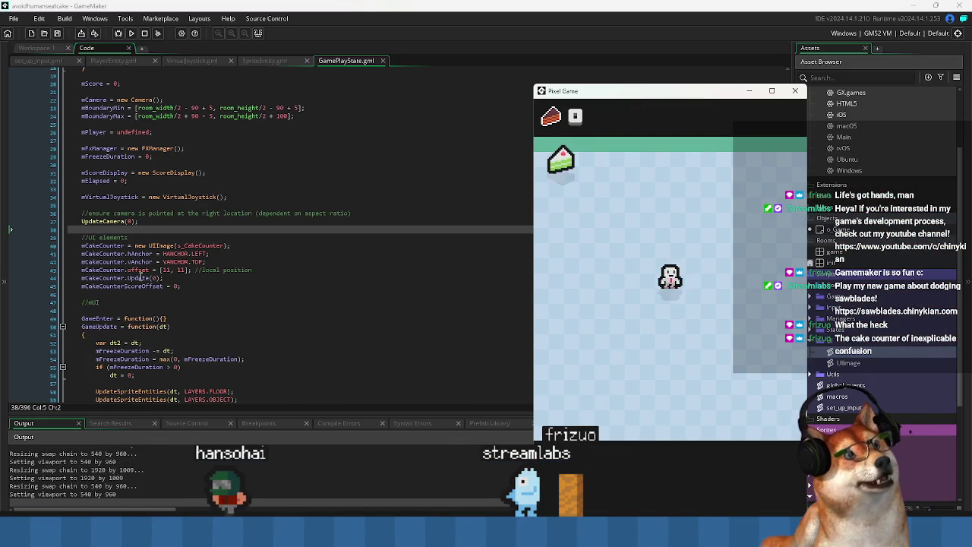
left_click(150, 221)
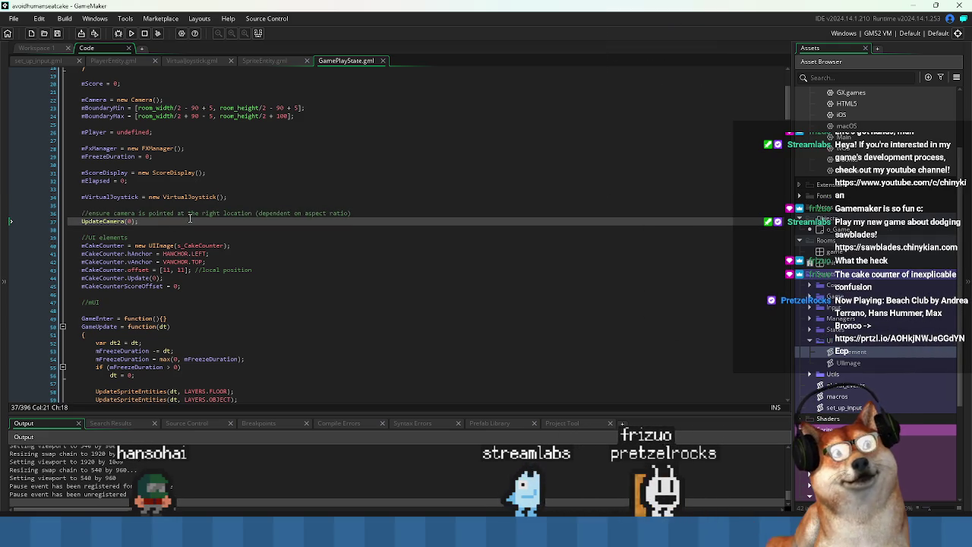
key("alt+Tab")
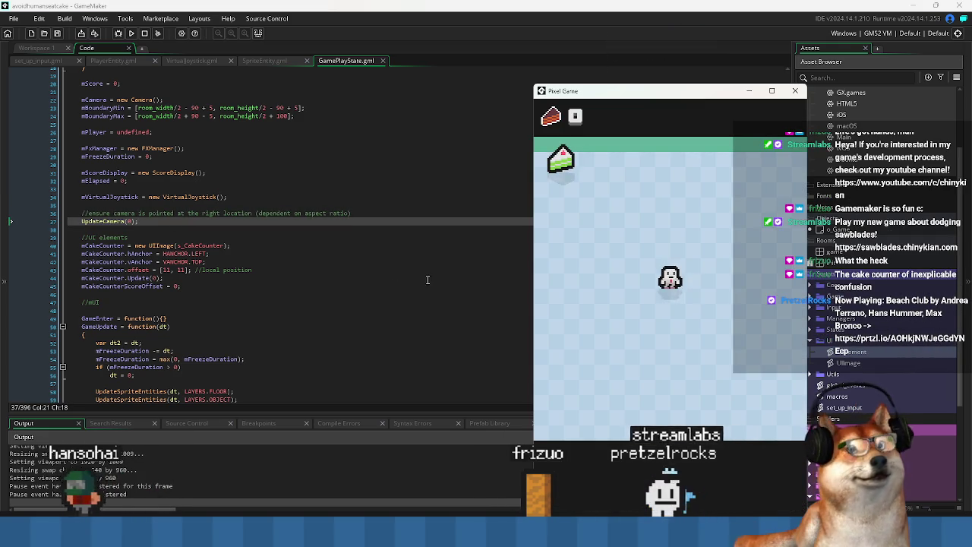
double_click(640, 94)
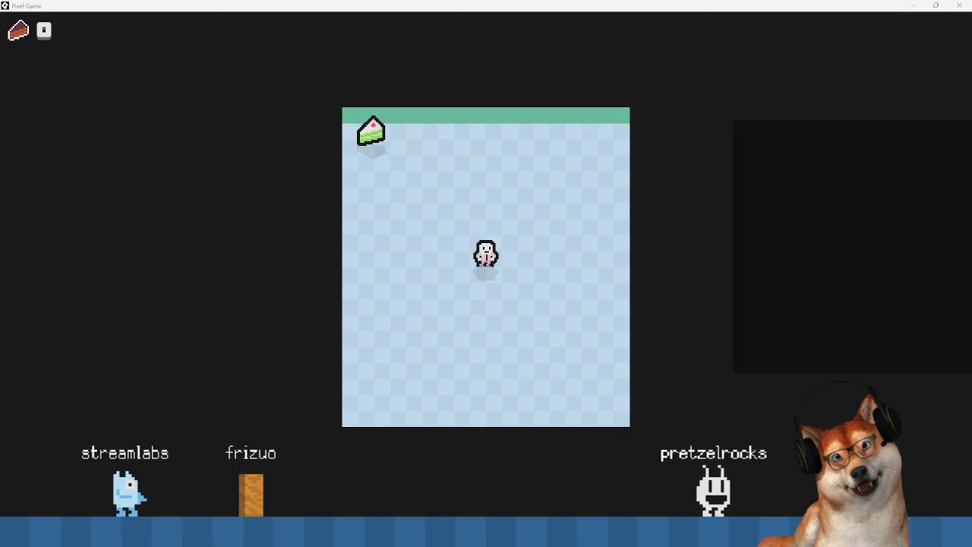
Steer the player with virtual-joystick drags to collect cakes up to 21, then close the game
left_click_drag(510, 354, 473, 343)
left_click_drag(655, 352, 616, 306)
left_click_drag(799, 358, 748, 281)
left_click_drag(744, 369, 675, 326)
mouse_move(764, 445)
left_mouse_down()
mouse_move(809, 486)
mouse_move(835, 410)
left_mouse_up()
left_click_drag(805, 448, 843, 425)
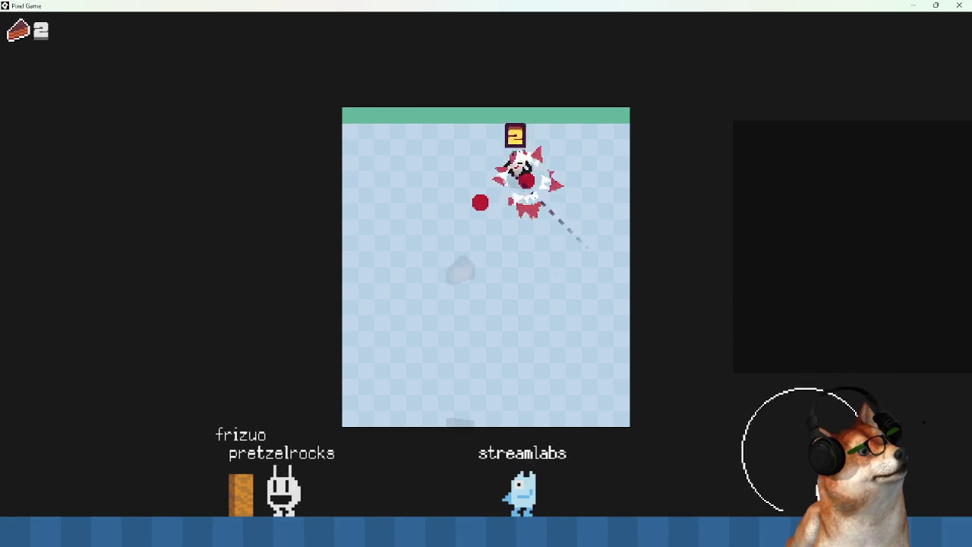
left_click_drag(783, 510, 790, 516)
mouse_move(878, 402)
left_mouse_down()
mouse_move(939, 323)
mouse_move(889, 326)
mouse_move(894, 319)
mouse_move(739, 395)
mouse_move(762, 476)
mouse_move(714, 486)
mouse_move(625, 470)
mouse_move(585, 386)
mouse_move(633, 304)
mouse_move(721, 370)
mouse_move(672, 475)
mouse_move(534, 471)
mouse_move(622, 486)
mouse_move(687, 477)
mouse_move(589, 378)
left_mouse_up()
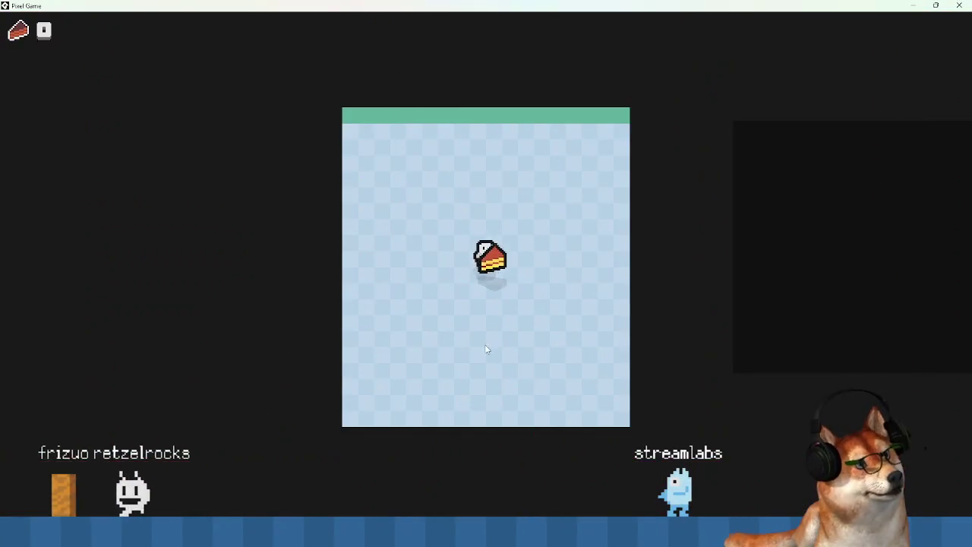
mouse_move(517, 382)
left_mouse_down()
mouse_move(499, 382)
mouse_move(491, 246)
mouse_move(338, 277)
mouse_move(459, 428)
mouse_move(672, 253)
mouse_move(451, 344)
mouse_move(478, 428)
mouse_move(432, 383)
mouse_move(702, 458)
mouse_move(432, 443)
mouse_move(395, 455)
mouse_move(373, 417)
mouse_move(386, 501)
mouse_move(674, 490)
mouse_move(695, 426)
mouse_move(726, 487)
mouse_move(504, 417)
mouse_move(610, 306)
mouse_move(568, 261)
mouse_move(583, 343)
mouse_move(388, 456)
mouse_move(446, 502)
mouse_move(465, 498)
mouse_move(412, 494)
mouse_move(530, 269)
mouse_move(572, 414)
mouse_move(686, 334)
mouse_move(505, 312)
mouse_move(528, 414)
mouse_move(529, 194)
mouse_move(611, 231)
mouse_move(587, 152)
mouse_move(582, 91)
mouse_move(492, 224)
mouse_move(683, 387)
mouse_move(661, 471)
mouse_move(413, 274)
mouse_move(437, 213)
mouse_move(354, 180)
mouse_move(316, 232)
mouse_move(328, 364)
mouse_move(318, 380)
mouse_move(395, 357)
mouse_move(328, 209)
mouse_move(395, 295)
mouse_move(445, 398)
mouse_move(430, 390)
mouse_move(582, 326)
mouse_move(450, 384)
mouse_move(456, 432)
mouse_move(410, 384)
mouse_move(425, 298)
mouse_move(494, 299)
mouse_move(434, 332)
mouse_move(486, 171)
mouse_move(524, 193)
mouse_move(541, 287)
mouse_move(531, 262)
mouse_move(444, 285)
mouse_move(448, 300)
mouse_move(616, 279)
mouse_move(413, 316)
mouse_move(590, 321)
mouse_move(682, 263)
mouse_move(621, 330)
mouse_move(574, 195)
mouse_move(473, 347)
mouse_move(396, 423)
mouse_move(415, 253)
mouse_move(354, 239)
mouse_move(554, 306)
mouse_move(581, 223)
mouse_move(612, 403)
left_mouse_up()
left_click_drag(770, 289, 702, 433)
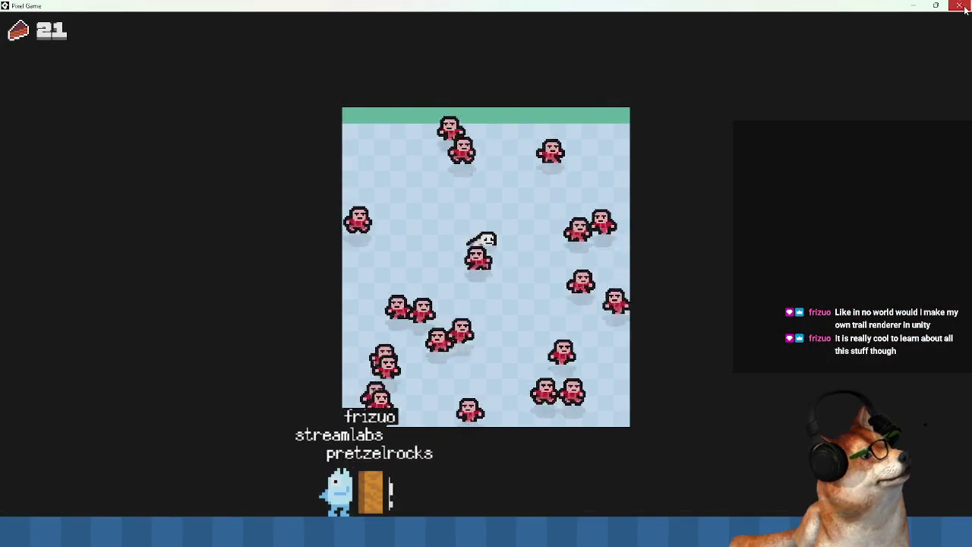
left_click(959, 5)
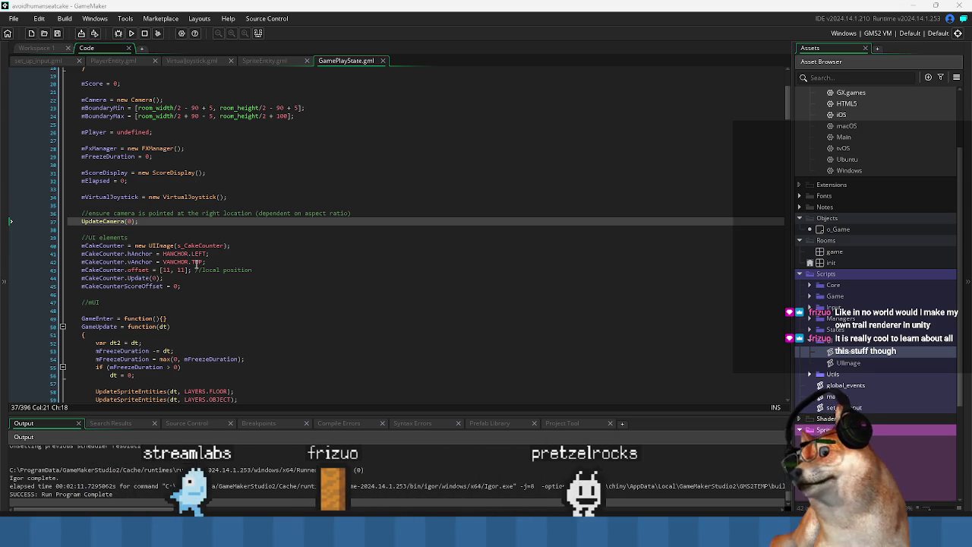
Check the vAnchor and virtual joystick lines, then show the s_PauseButton sprite in Workspace 1
left_click(336, 259)
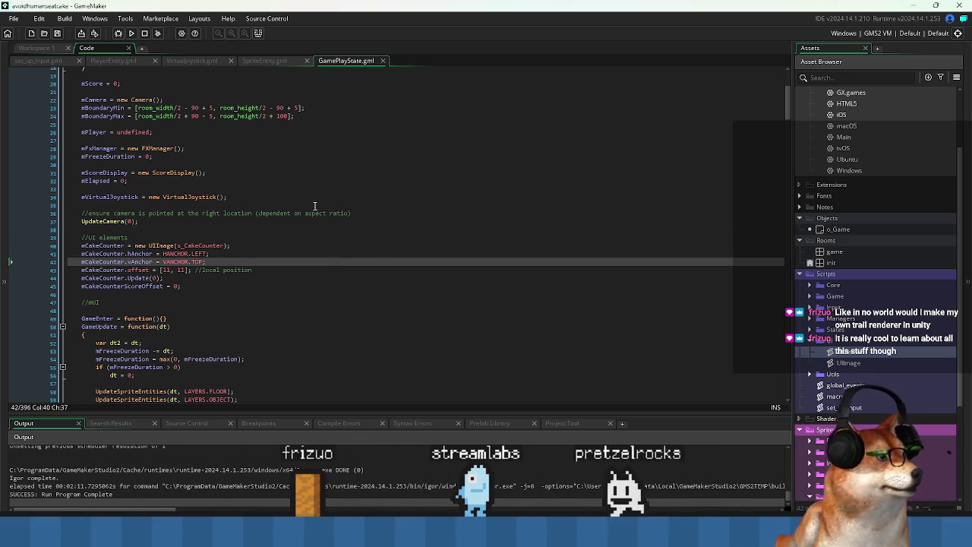
left_click(387, 197)
left_click(46, 47)
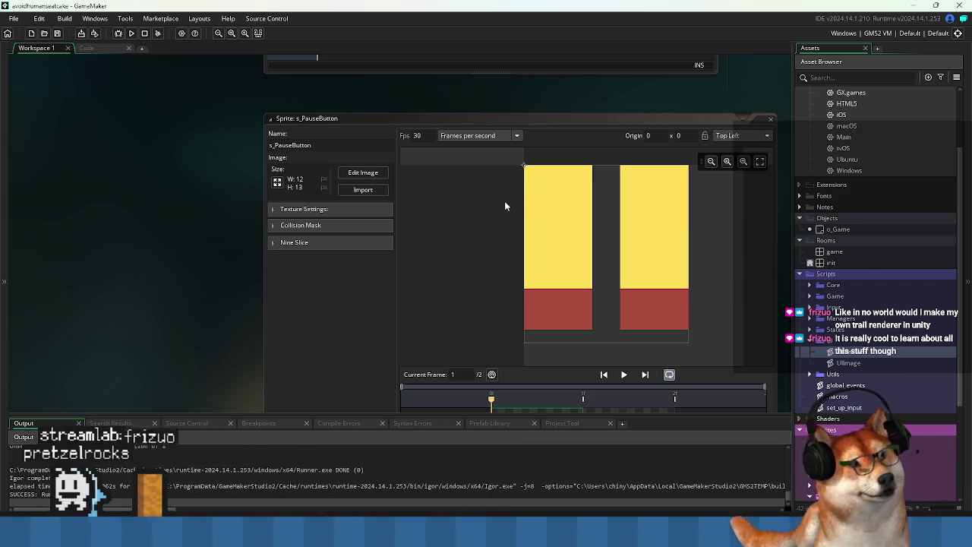
In GamePlayState.gml, append 'Container' to the mUI line, then undo it
left_click(91, 50)
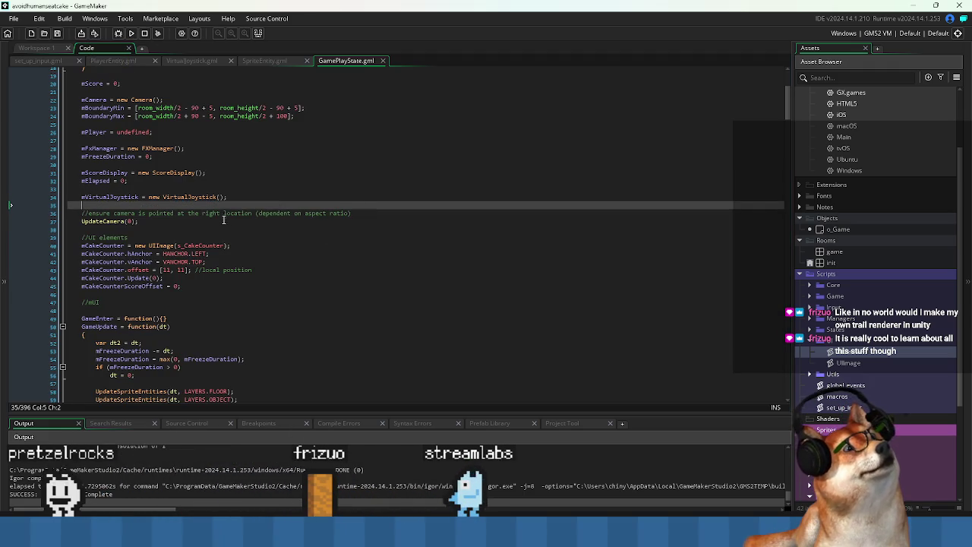
left_click(187, 228)
scroll(228, 226, "up", 1)
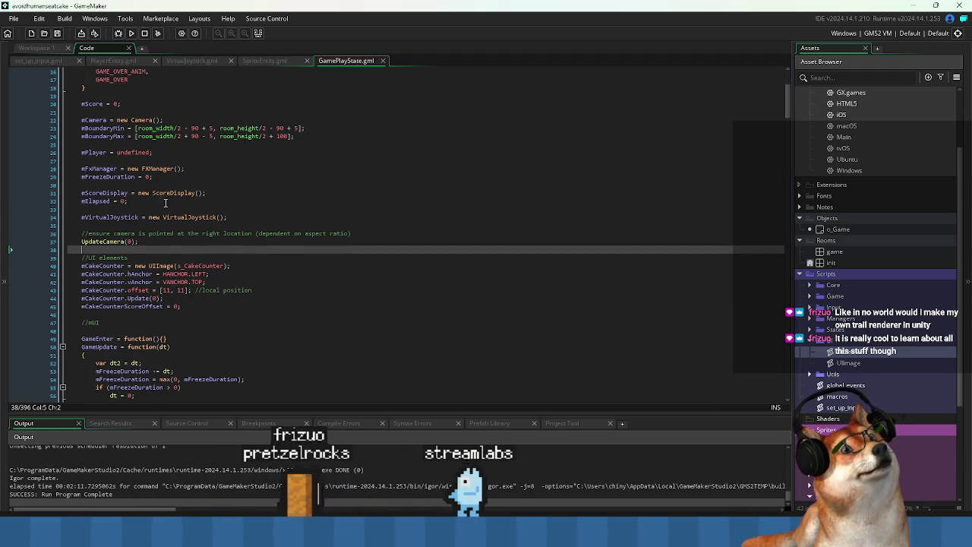
left_click(277, 225)
left_click(276, 217)
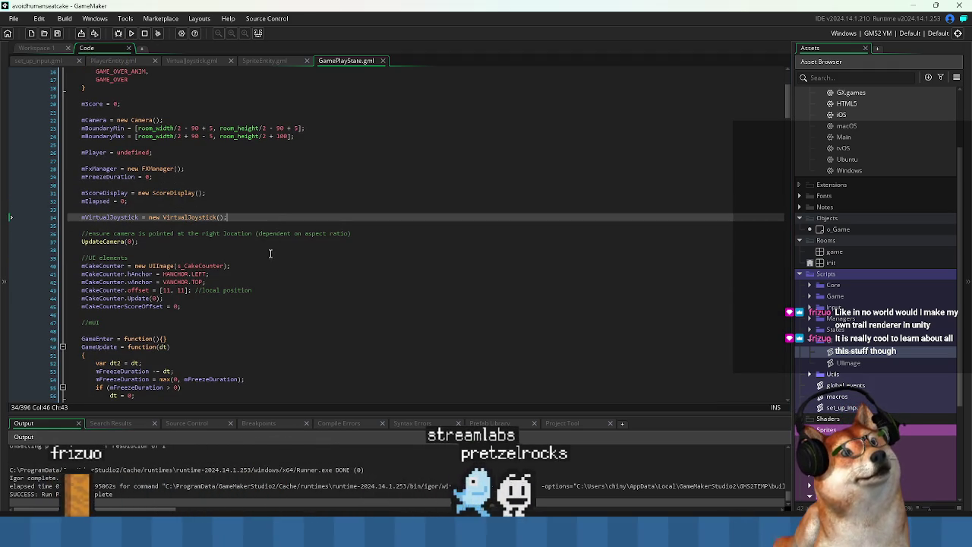
left_click(234, 322)
type("m")
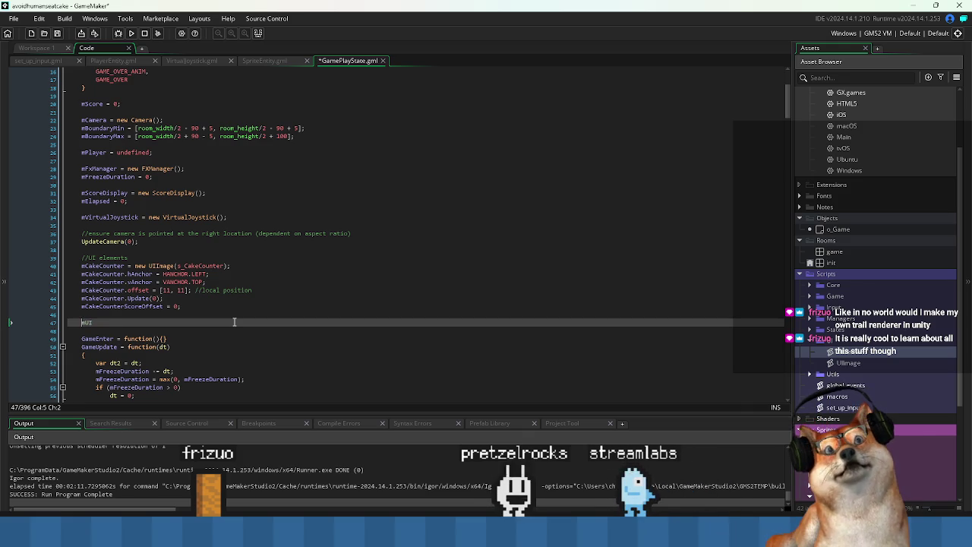
type("Co")
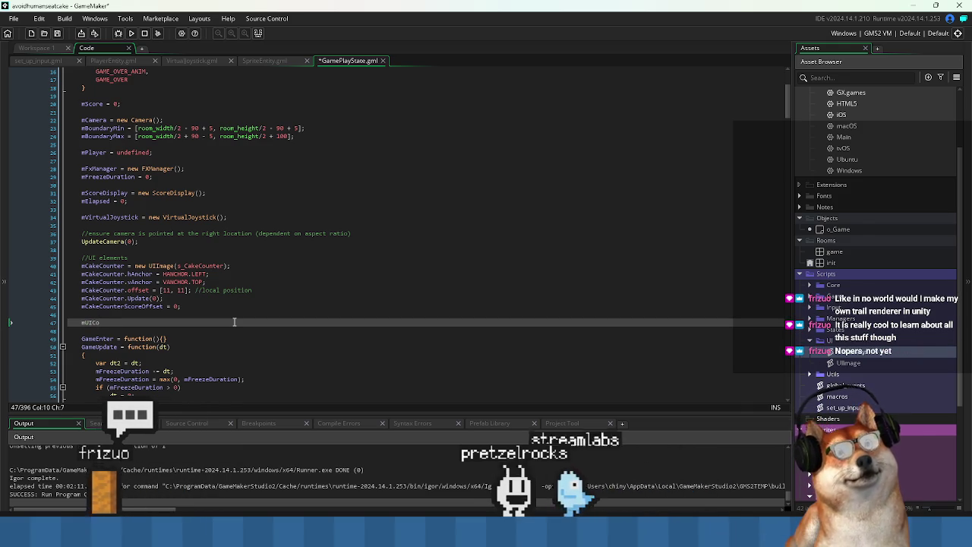
type("ntainer")
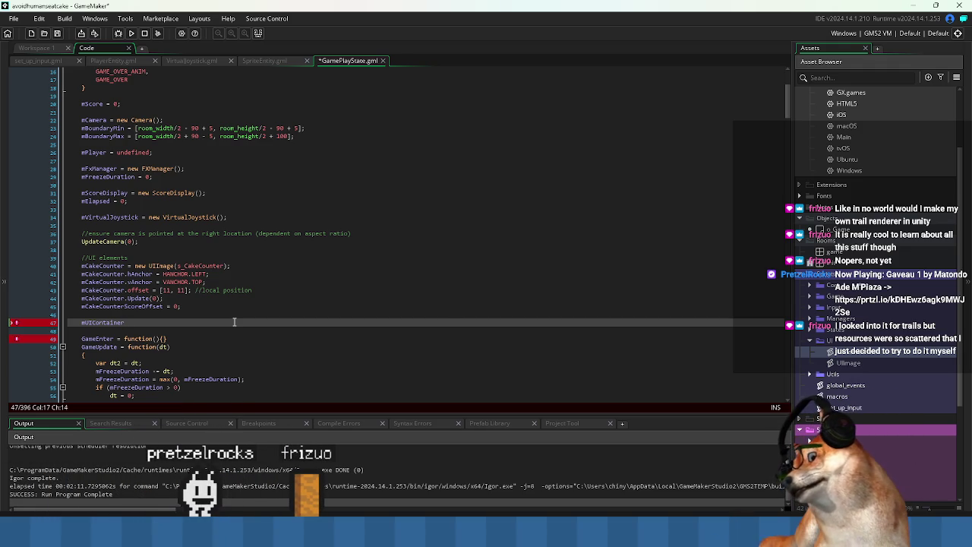
key("ctrl+z")
key("ctrl+z")
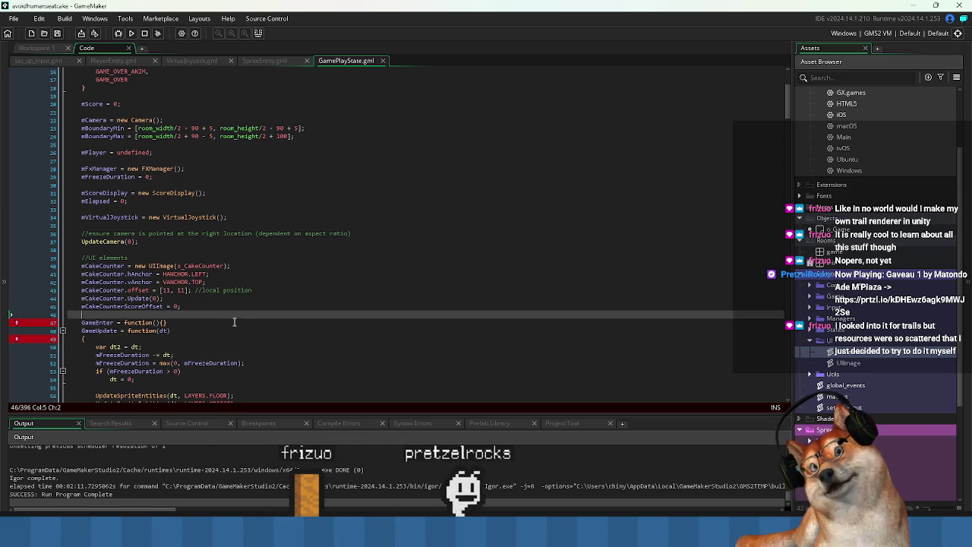
mouse_move(431, 531)
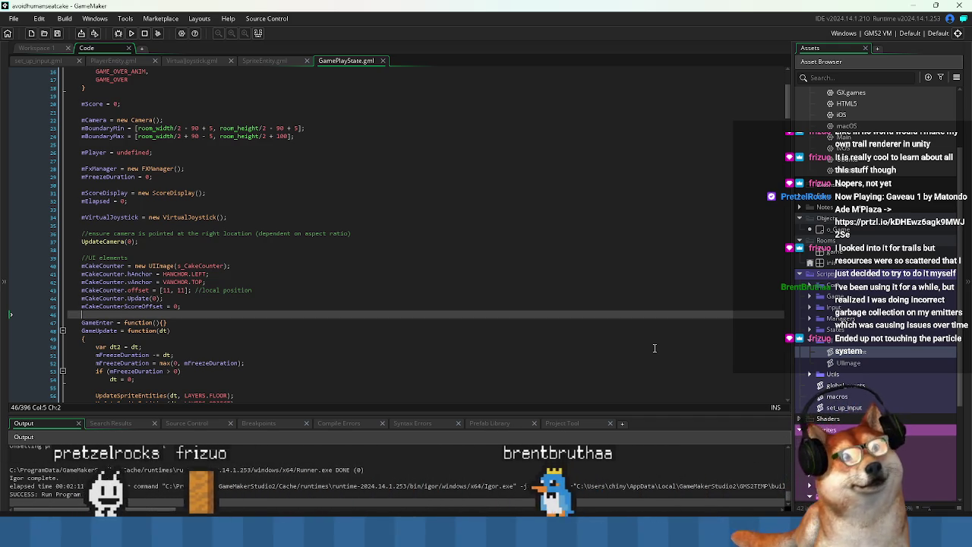
Put the caret at the end of the mCakeCounterScoreOffset line and collapse the UI scripts folder
left_click(547, 333)
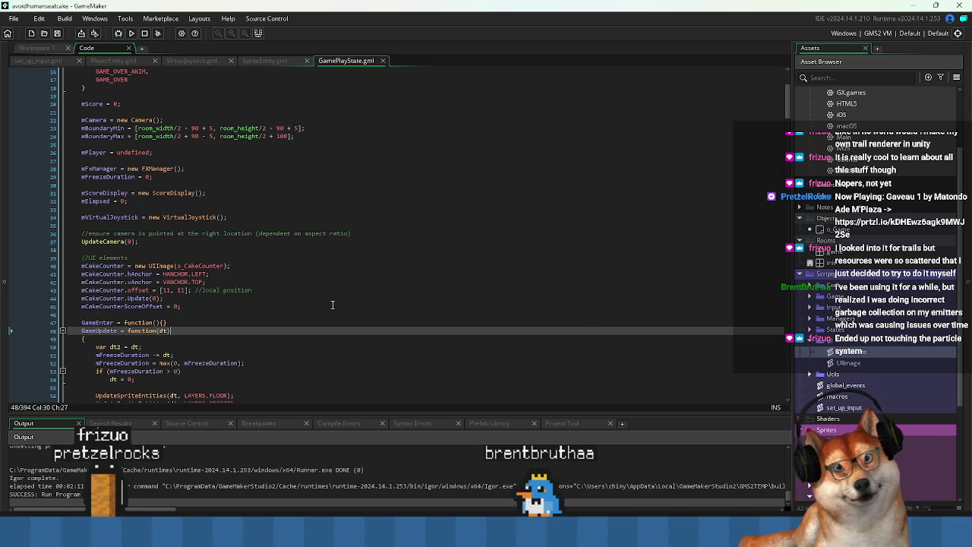
left_click(282, 307)
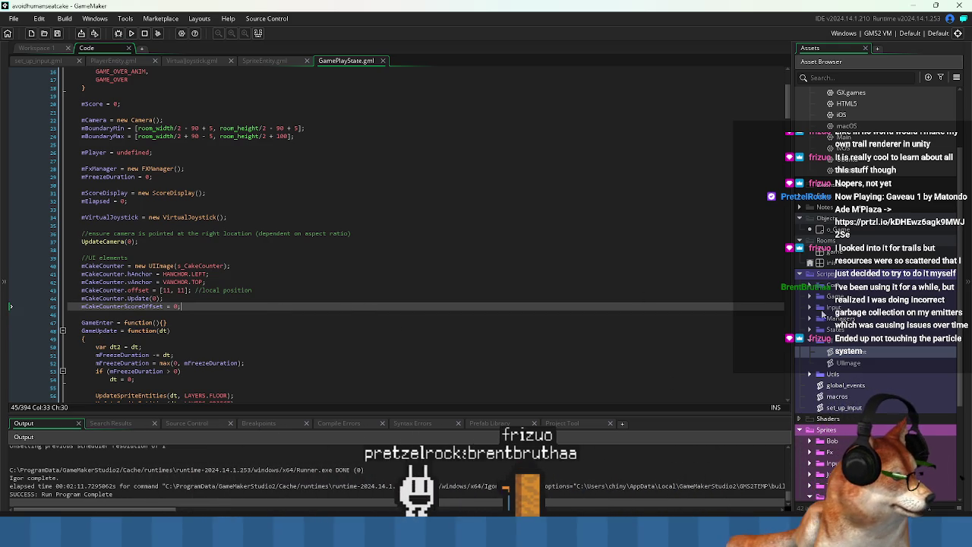
left_click(834, 343)
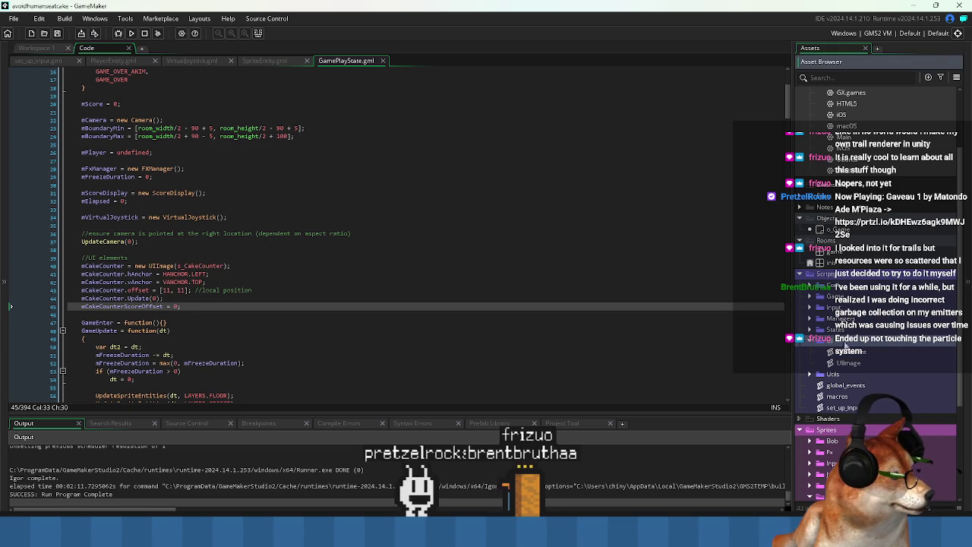
left_click(811, 342)
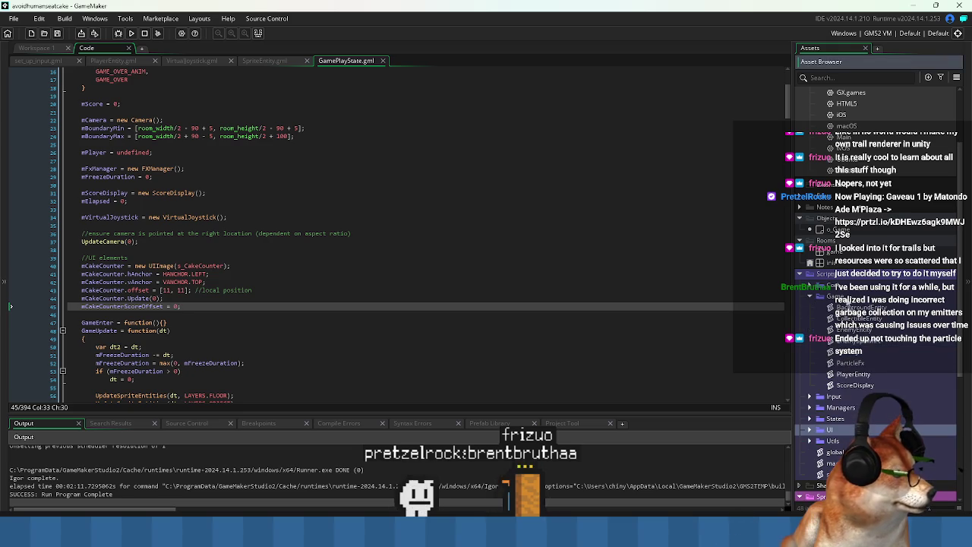
Create a script in the Game folder, naming it GameplayUILayout and then MobileGameUILayout
right_click(834, 298)
mouse_move(845, 303)
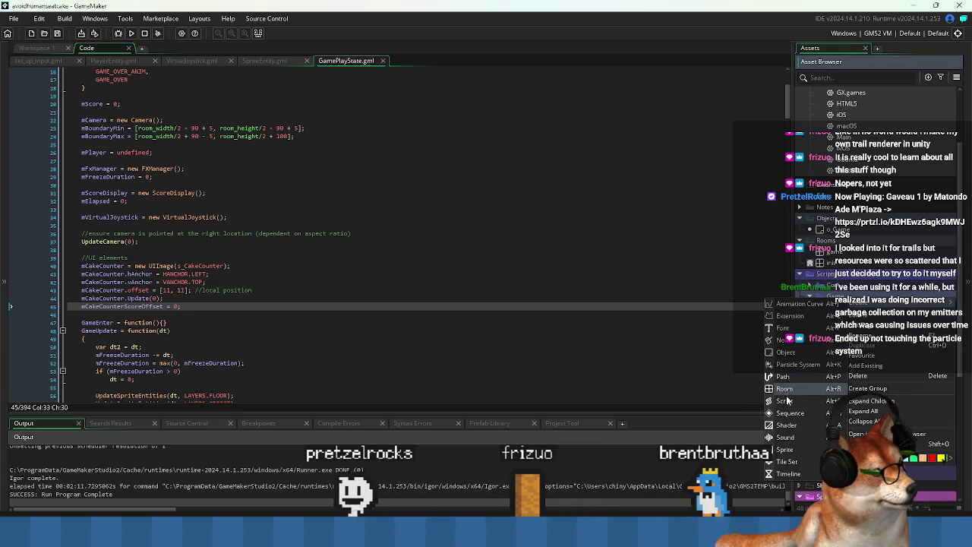
left_click(784, 401)
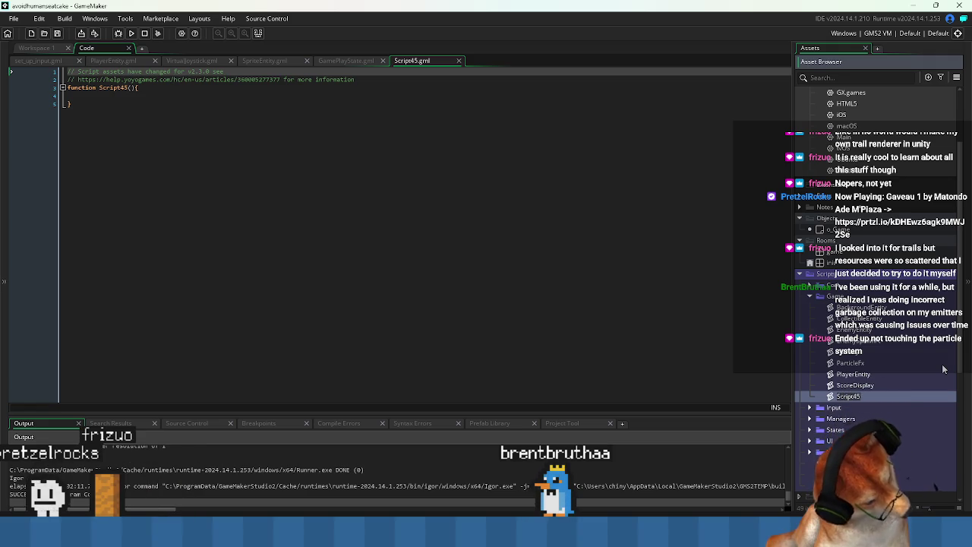
type("GameplayUI")
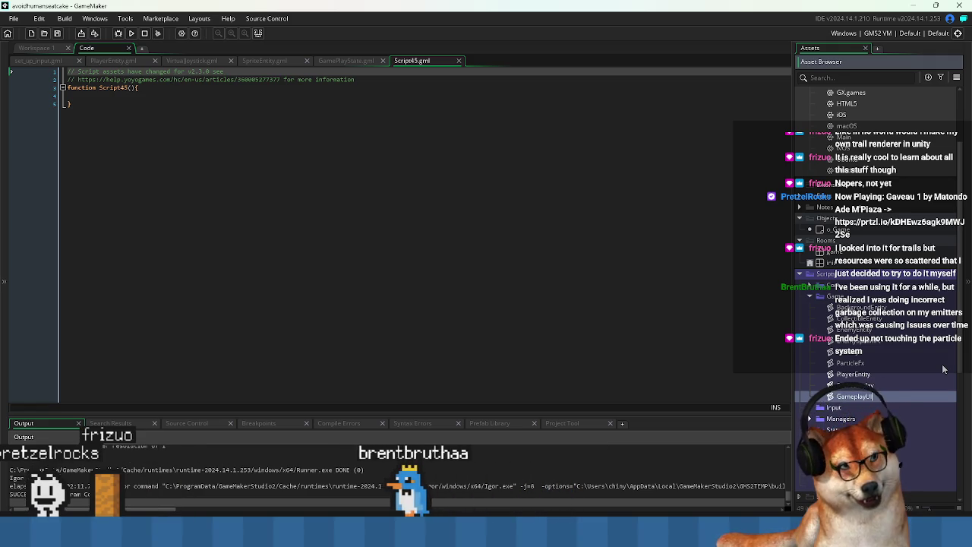
type("Layout")
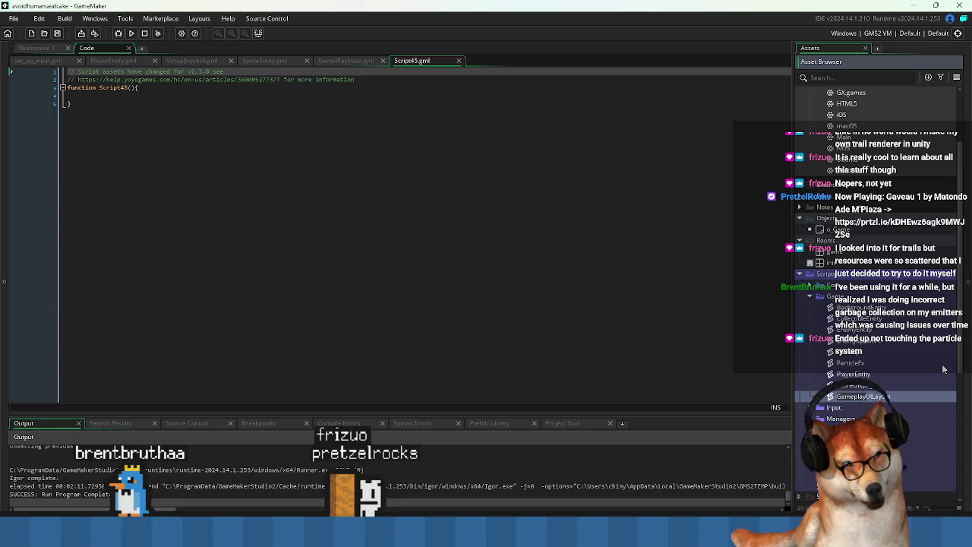
key("Return")
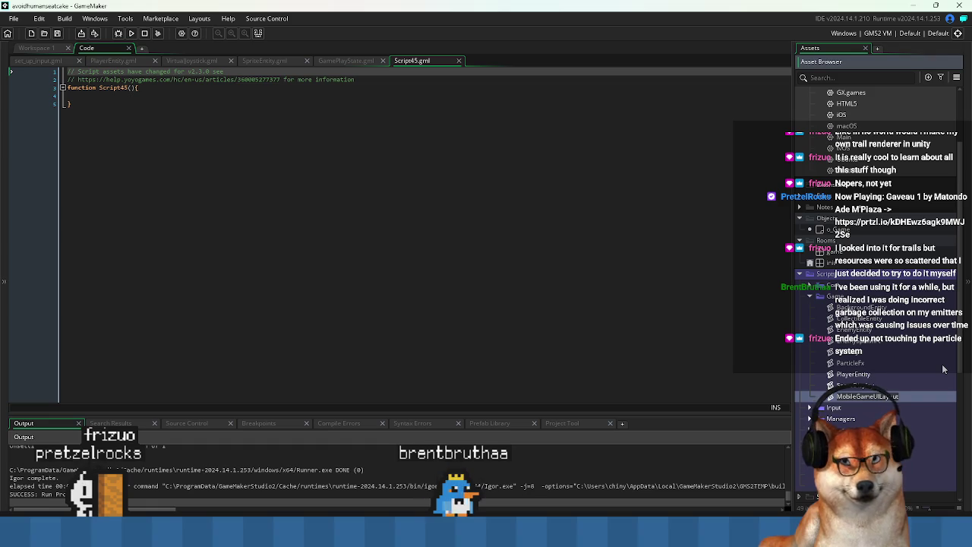
key("Return")
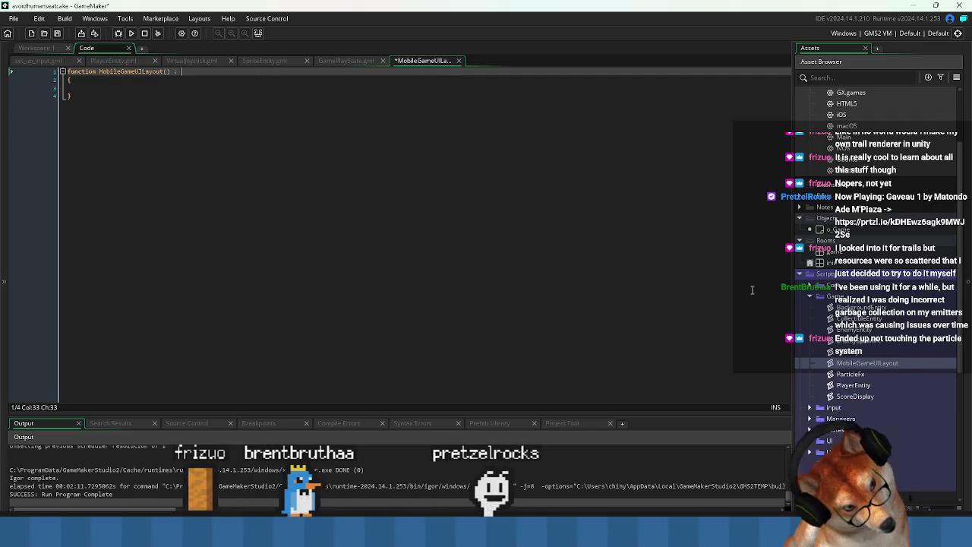
Type 'constructor' after the function header, fix the misspelling, and save the script
type("construcotr")
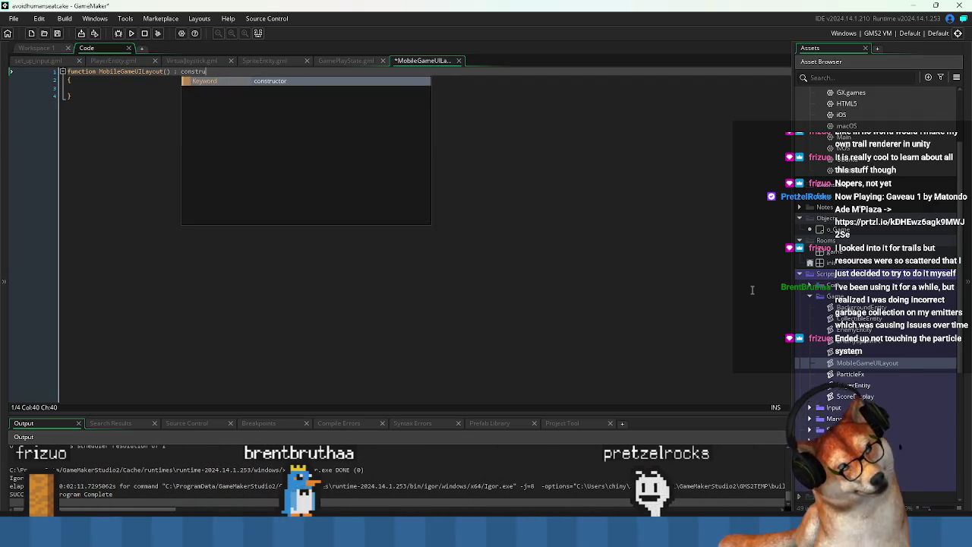
key("BackSpace")
key("BackSpace")
key("BackSpace")
type("tor")
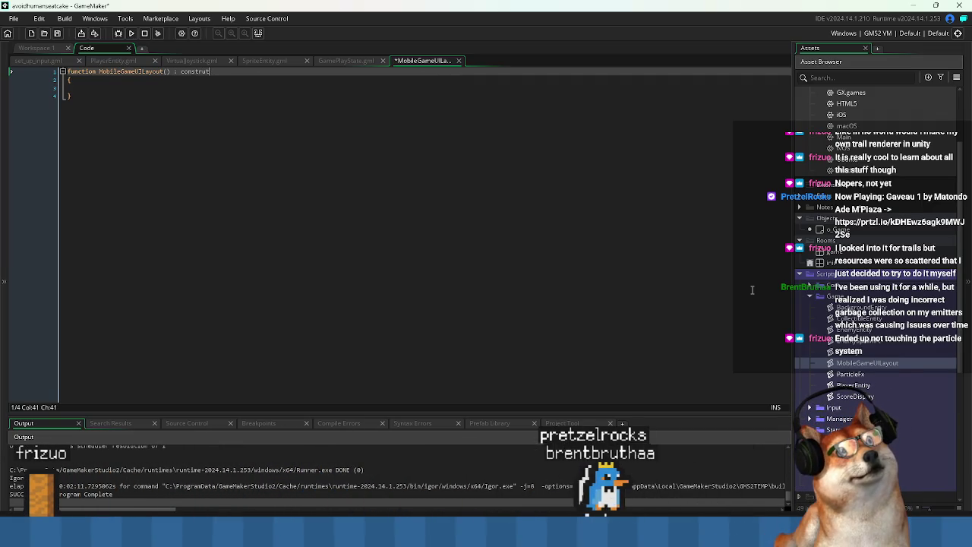
key("BackSpace")
key("BackSpace")
key("BackSpace")
type("tor")
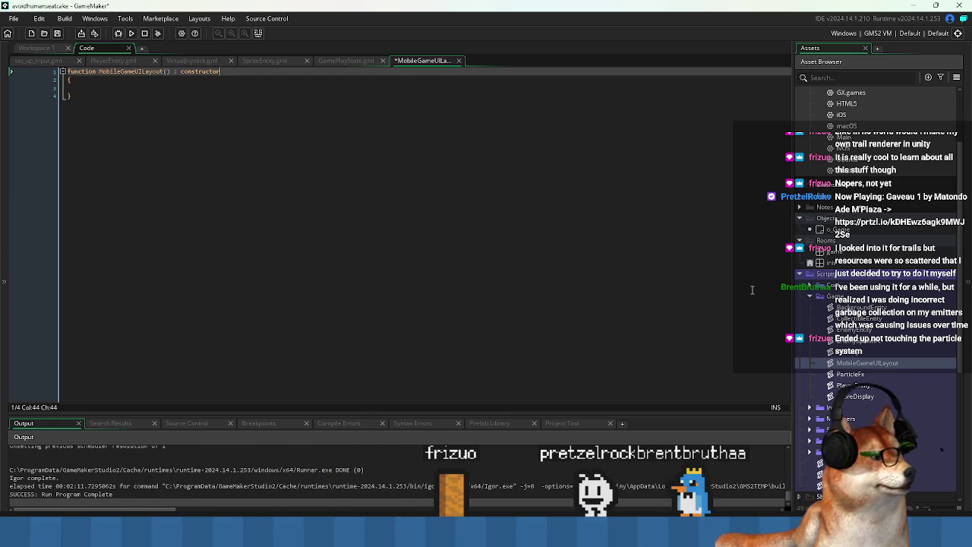
key("ctrl+s")
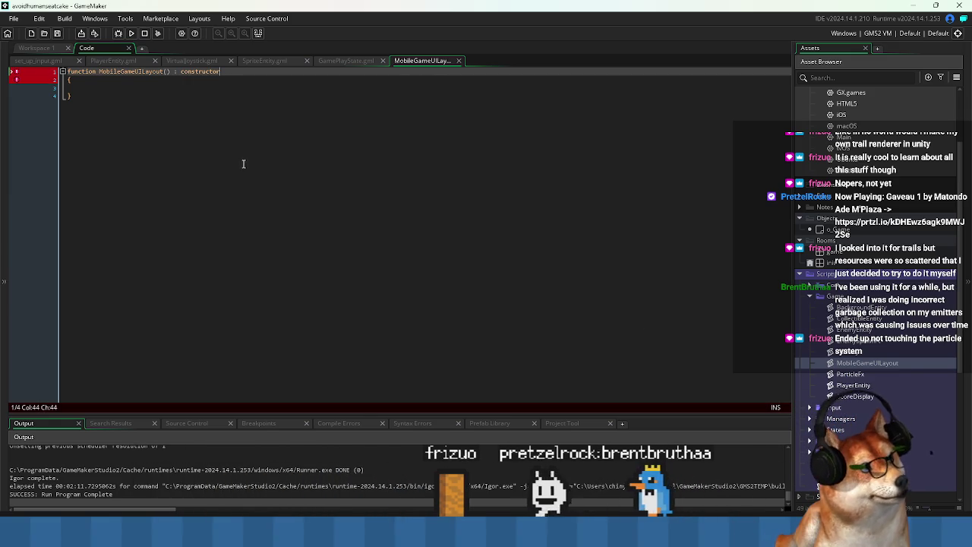
Look up UIContainer's declaration in UIElement.gml and grab the name UIContainer
scroll(851, 386, "down", 3)
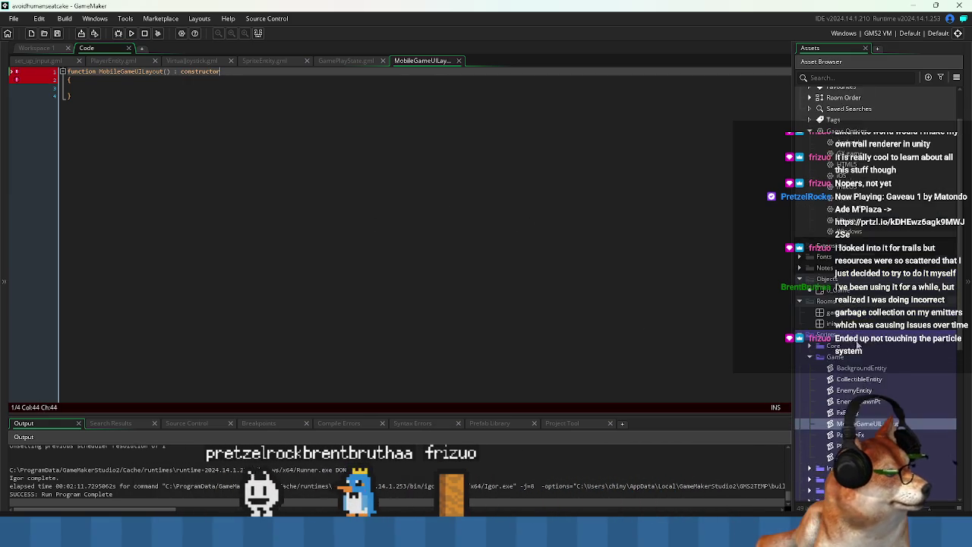
scroll(851, 386, "down", 4)
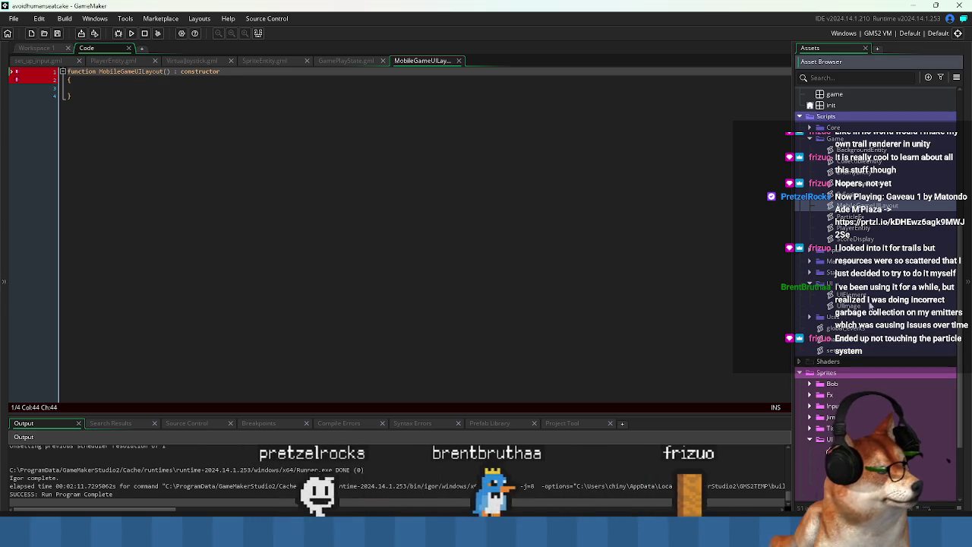
double_click(830, 451)
left_click(228, 177)
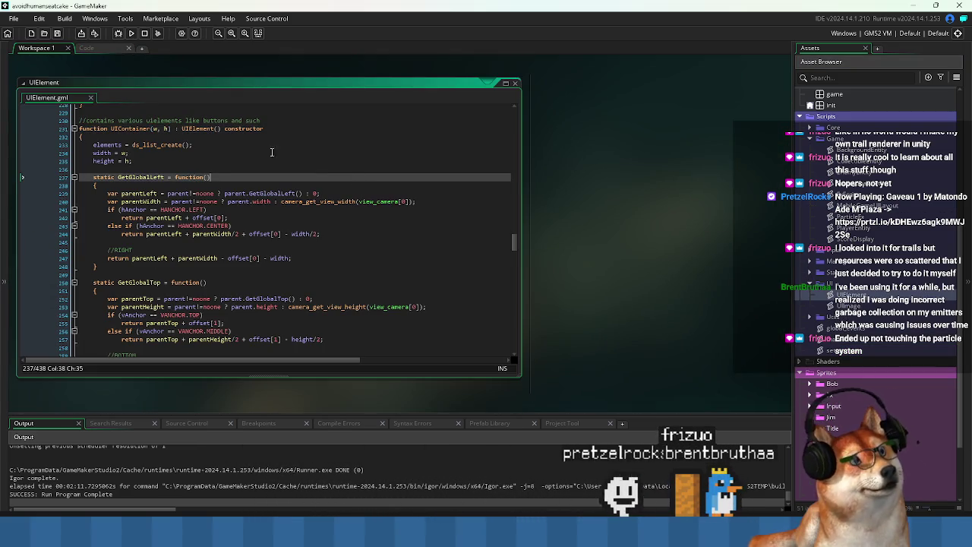
left_click_drag(174, 129, 353, 137)
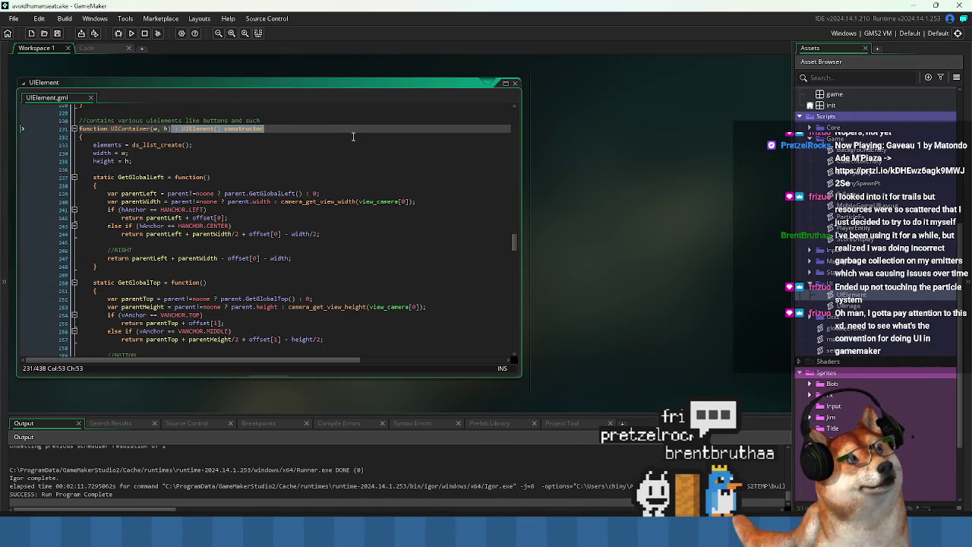
left_click(304, 159)
double_click(130, 128)
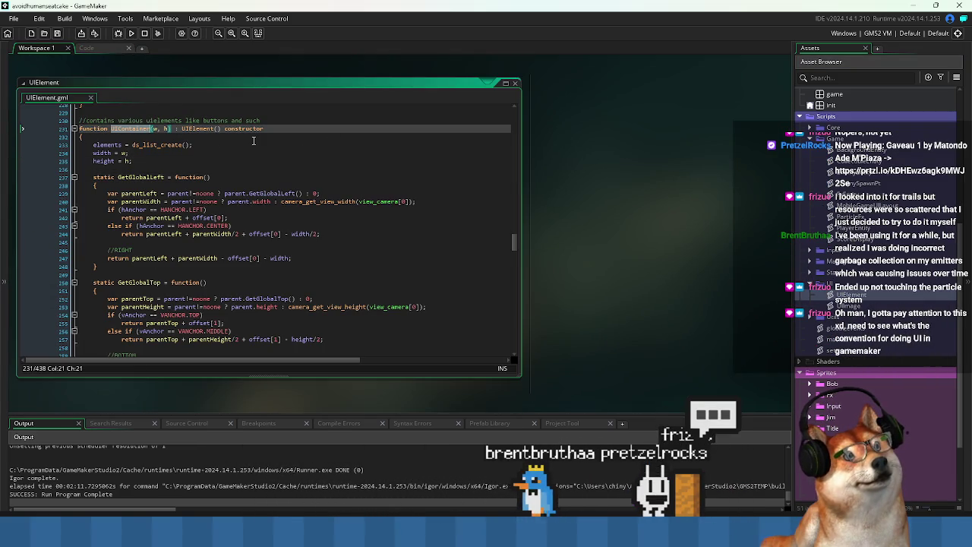
left_click(86, 48)
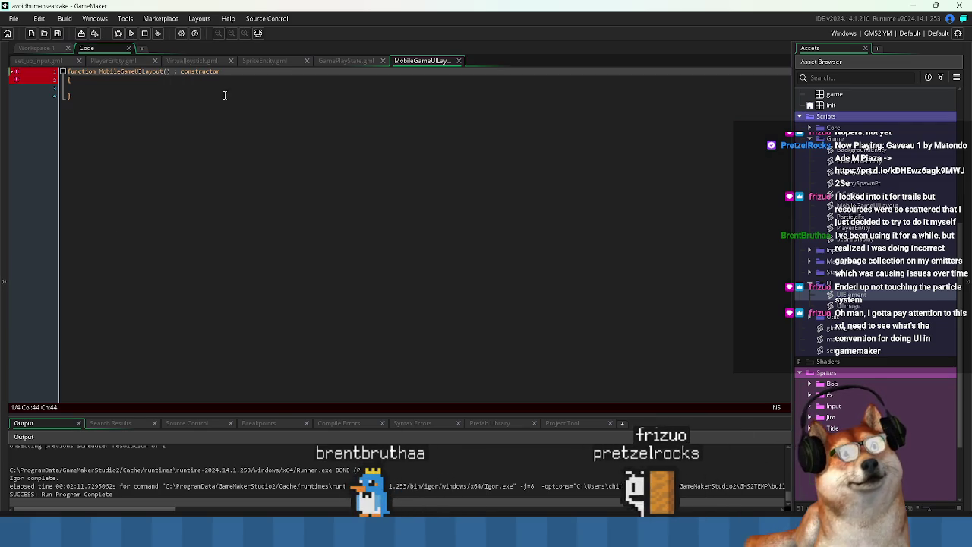
Change line 1 to 'function MobileGameUILayout(w, h) : UIContainer(w, h) constructor' and save
double_click(212, 71)
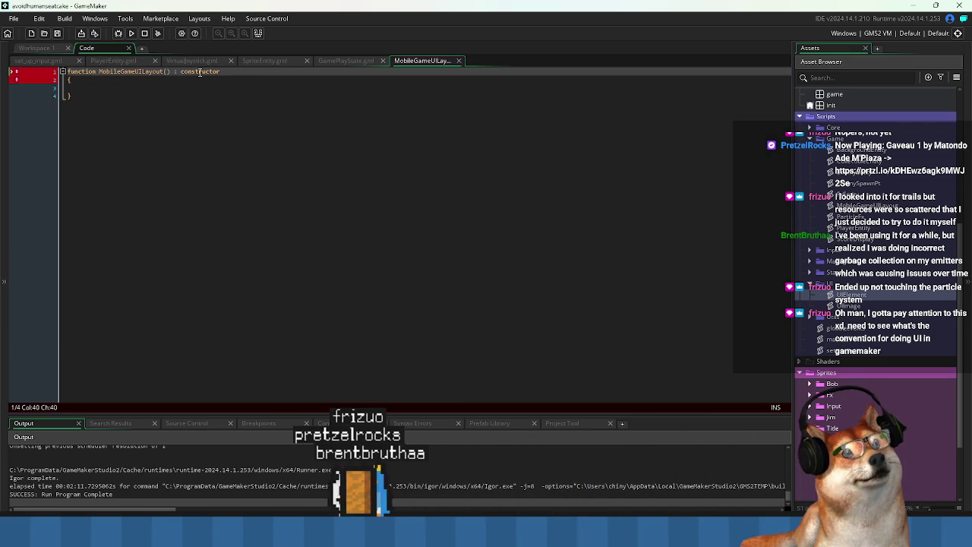
key("ctrl+v")
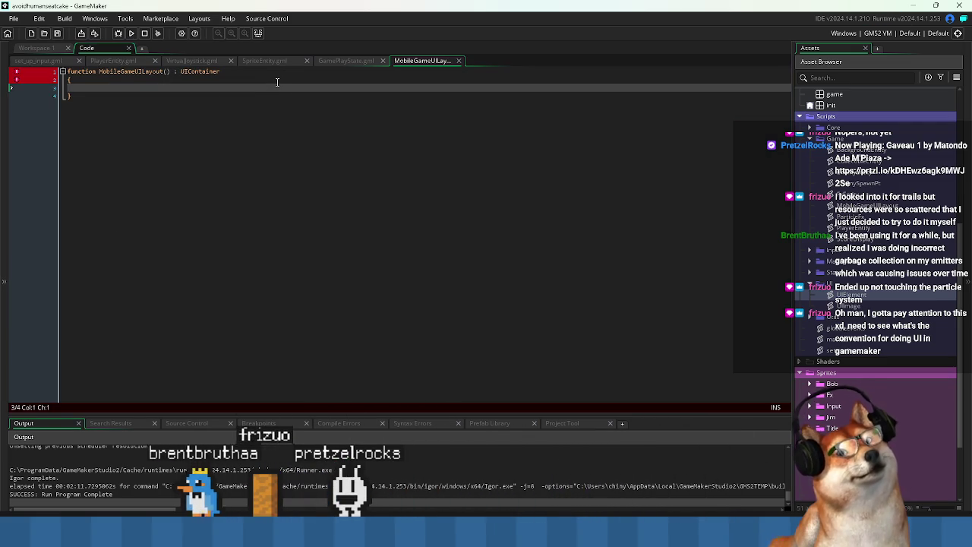
key("Left")
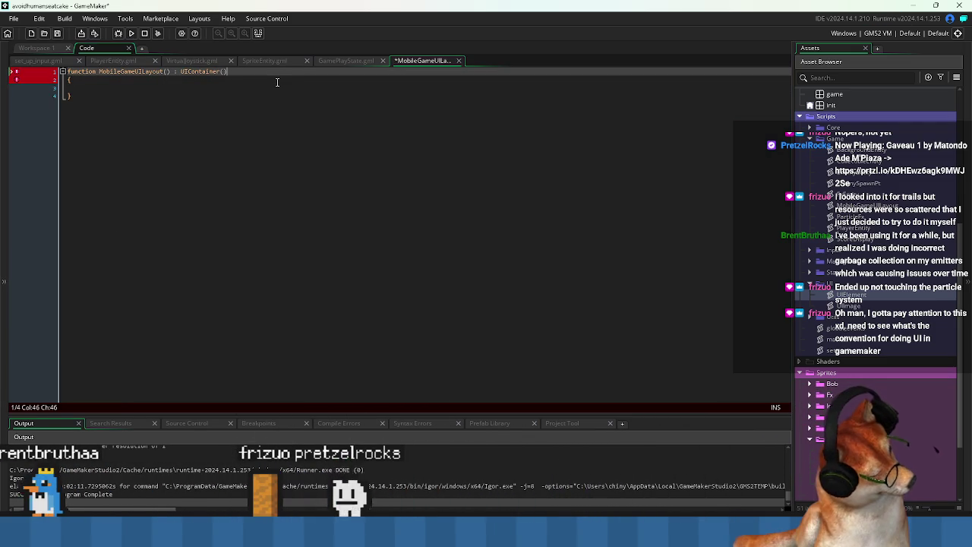
key("Left")
key("Left")
key("Left")
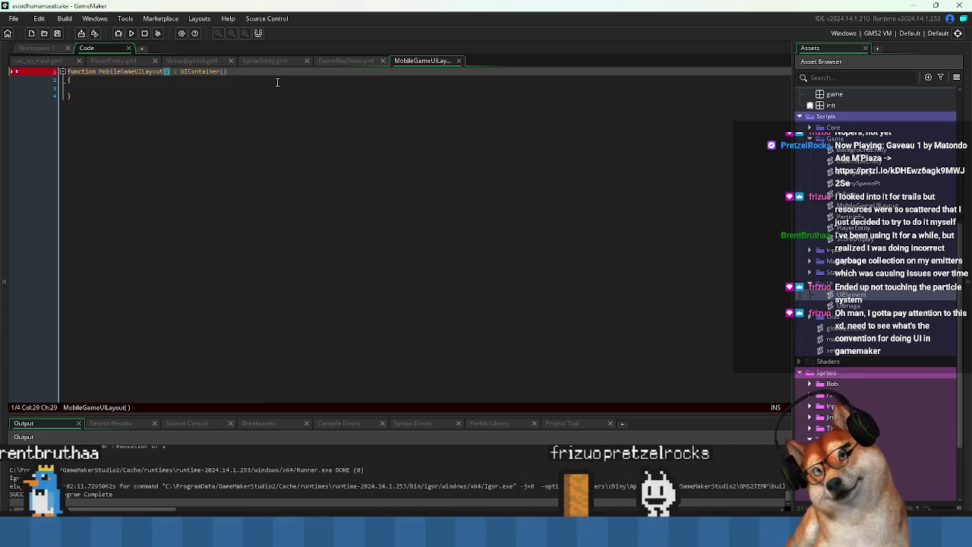
key("End")
key("Left")
type("w, h")
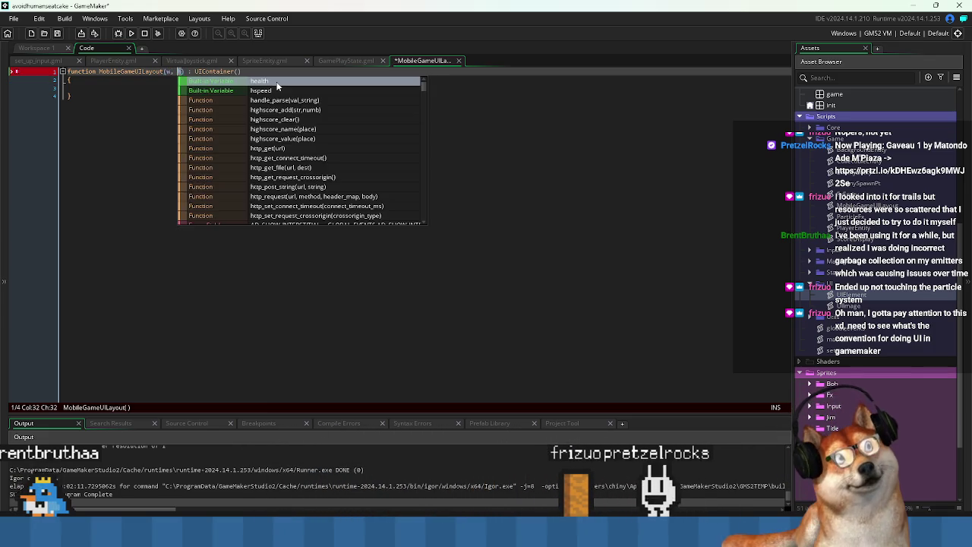
key("End")
type("constructor")
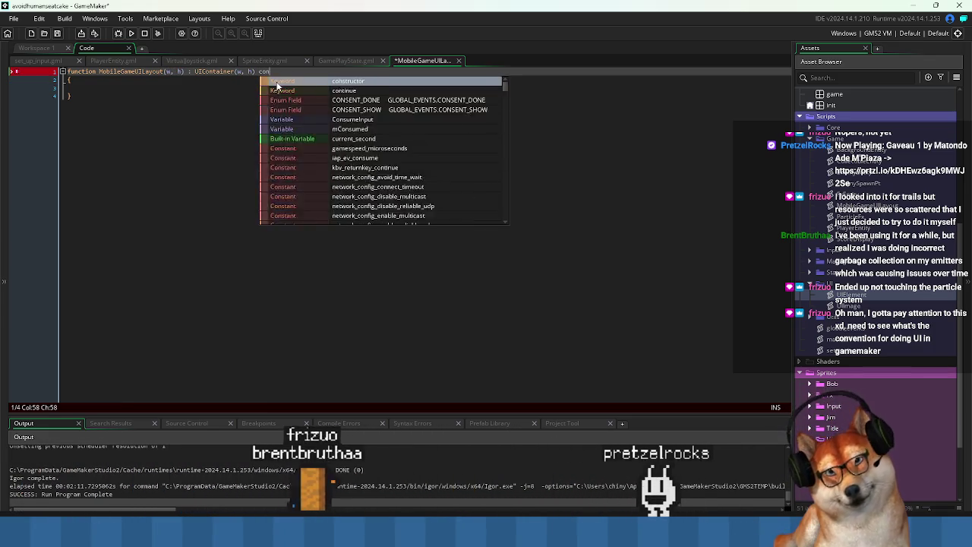
key("ctrl+s")
Add a line after the closing brace and indent the empty constructor body
left_click(297, 145)
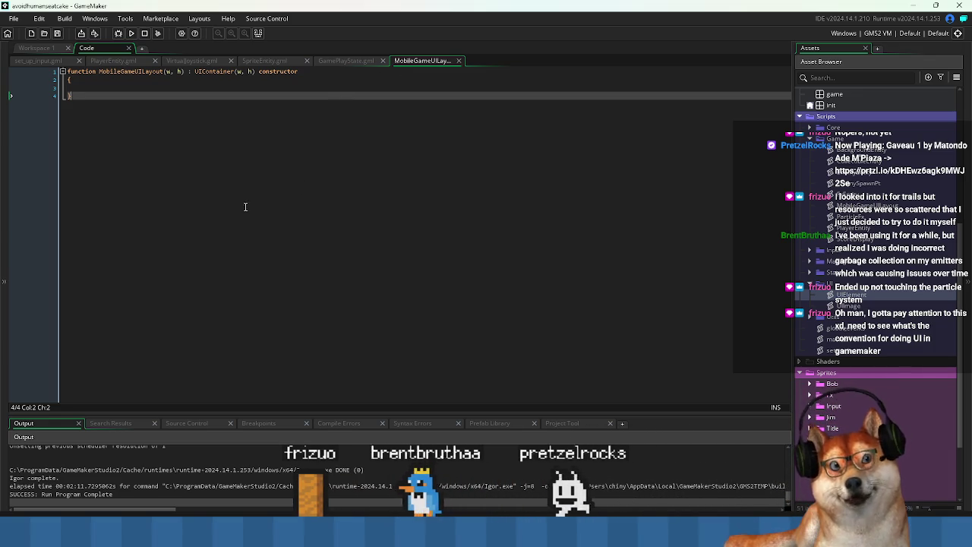
key("Return")
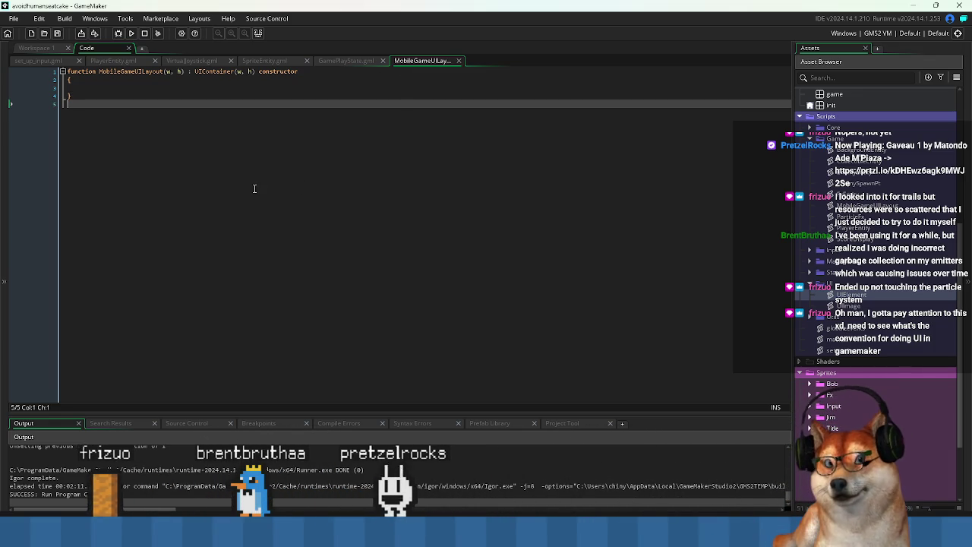
left_click(113, 91)
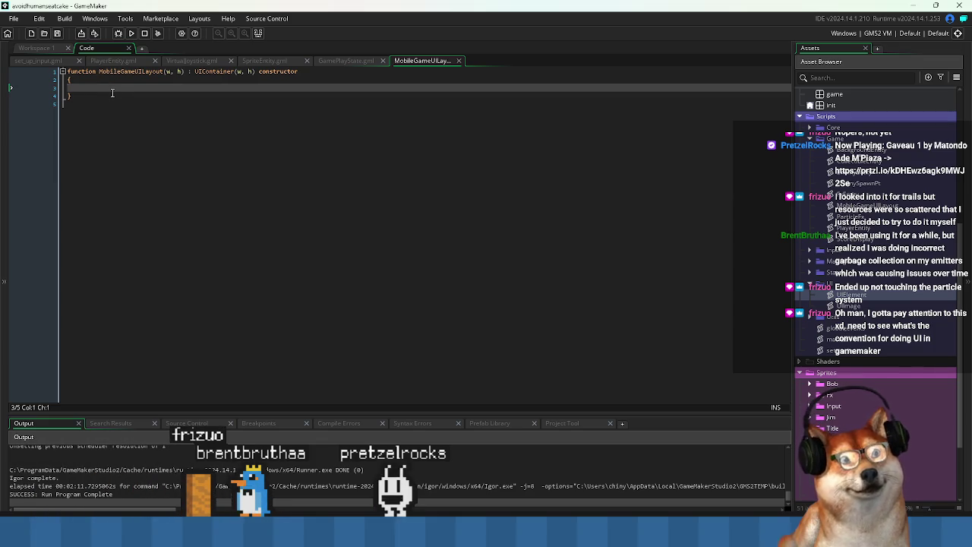
key("Tab")
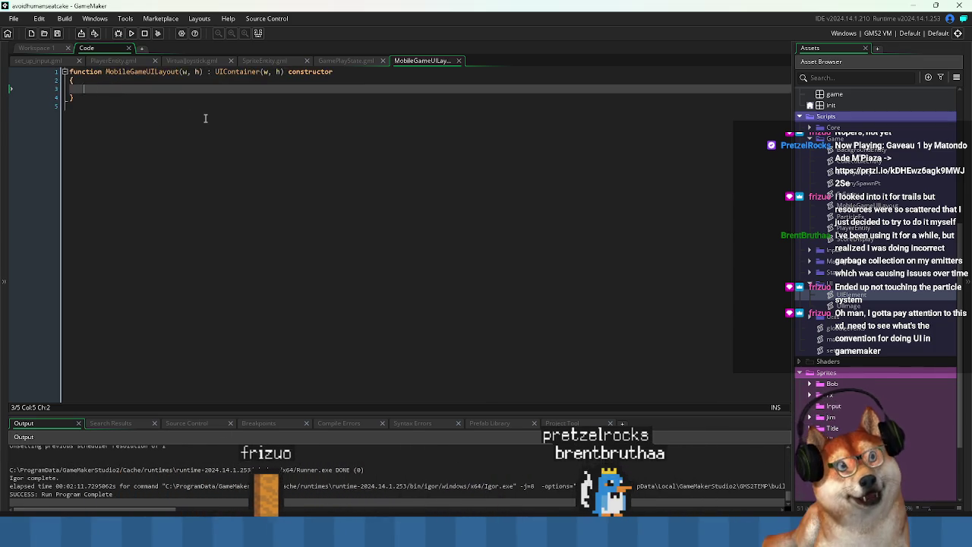
scroll(205, 118, "up", 4, "ctrl")
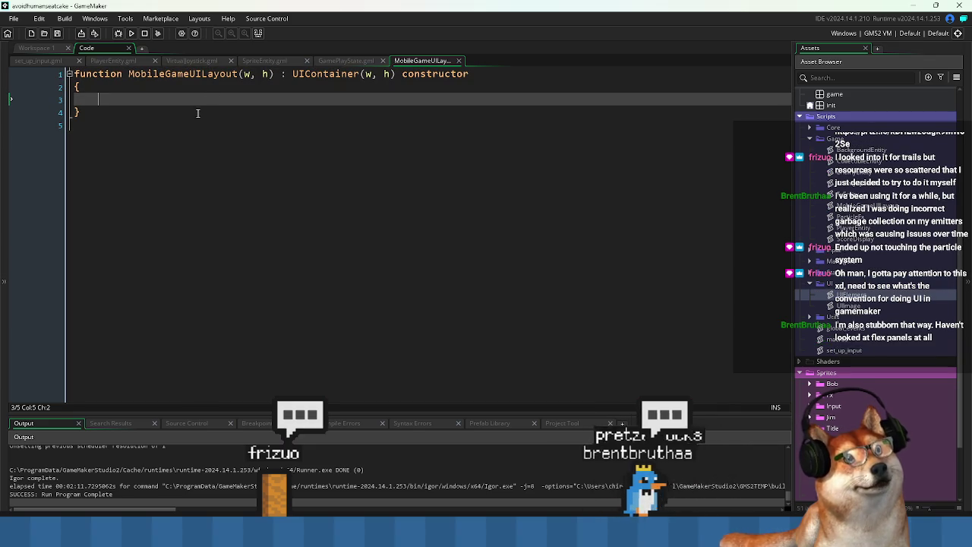
Bring UIElement.gml from Workspace 1 into the Code workspace as a tab beside MobileGameUILayout
left_click(456, 196)
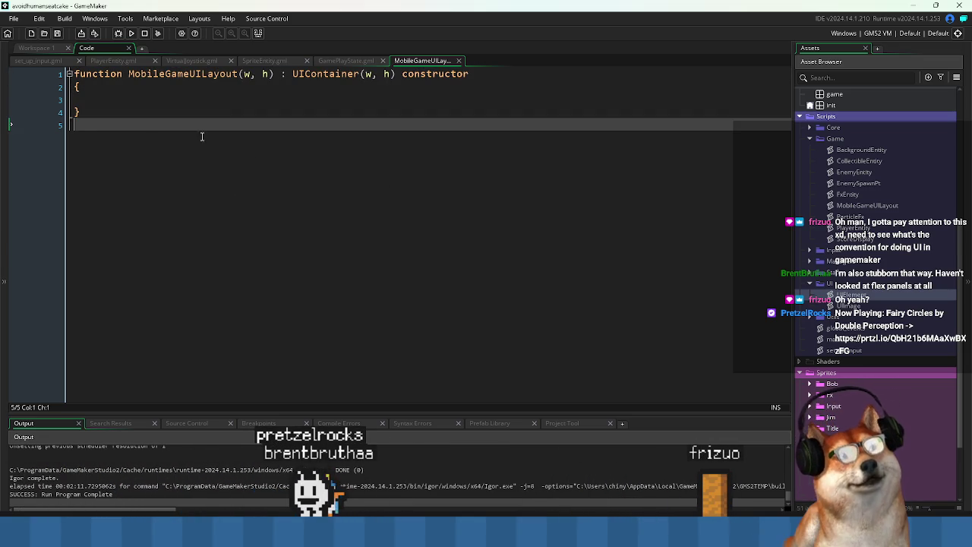
left_click(162, 99)
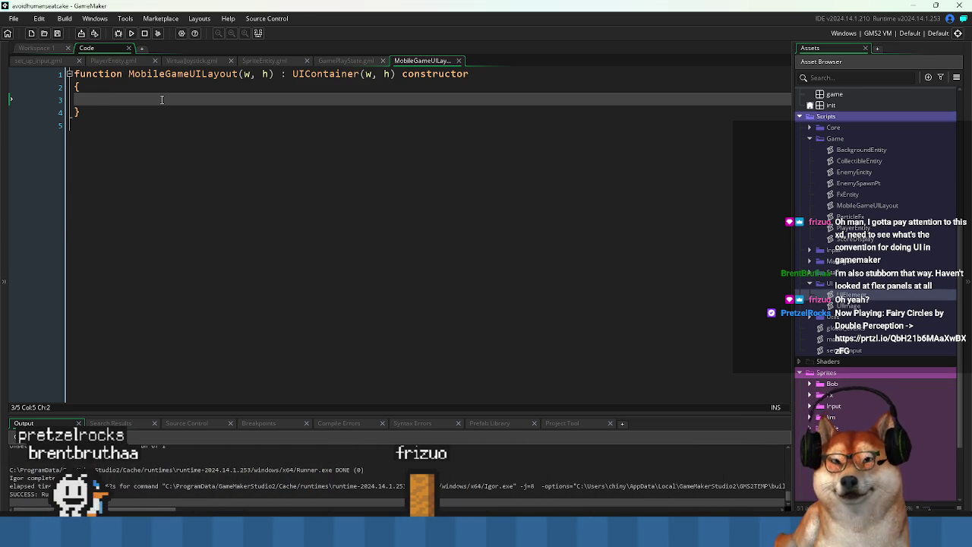
left_click(295, 147)
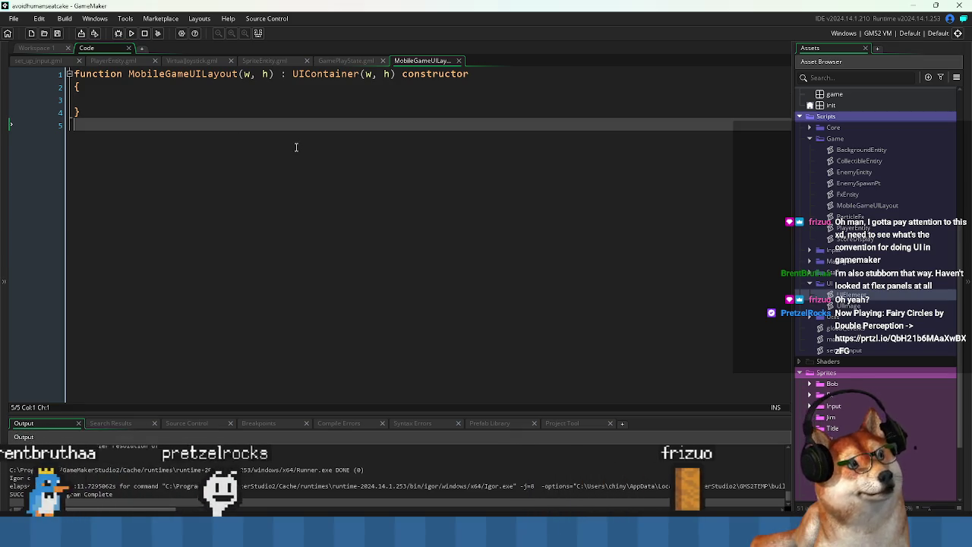
left_click(173, 104)
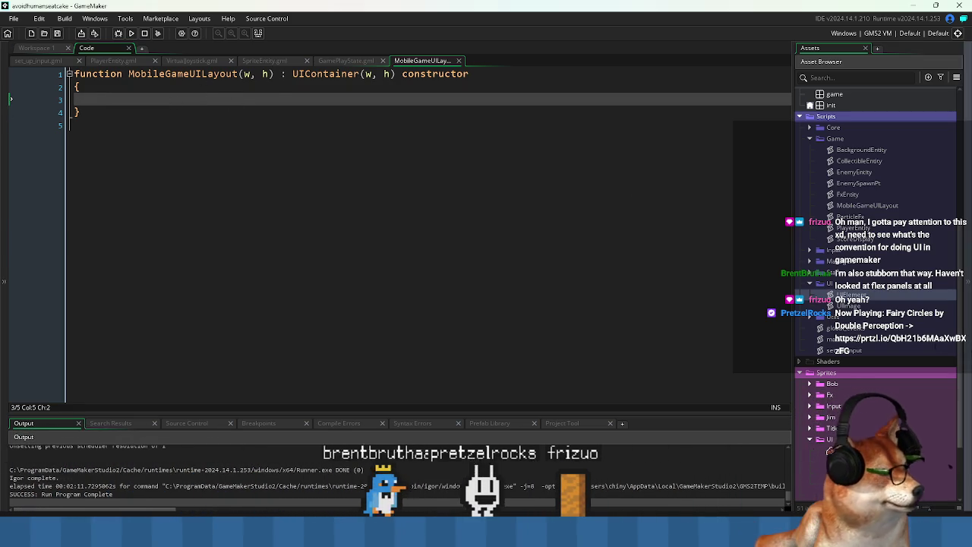
left_click(35, 48)
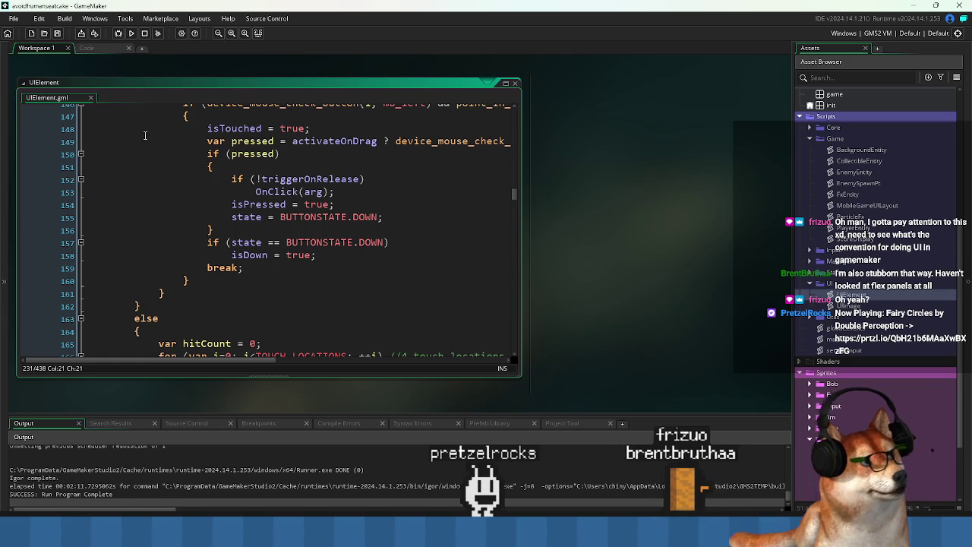
left_click(106, 48)
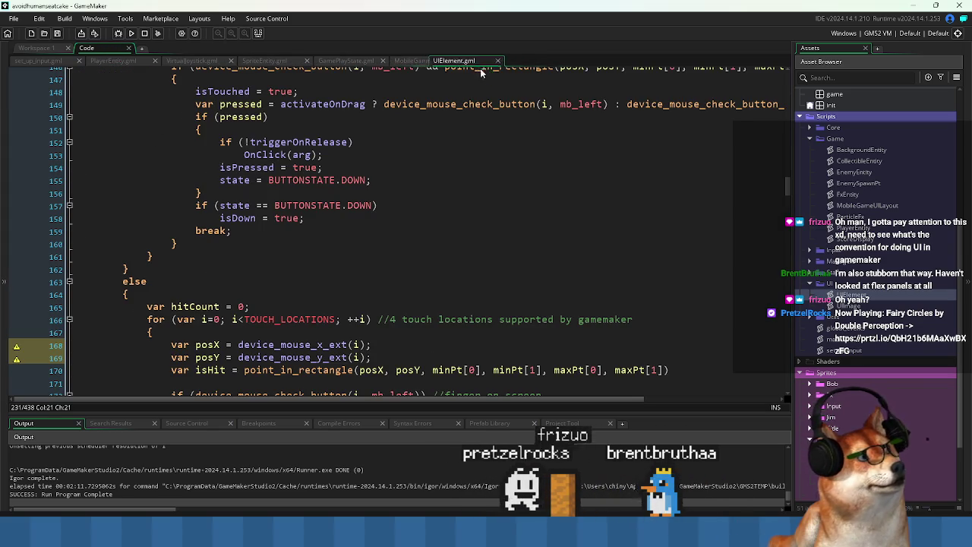
scroll(430, 195, "up", 4)
scroll(442, 191, "up", 2)
scroll(442, 191, "down", 2)
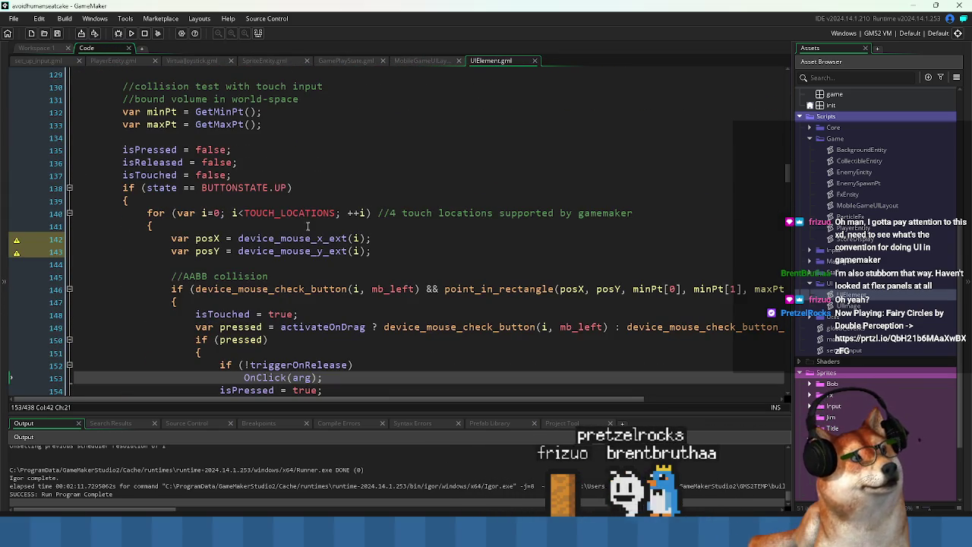
left_click(297, 276)
scroll(298, 276, "up", 10)
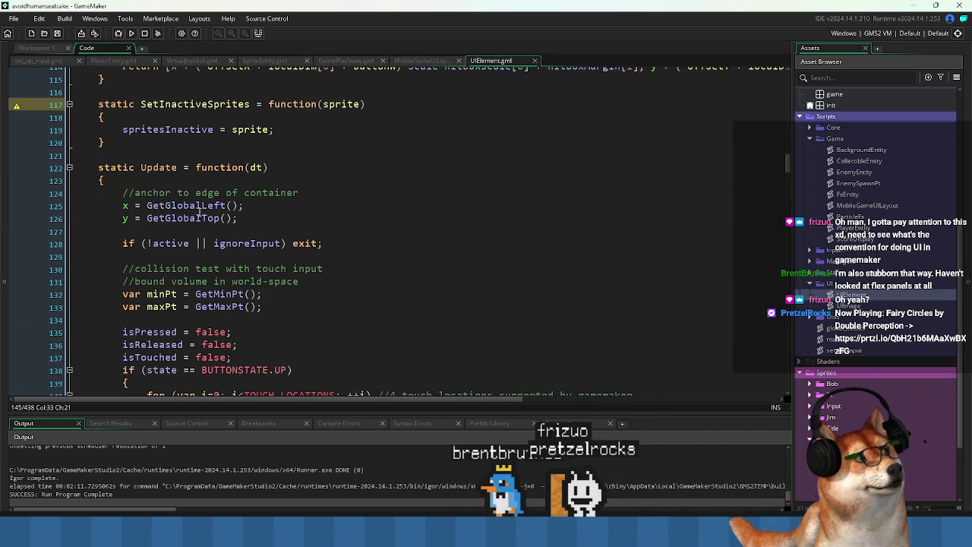
scroll(186, 220, "up", 11)
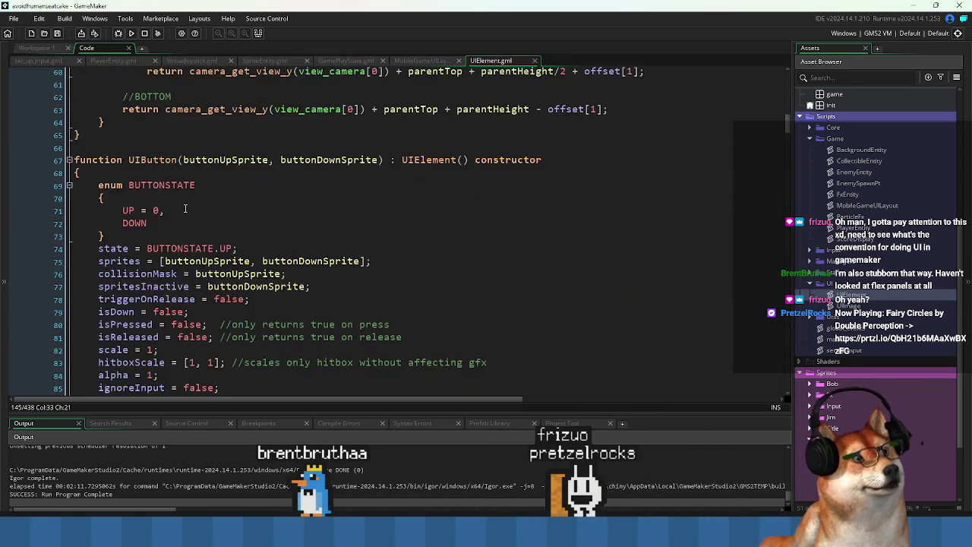
left_click(169, 240)
scroll(168, 240, "up", 5)
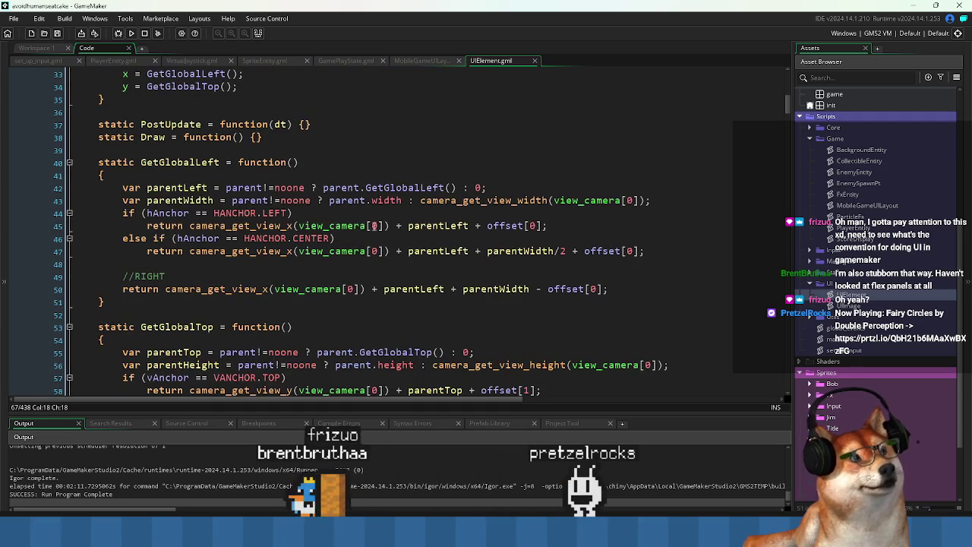
double_click(478, 200)
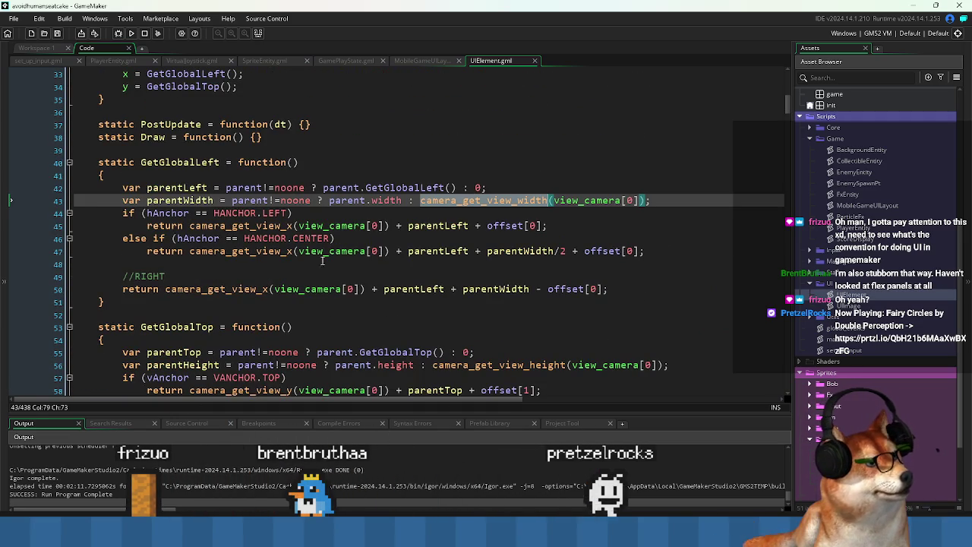
left_click_drag(210, 252, 405, 259)
scroll(406, 259, "up", 7)
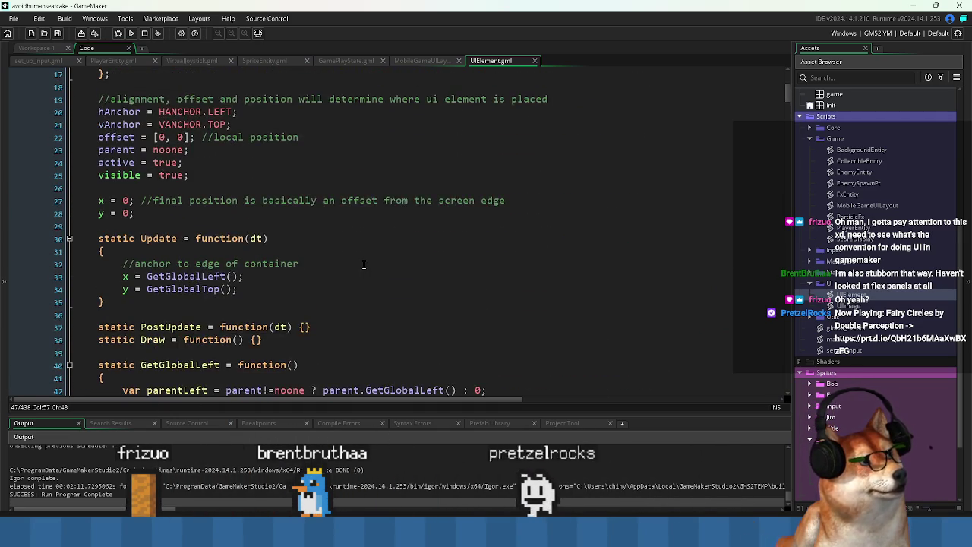
scroll(218, 196, "up", 3)
scroll(306, 245, "down", 6)
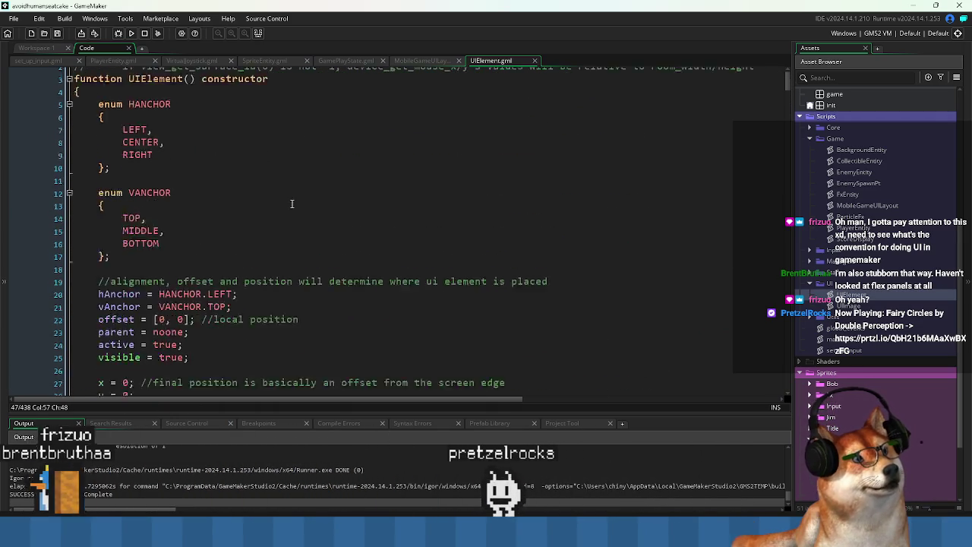
scroll(306, 245, "down", 3)
left_click(235, 265)
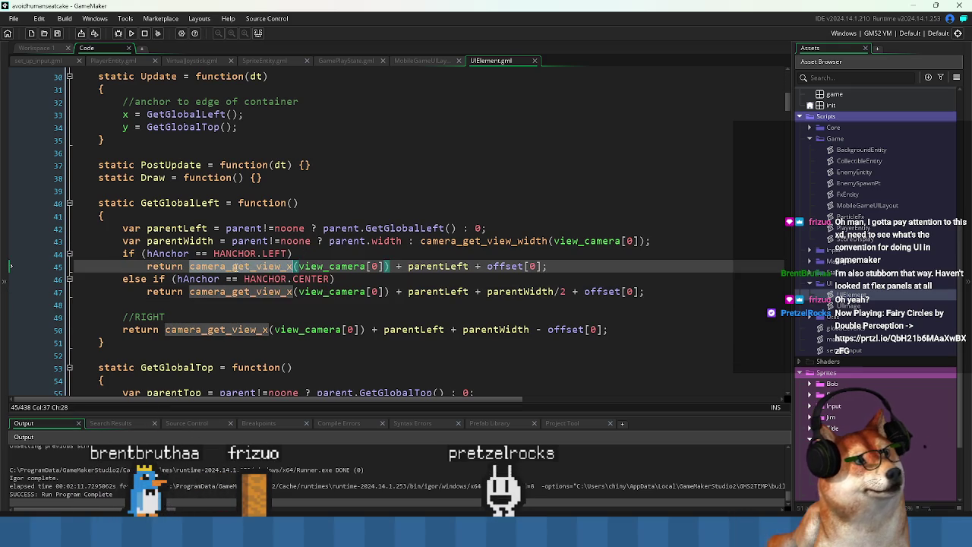
double_click(171, 202)
scroll(227, 243, "down", 7)
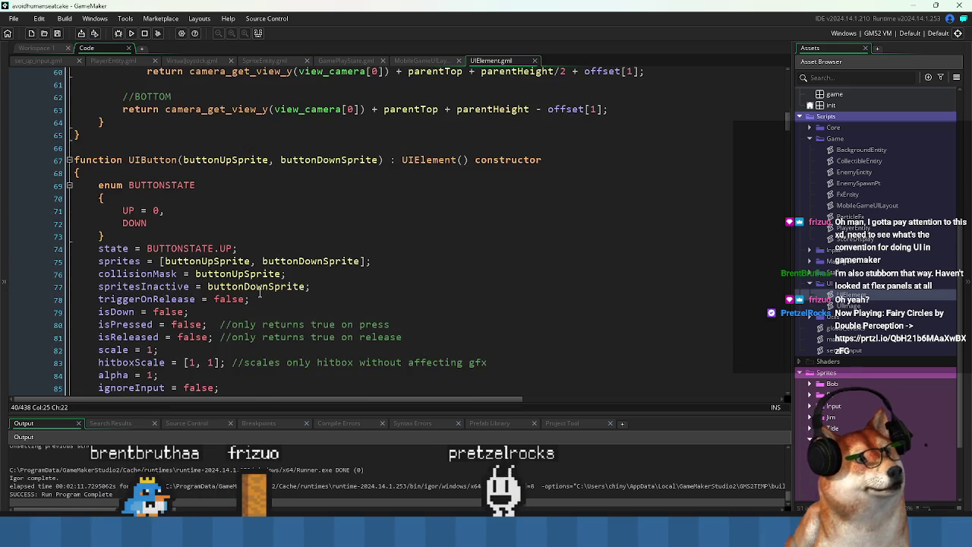
scroll(255, 319, "down", 13)
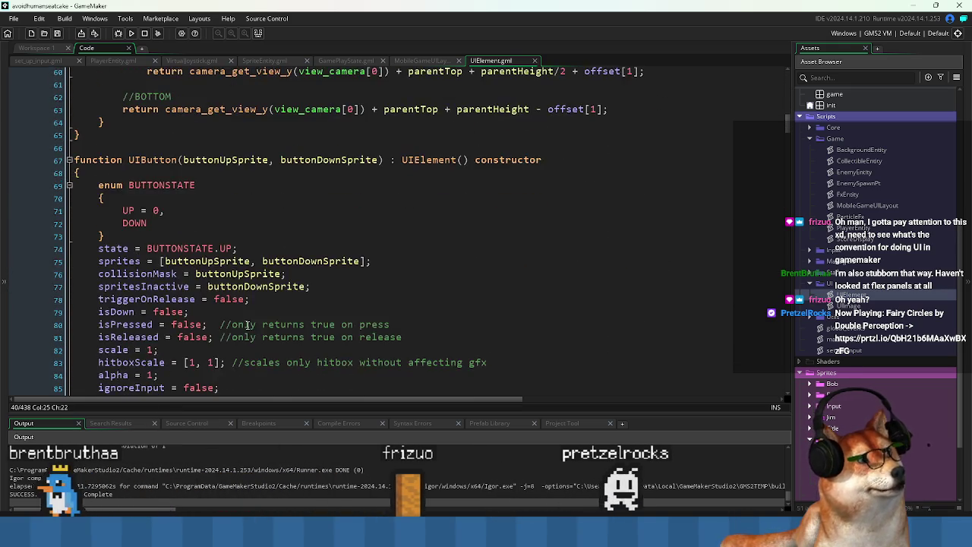
scroll(251, 340, "down", 3)
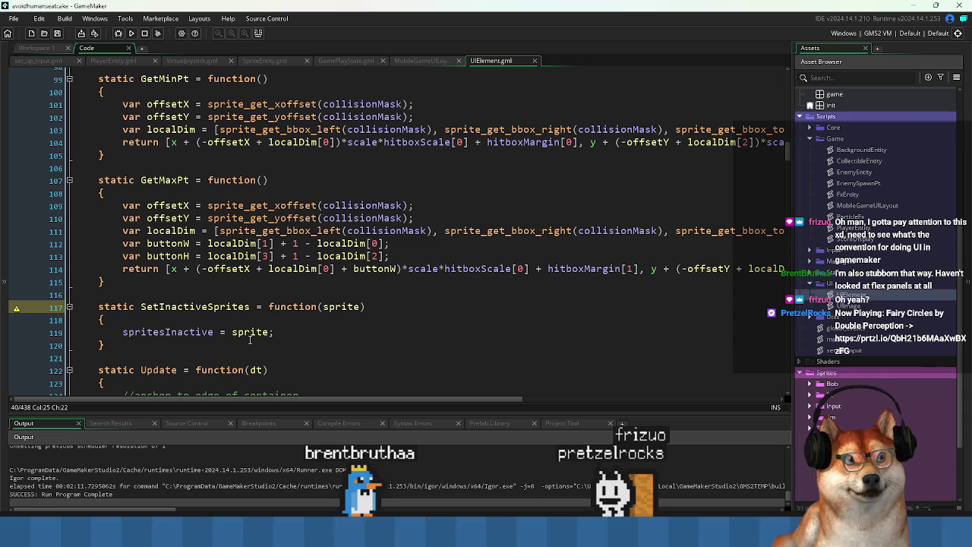
scroll(249, 339, "down", 3)
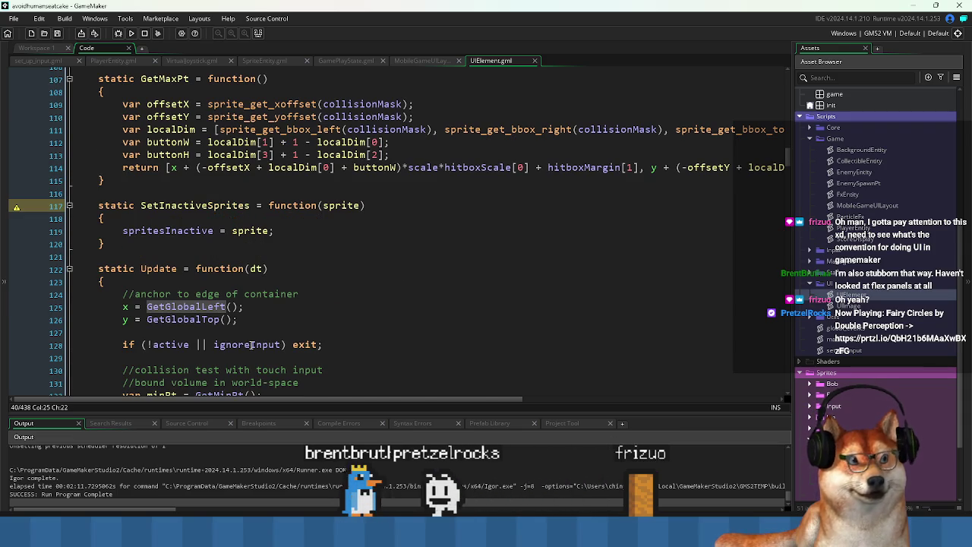
scroll(251, 345, "down", 3)
scroll(250, 345, "down", 3)
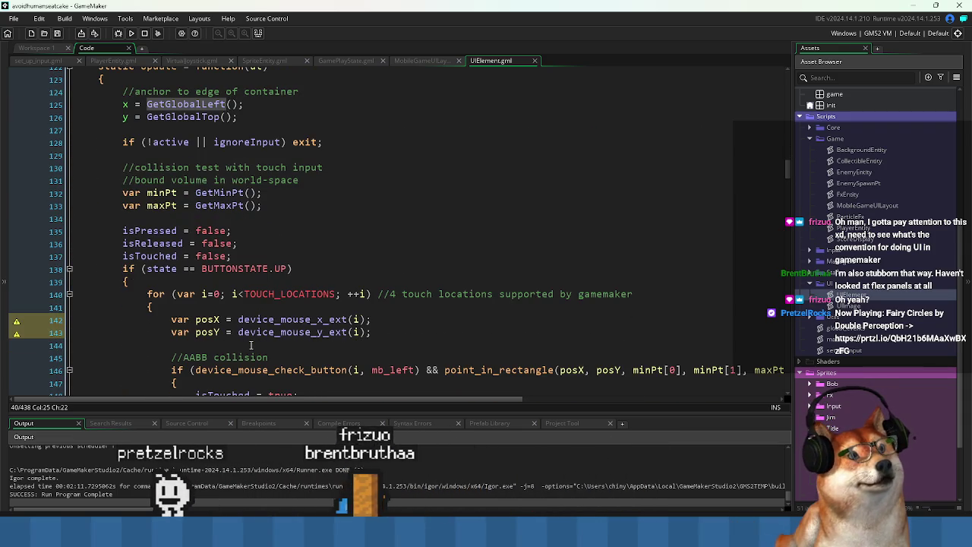
scroll(253, 347, "down", 4)
scroll(253, 347, "down", 10)
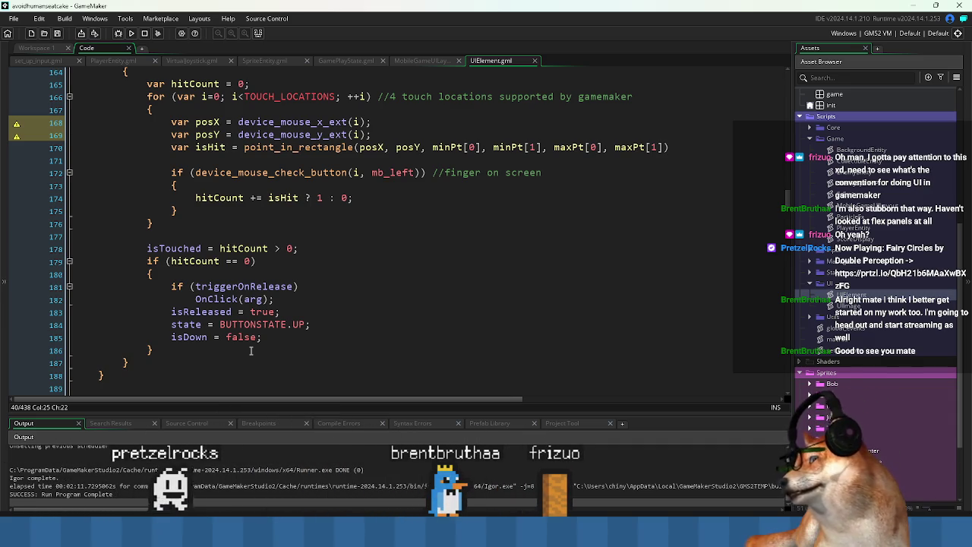
scroll(251, 351, "down", 3)
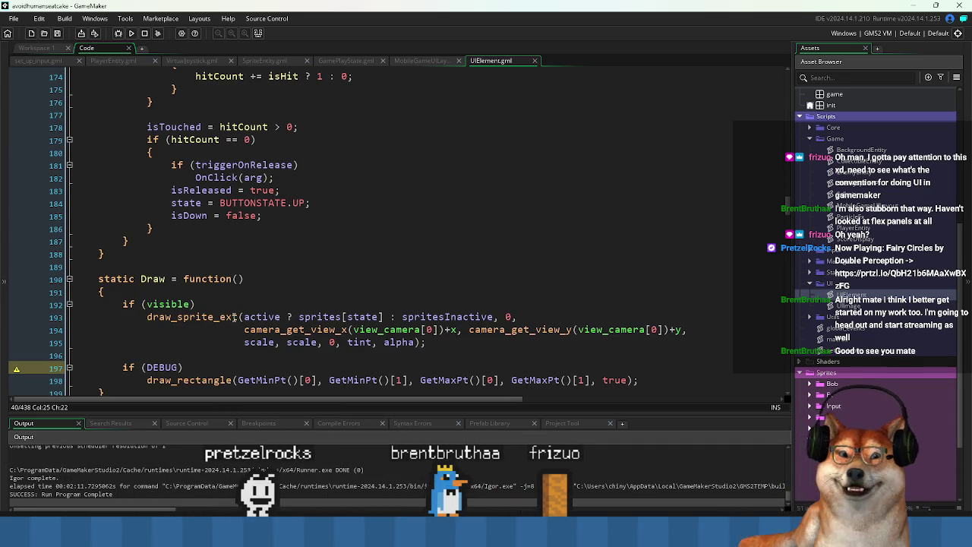
scroll(235, 316, "down", 2)
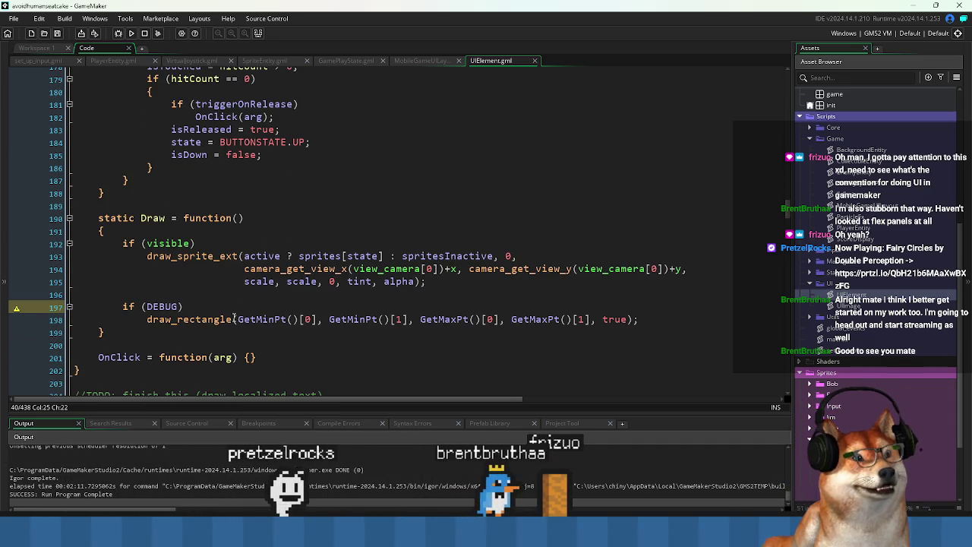
scroll(235, 319, "down", 2)
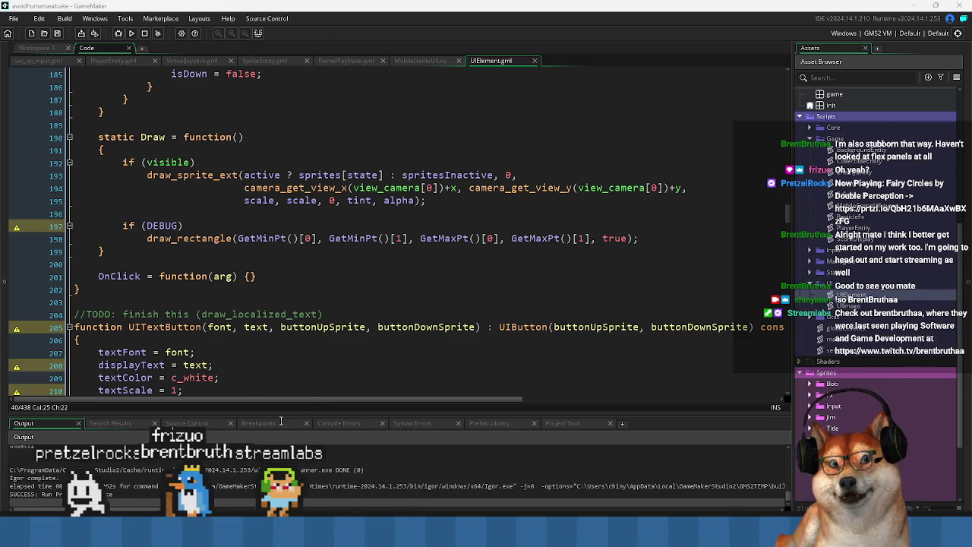
left_click(252, 278)
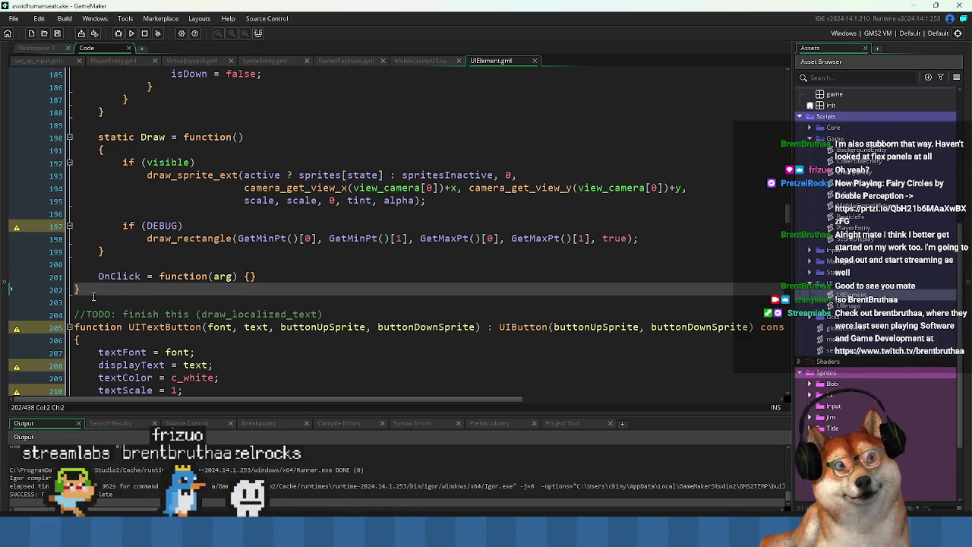
left_click(82, 290)
key("shift+Up")
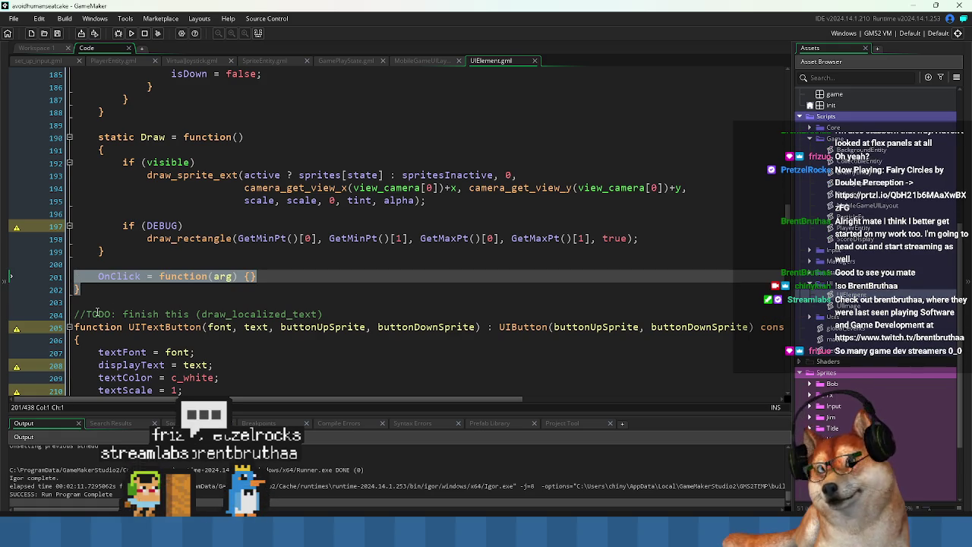
left_click(103, 289)
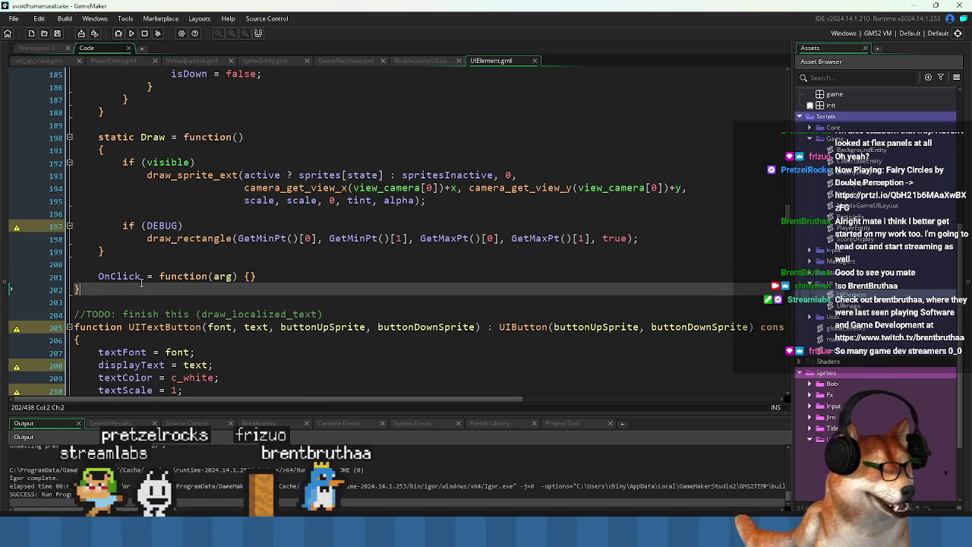
left_click(197, 313)
scroll(190, 319, "down", 3)
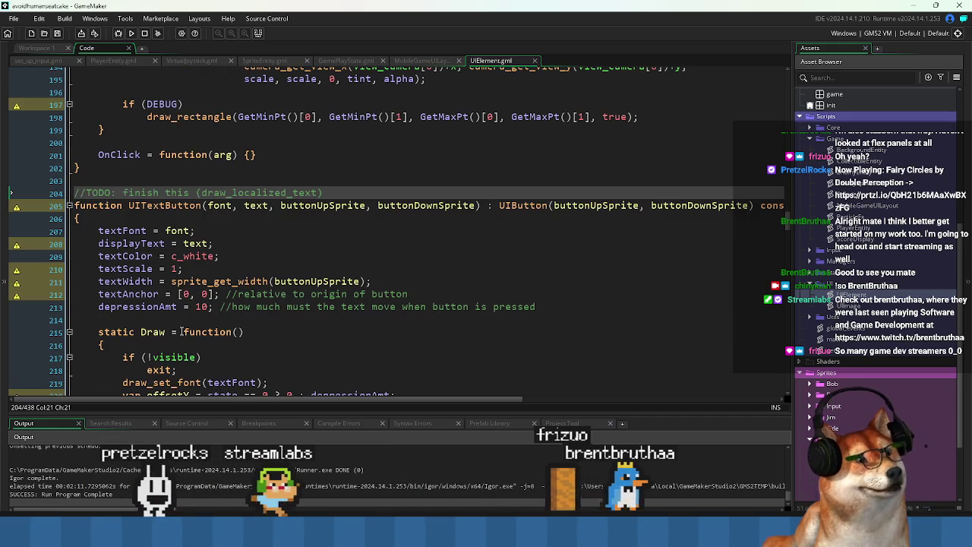
left_click(183, 319)
scroll(213, 319, "down", 3)
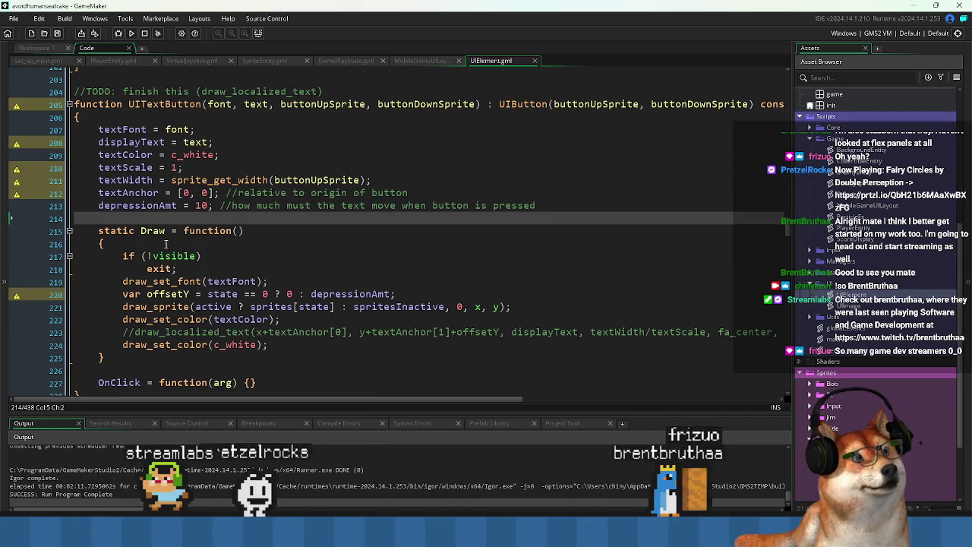
scroll(181, 265, "down", 3)
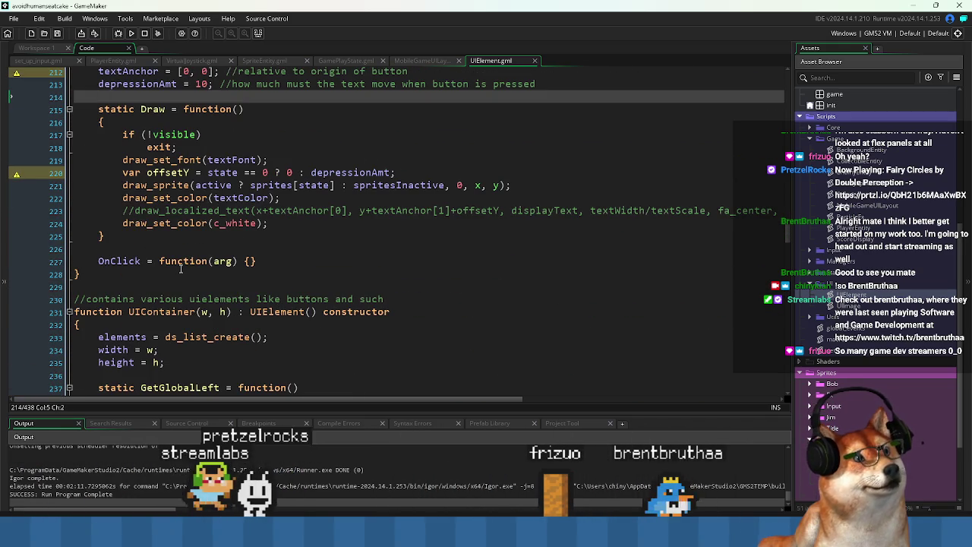
left_click(174, 281)
Review UIContainer's parentLeft/parentTop returns, then select UIElement's camera_get_view_x offset on line 45
scroll(152, 199, "down", 3)
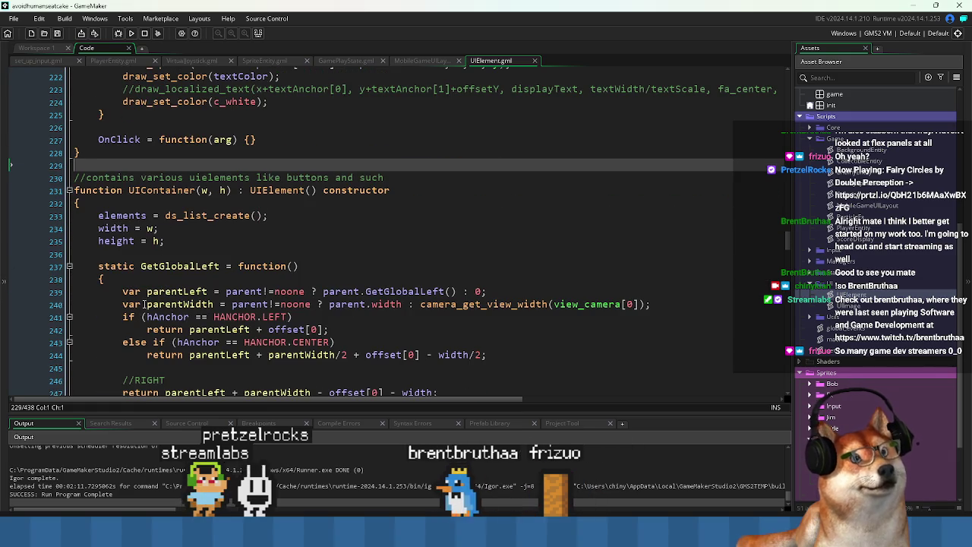
double_click(152, 191)
scroll(174, 209, "down", 5)
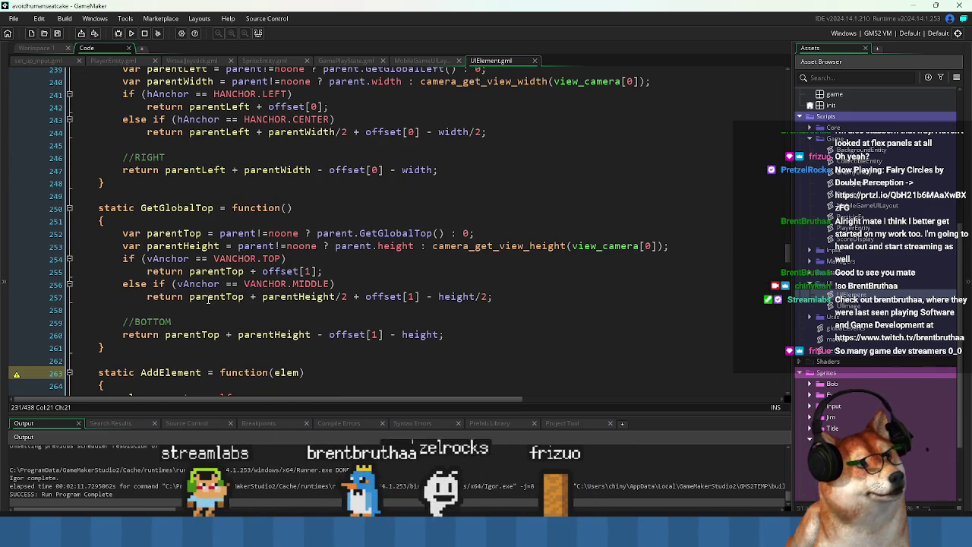
left_click(205, 296)
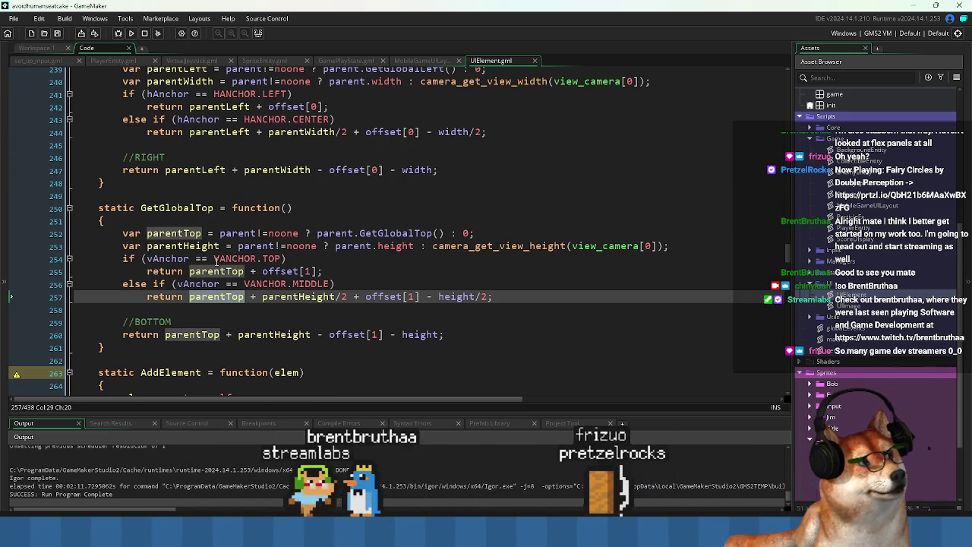
scroll(215, 261, "up", 2)
left_click(207, 188)
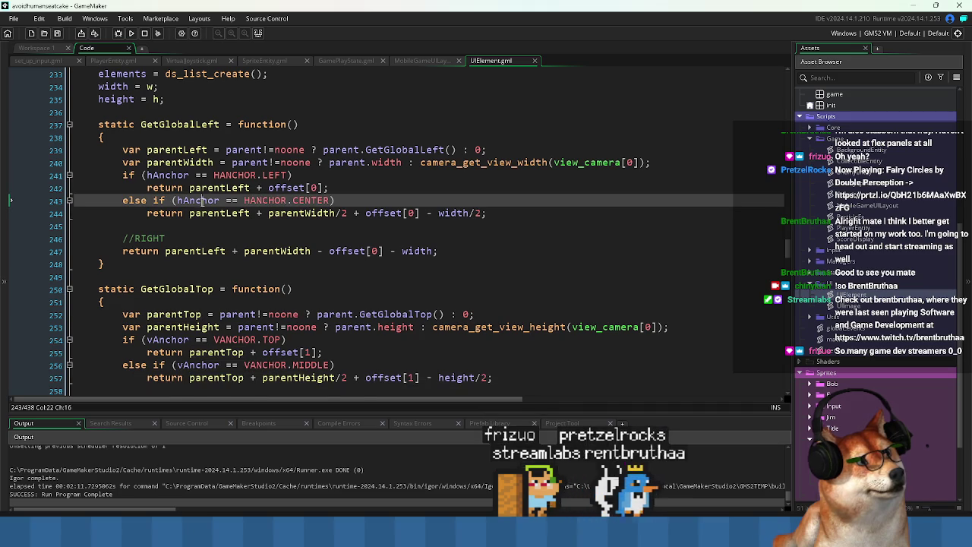
double_click(207, 188)
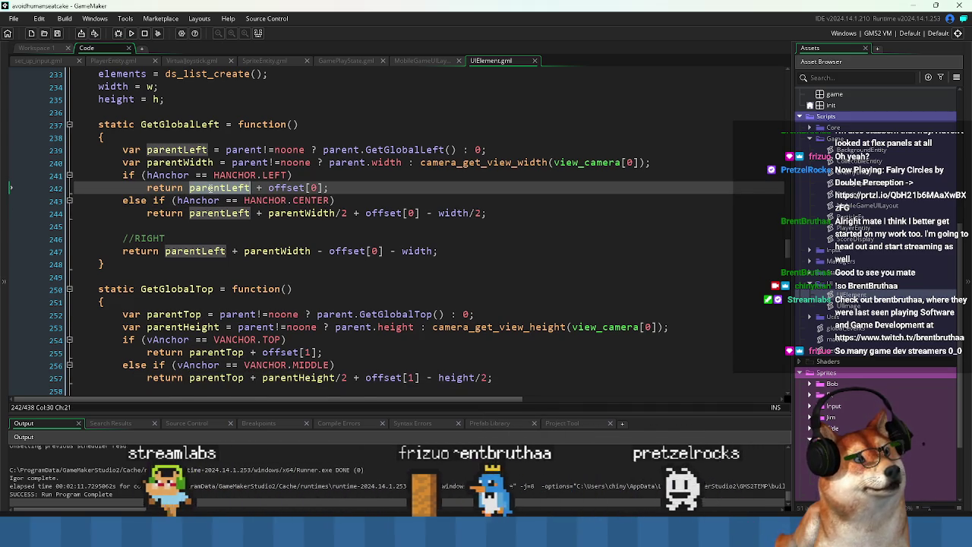
scroll(790, 238, "up", 1)
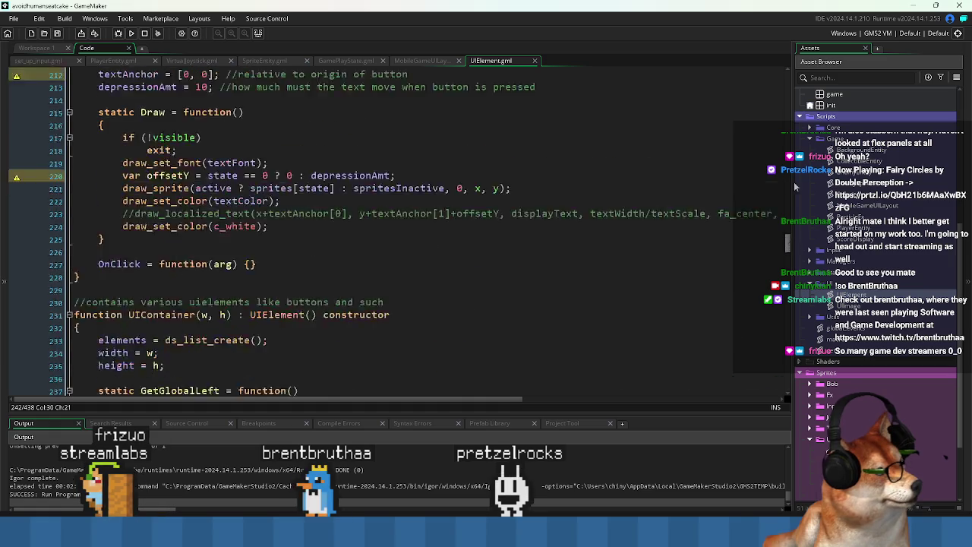
left_click_drag(790, 238, 789, 88)
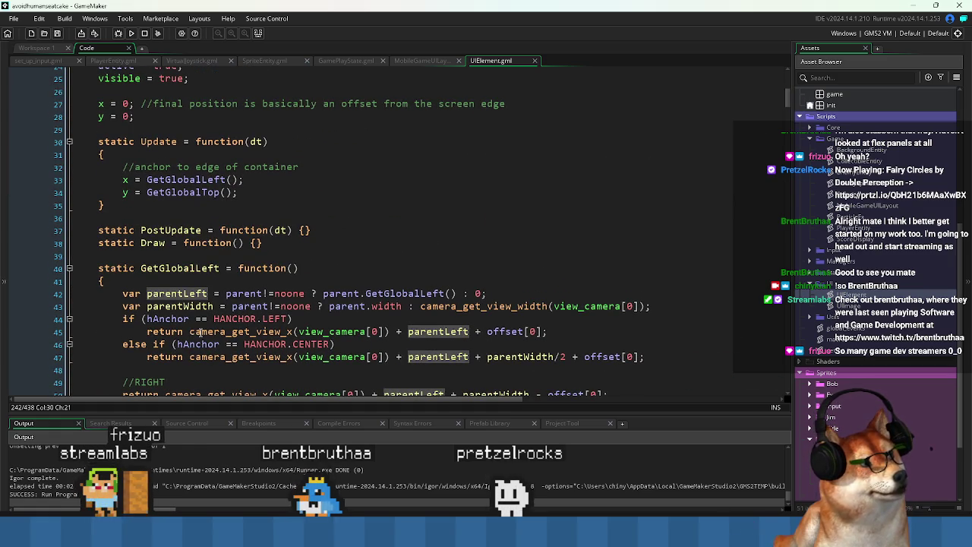
left_click_drag(189, 331, 390, 331)
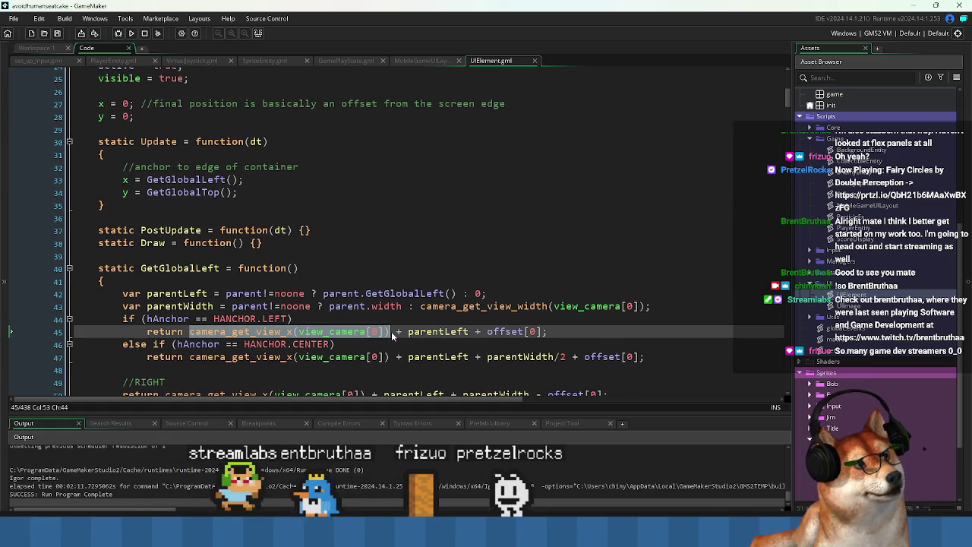
Jump to line 237 and add the camera_get_view_x offset to GetGlobalLeft's CENTER return
key("ctrl+g")
type("237")
key("Return")
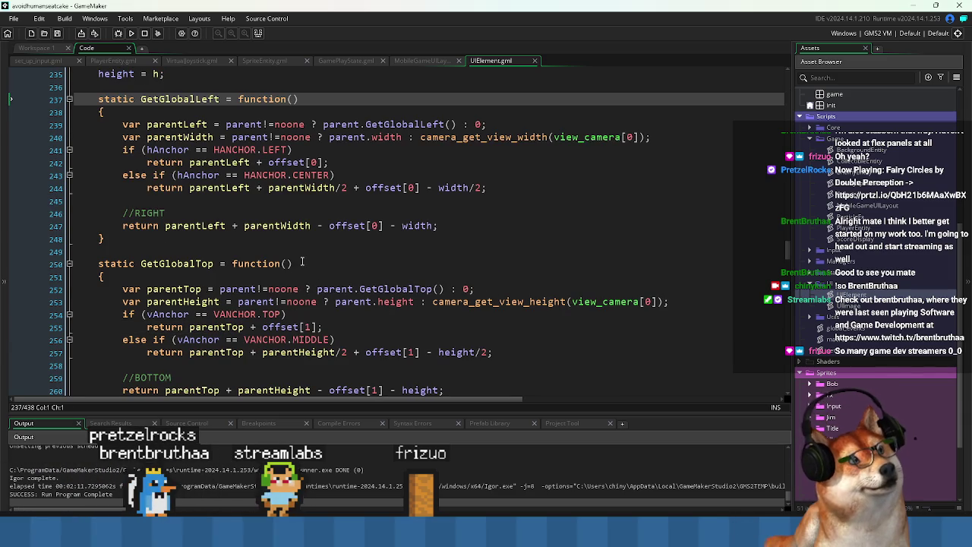
left_click(301, 262)
left_click(194, 163)
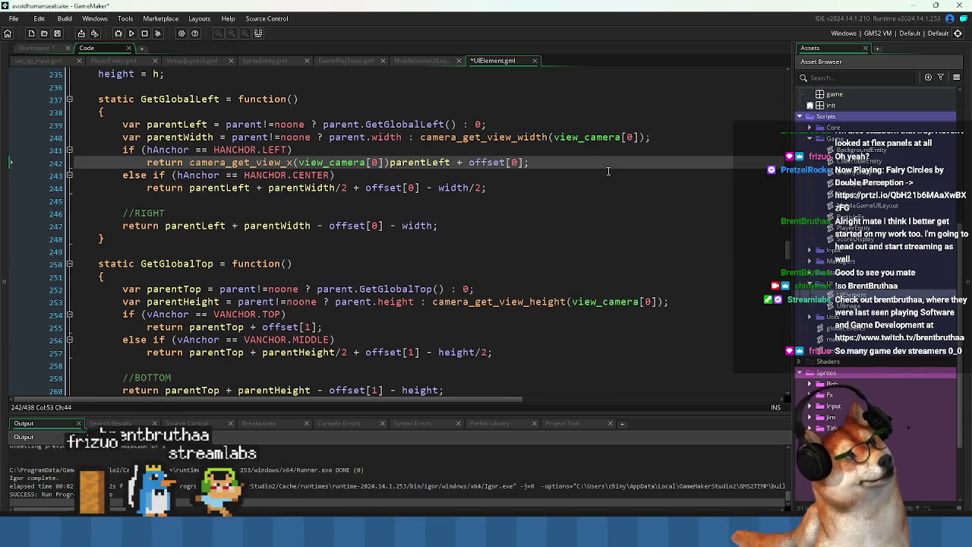
key("shift+Home")
key("ctrl+c")
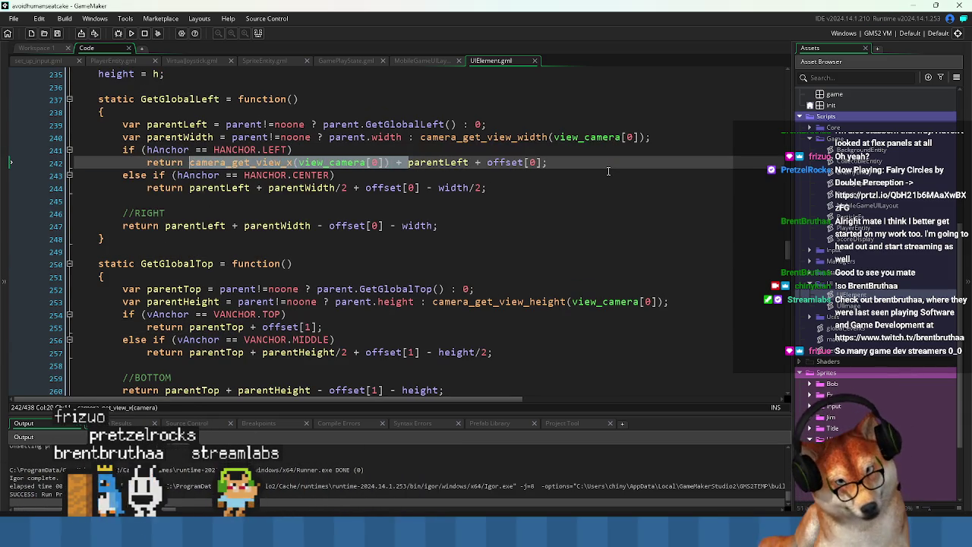
key("Down")
key("Down")
key("ctrl+v")
key("Down")
key("Down")
key("Down")
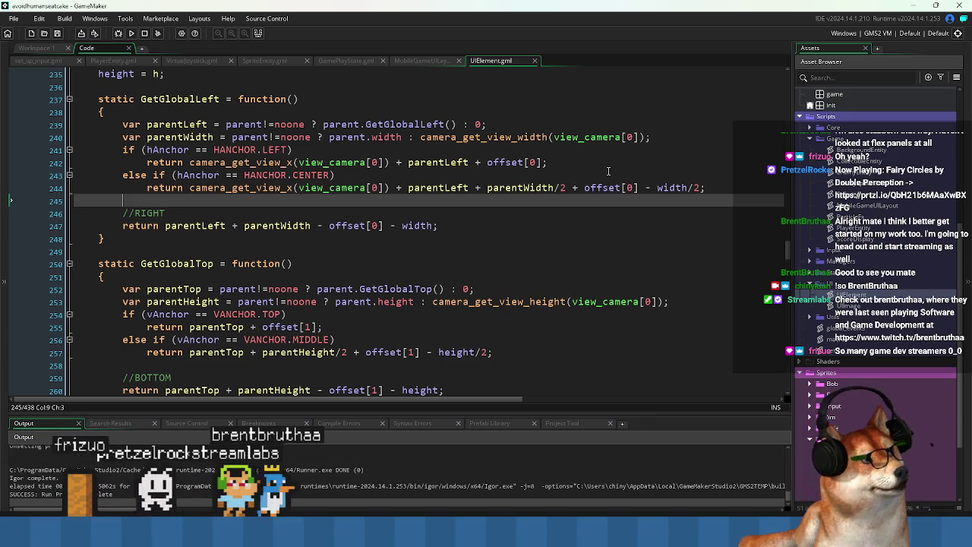
Add camera_get_view_y(view_camera[0]) to GetGlobalTop's TOP return and save UIElement.gml
key("Down")
key("Down")
key("Down")
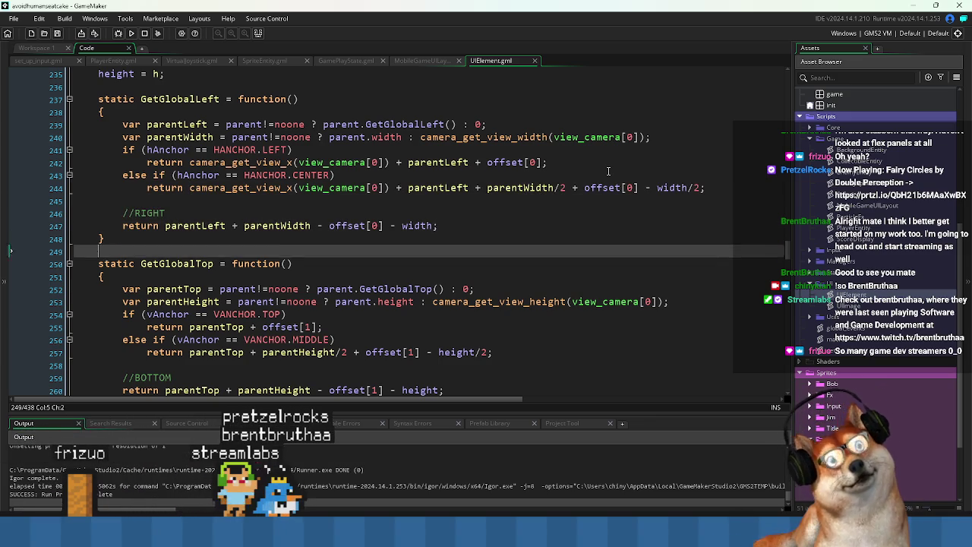
key("Down")
key("Home")
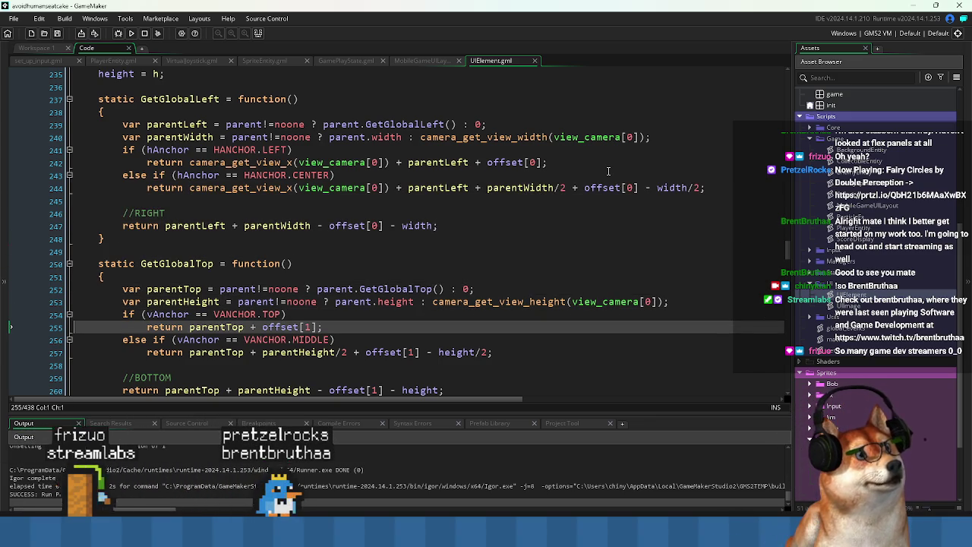
scroll(413, 265, "up", 2)
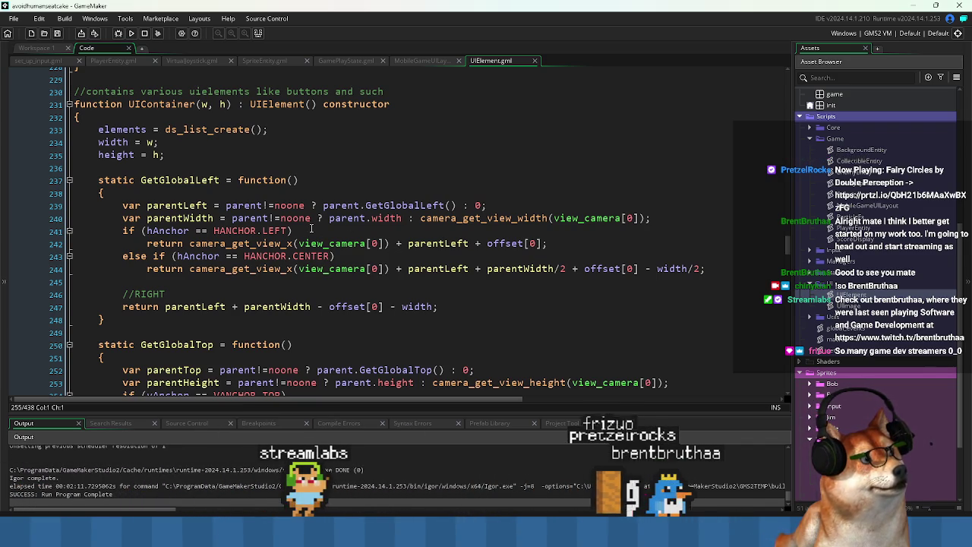
scroll(310, 228, "down", 3)
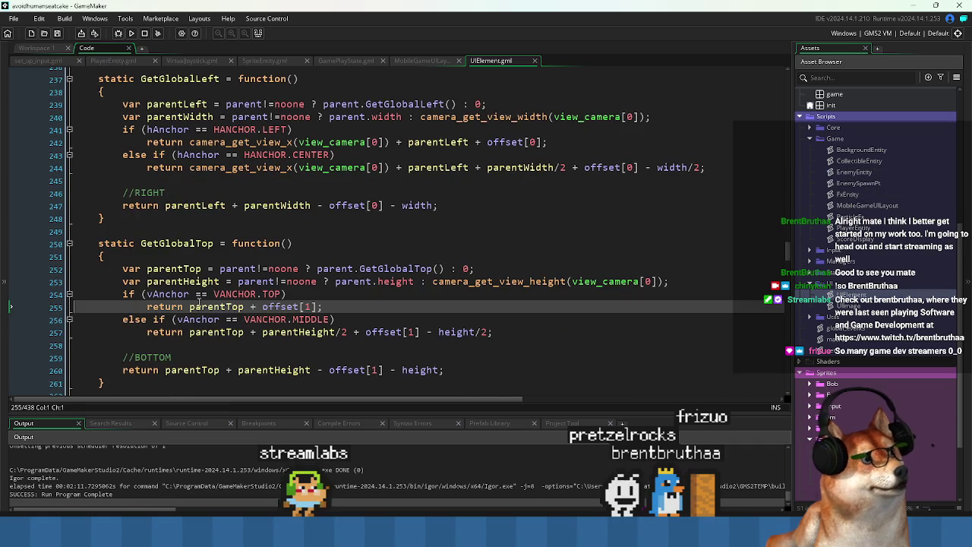
left_click(189, 307)
key("ctrl+v")
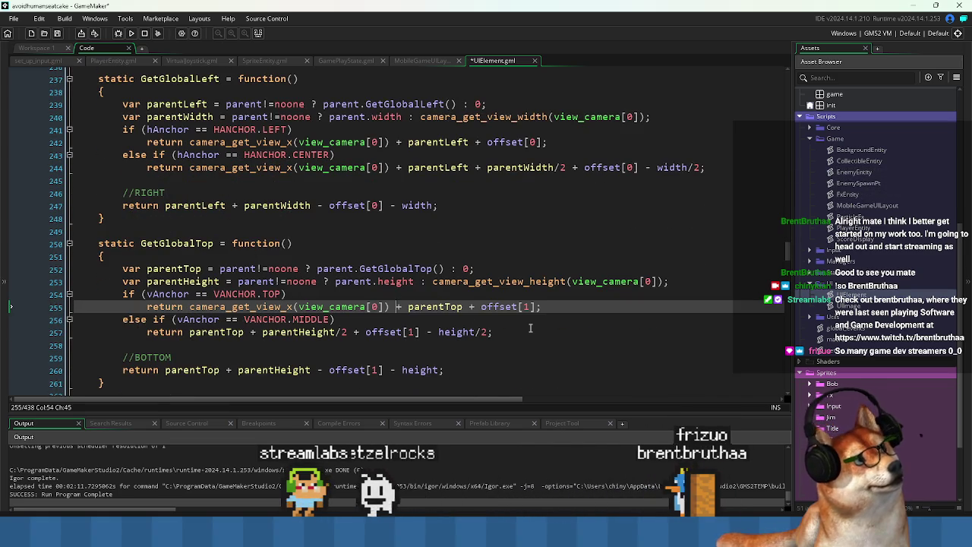
key("Left")
key("Left")
key("Left")
key("BackSpace")
type("y")
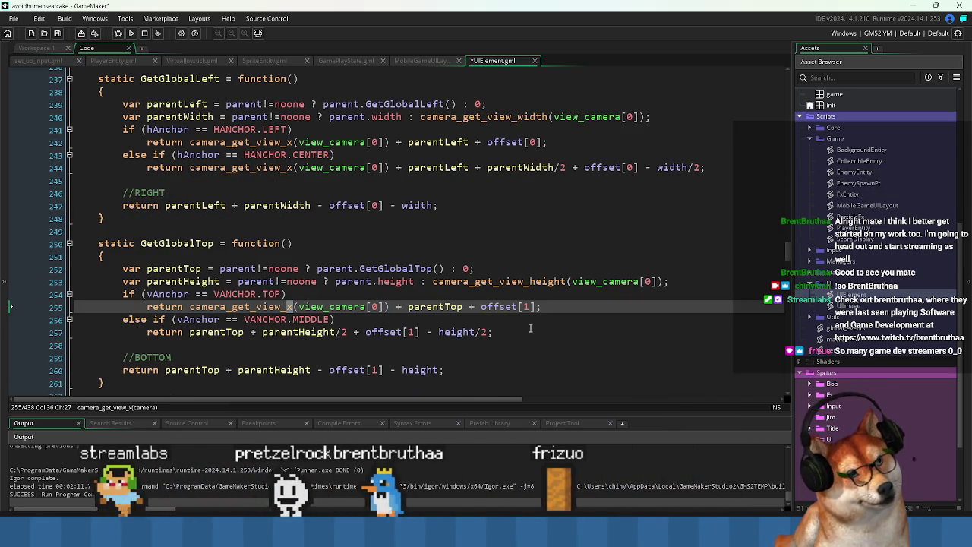
key("Down")
key("Down")
key("ctrl+Left")
key("ctrl+Left")
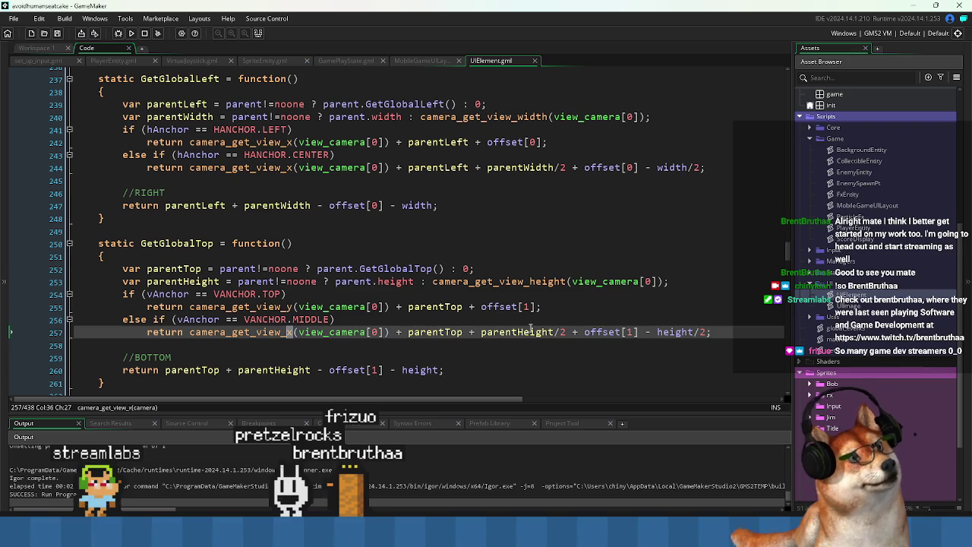
key("ctrl+s")
Paste the camera offset into the BOTTOM and RIGHT returns too
scroll(372, 314, "down", 2)
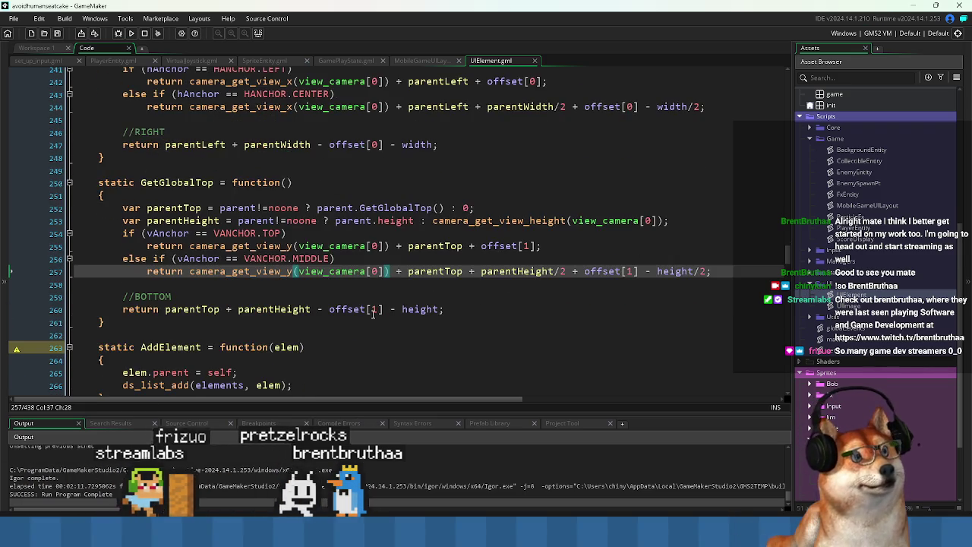
left_click(373, 314)
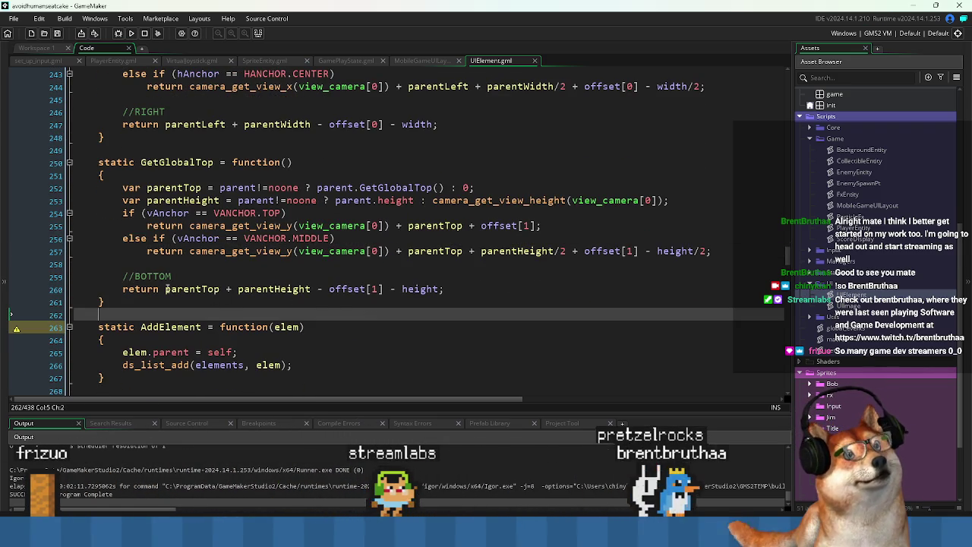
key("Up")
key("Up")
key("ctrl+Right")
key("ctrl+v")
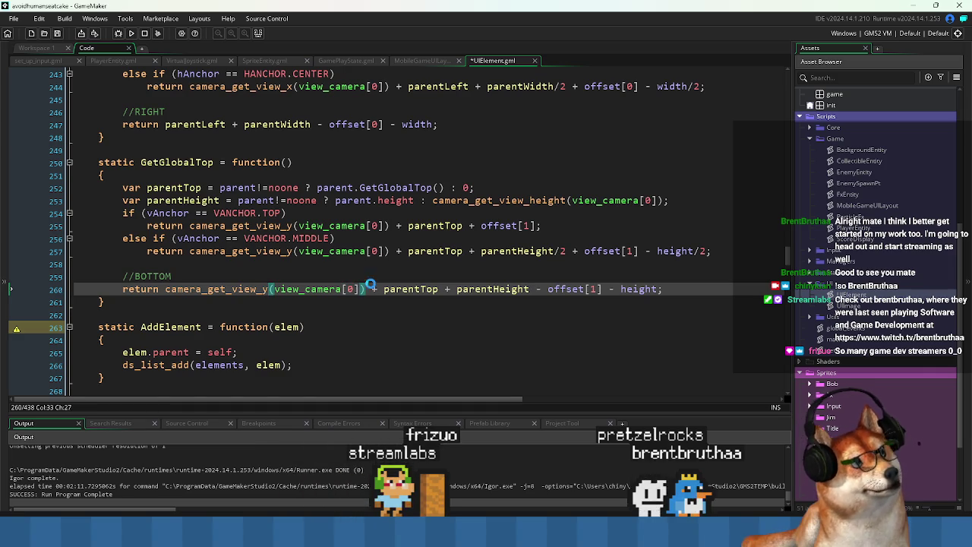
scroll(372, 284, "up", 2)
left_click(166, 185)
key("ctrl+v")
key("Left")
key("Left")
key("Left")
key("Left")
key("Left")
key("Left")
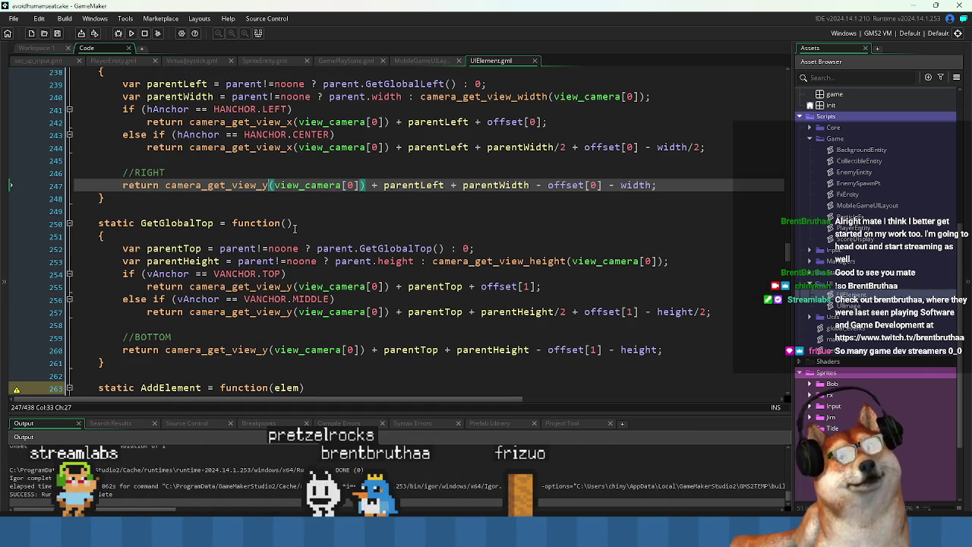
scroll(228, 197, "up", 3)
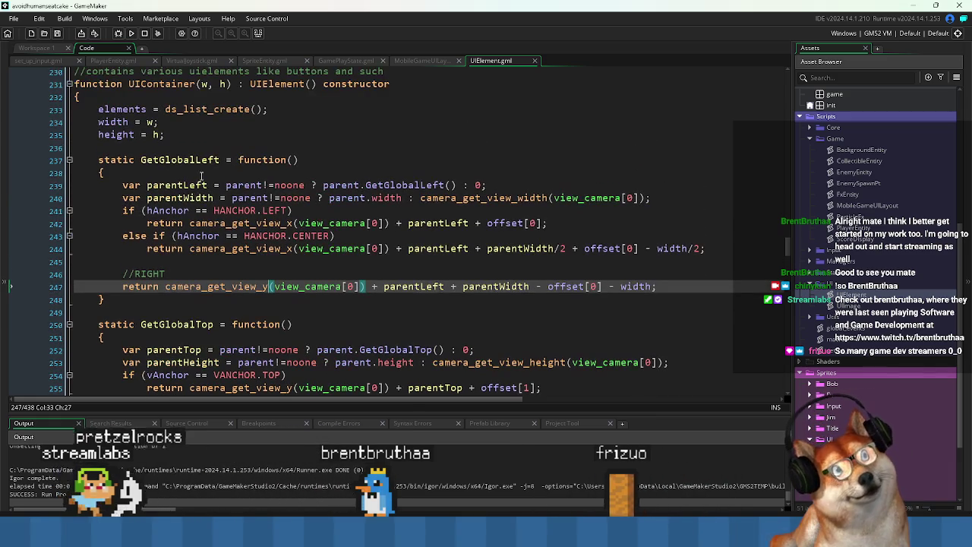
left_click(160, 160)
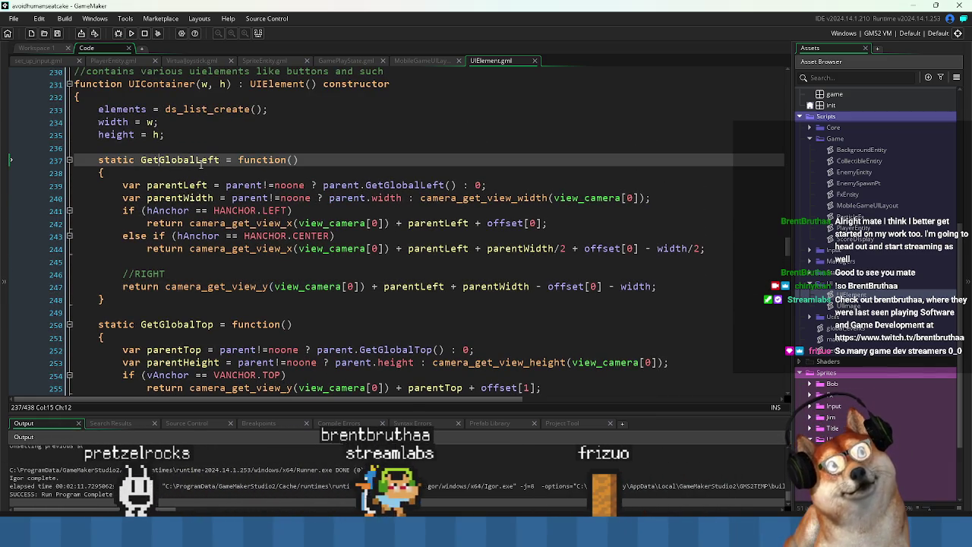
scroll(181, 351, "down", 5)
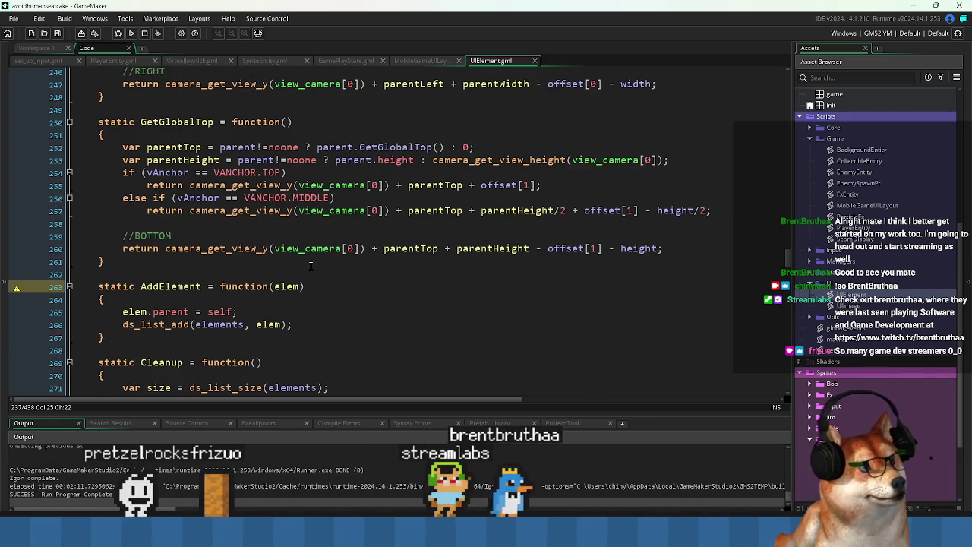
scroll(310, 277, "up", 2)
left_click_drag(123, 228, 172, 228)
mouse_move(246, 252)
left_mouse_down()
mouse_move(669, 291)
mouse_move(668, 330)
left_mouse_up()
left_click(669, 330)
scroll(228, 297, "down", 3)
scroll(227, 298, "down", 9)
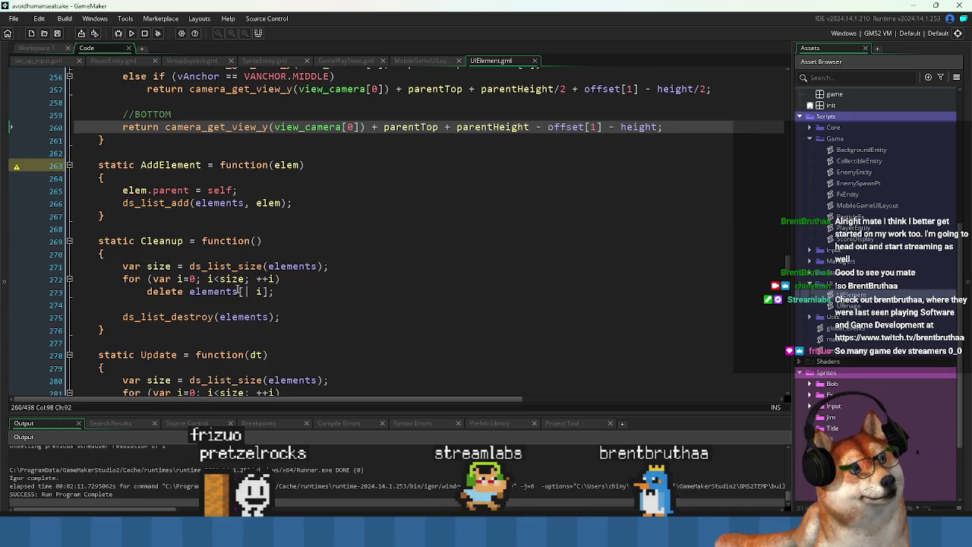
scroll(332, 312, "down", 5)
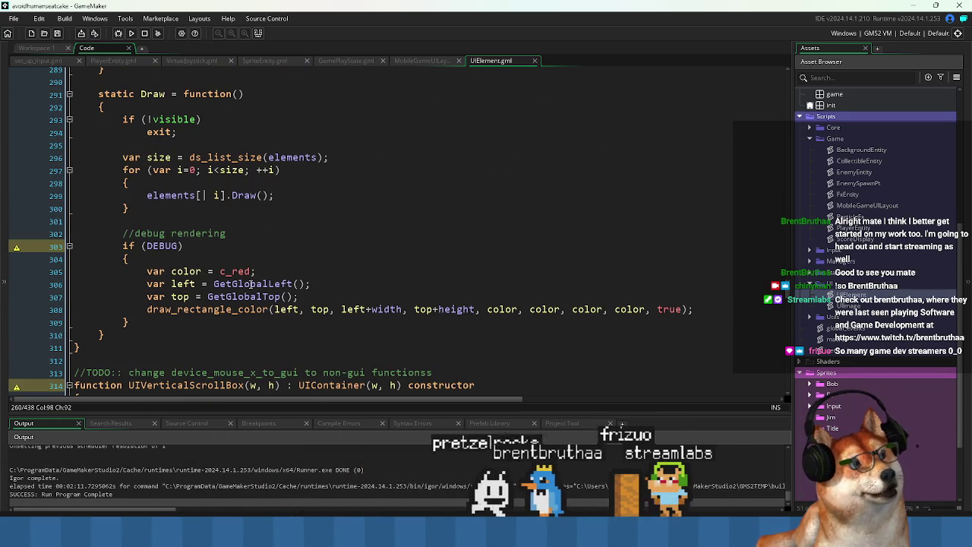
double_click(250, 284)
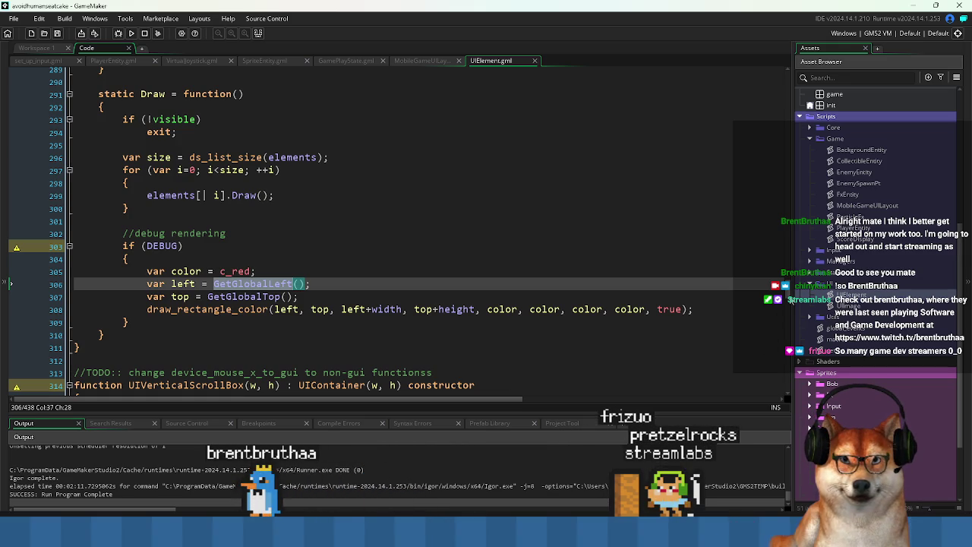
scroll(333, 276, "up", 20)
scroll(334, 276, "down", 6)
scroll(333, 275, "down", 12)
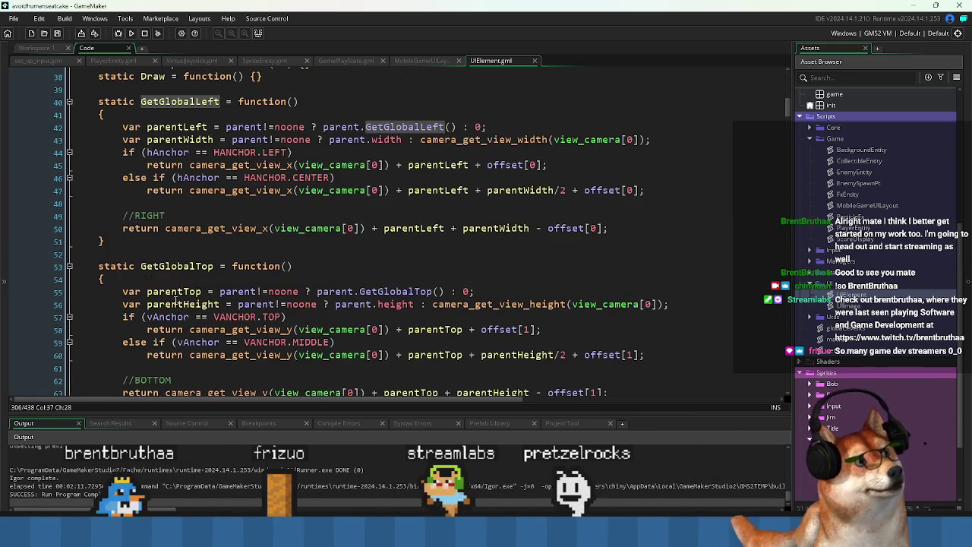
double_click(142, 200)
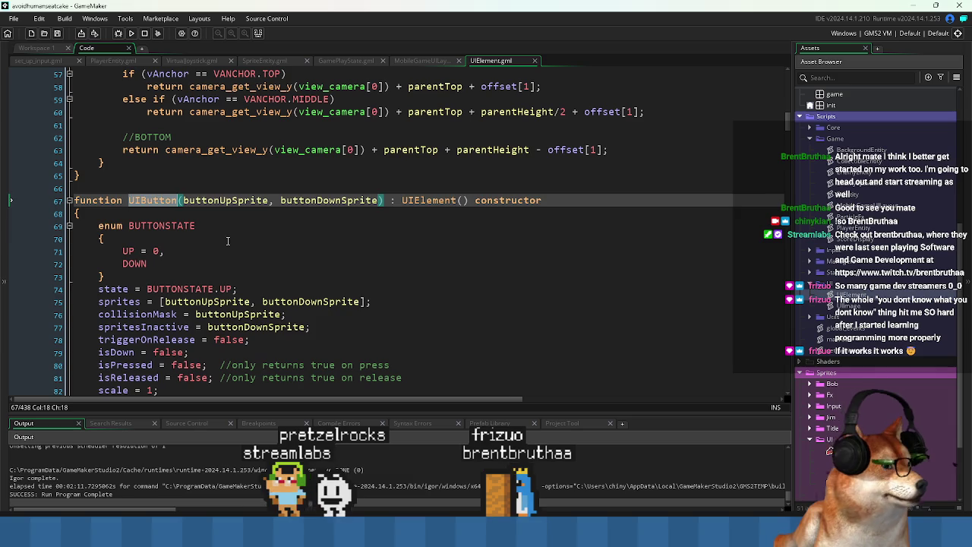
left_click(227, 241)
left_click(185, 278)
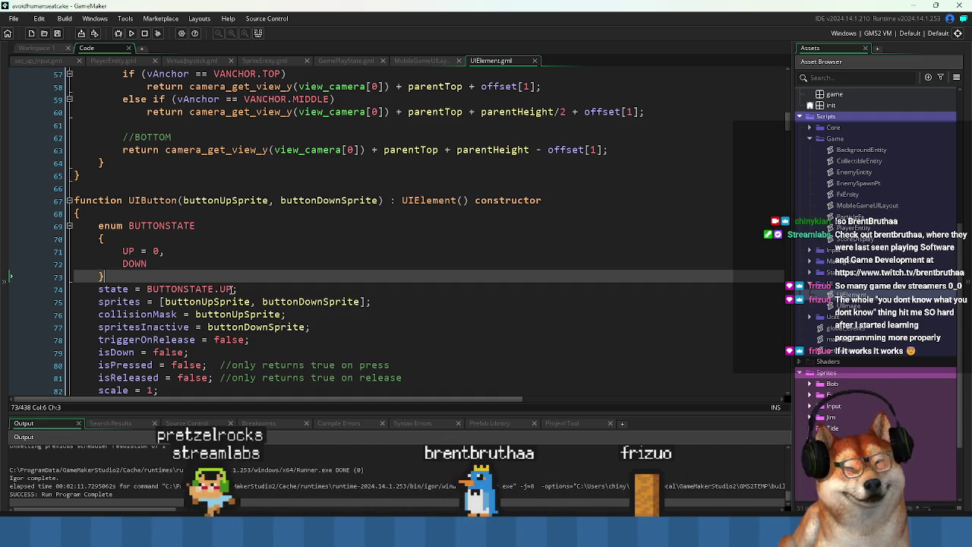
scroll(243, 283, "down", 2)
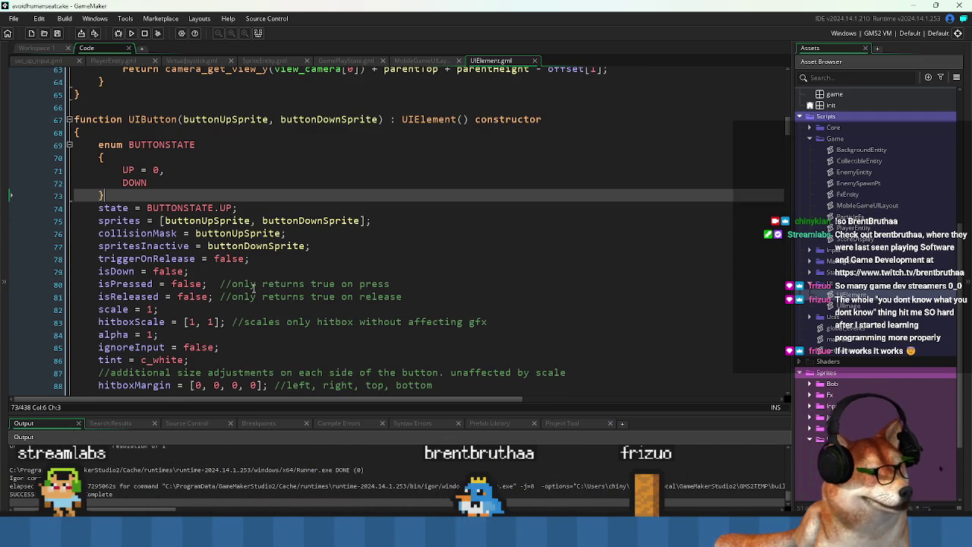
scroll(253, 286, "down", 3)
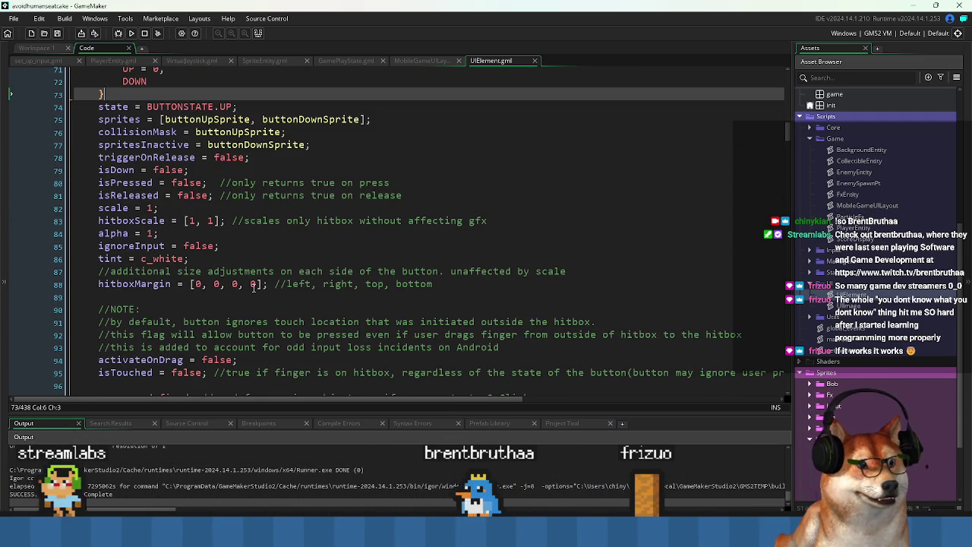
left_click(237, 296)
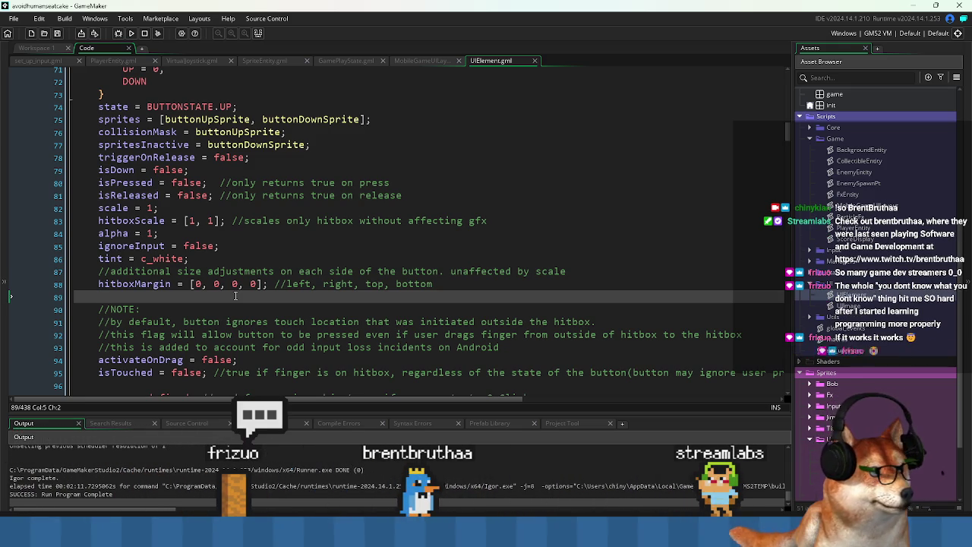
scroll(235, 296, "down", 1)
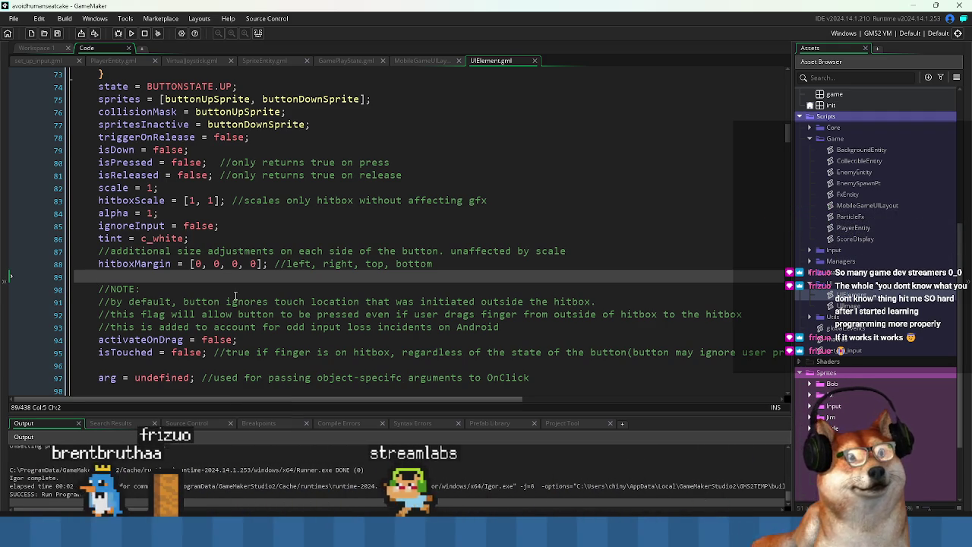
scroll(236, 296, "down", 1)
left_click(136, 327)
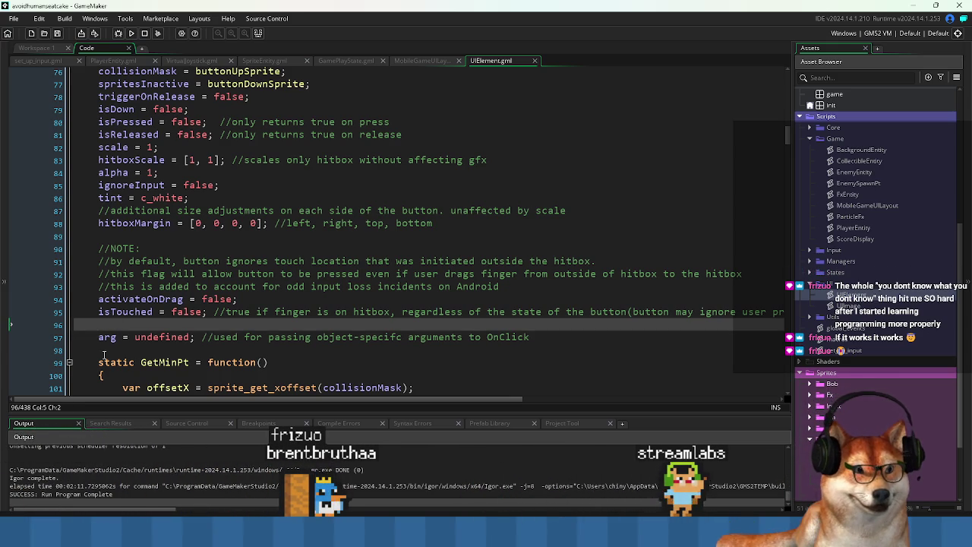
left_click(76, 352)
scroll(136, 350, "down", 2)
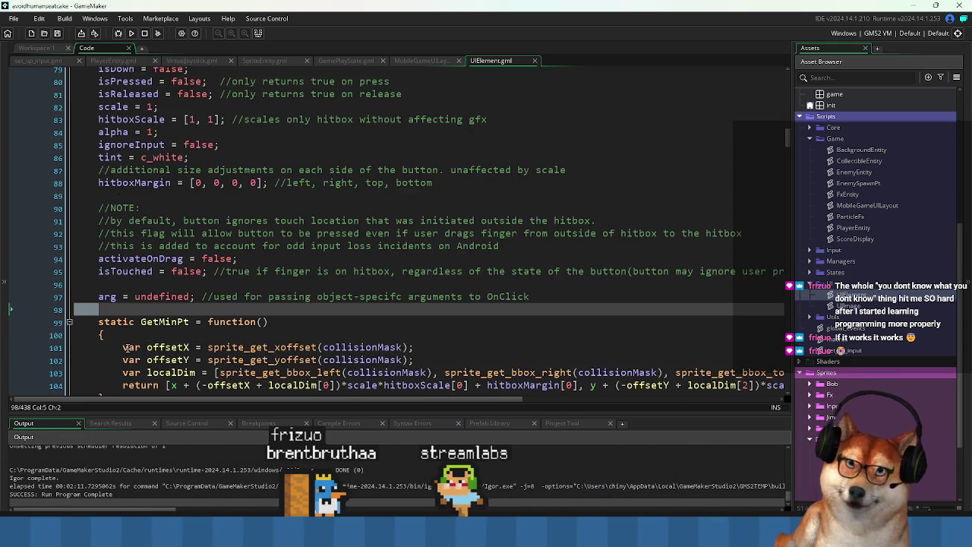
left_click(78, 307)
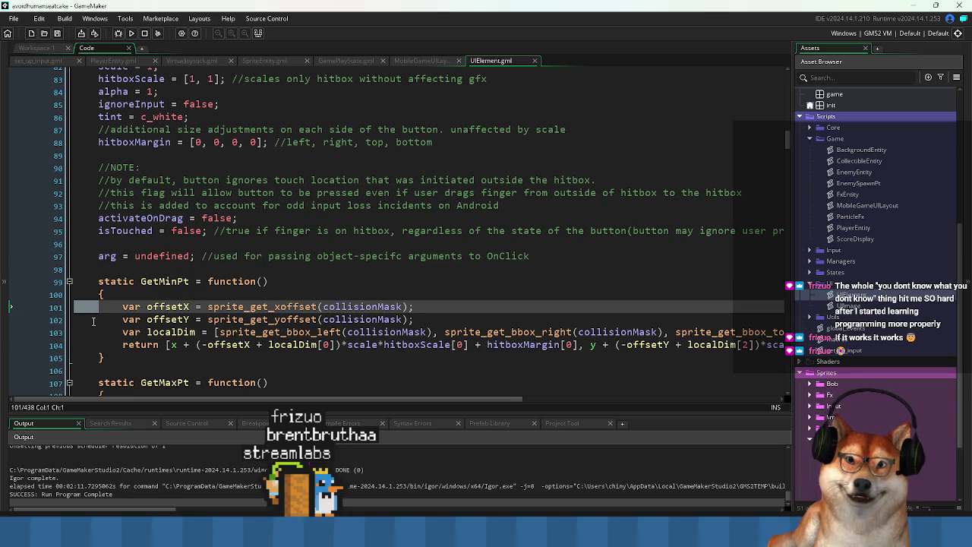
left_click(85, 321)
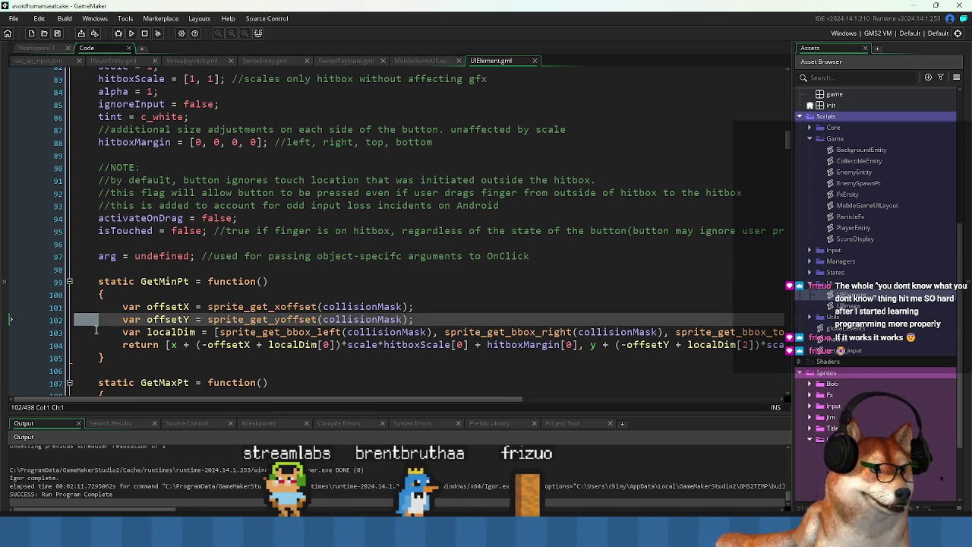
scroll(97, 328, "down", 2)
left_click(103, 271)
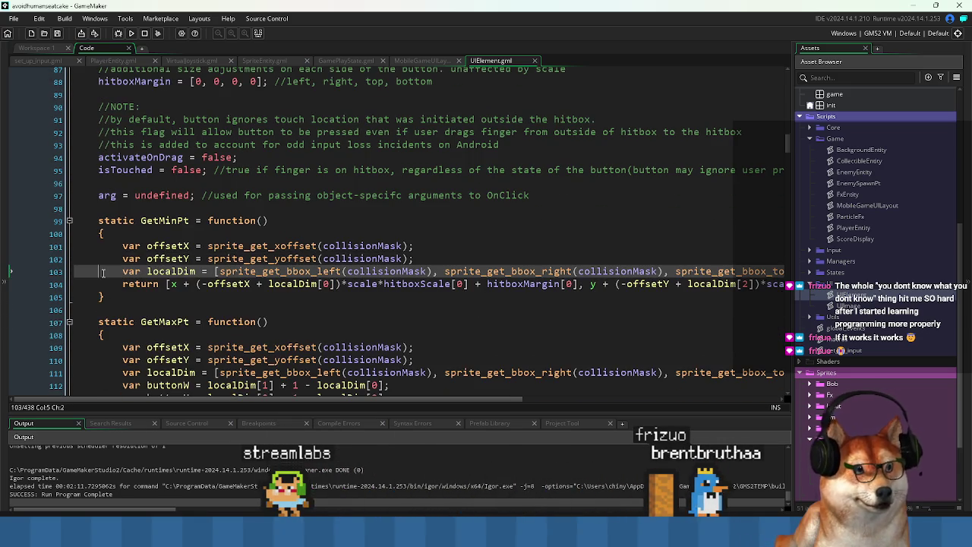
key("shift+Up")
key("shift+Up")
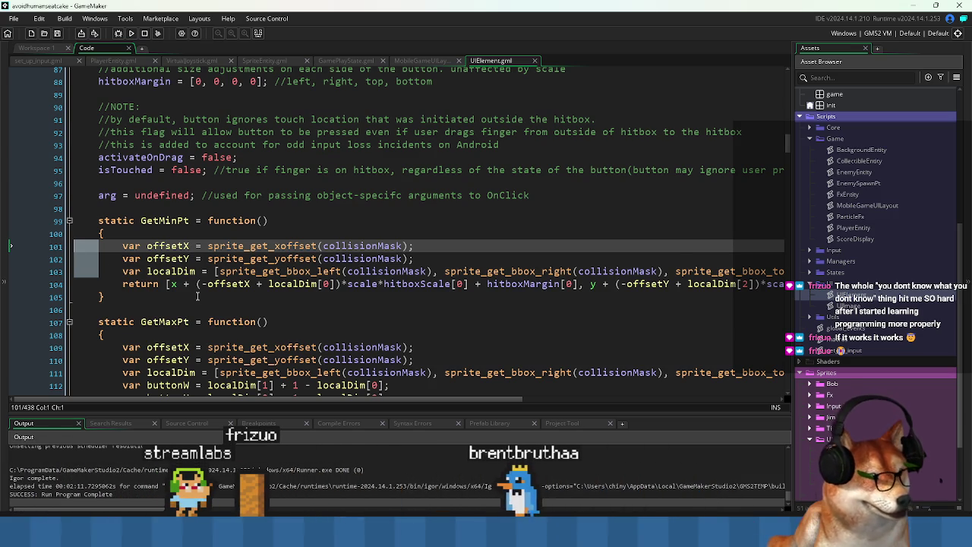
left_click(197, 296)
scroll(198, 296, "down", 1)
scroll(228, 304, "up", 2)
scroll(258, 308, "down", 5)
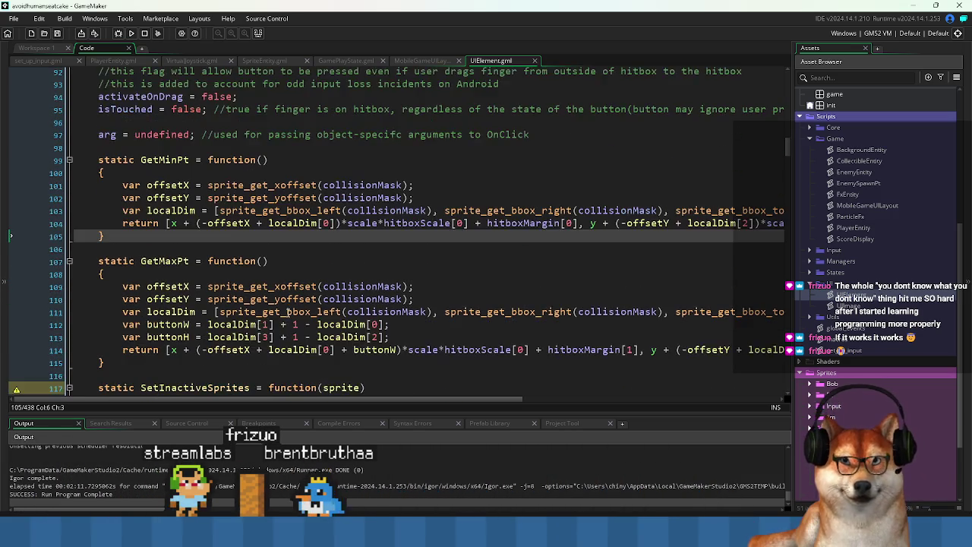
scroll(285, 312, "up", 2)
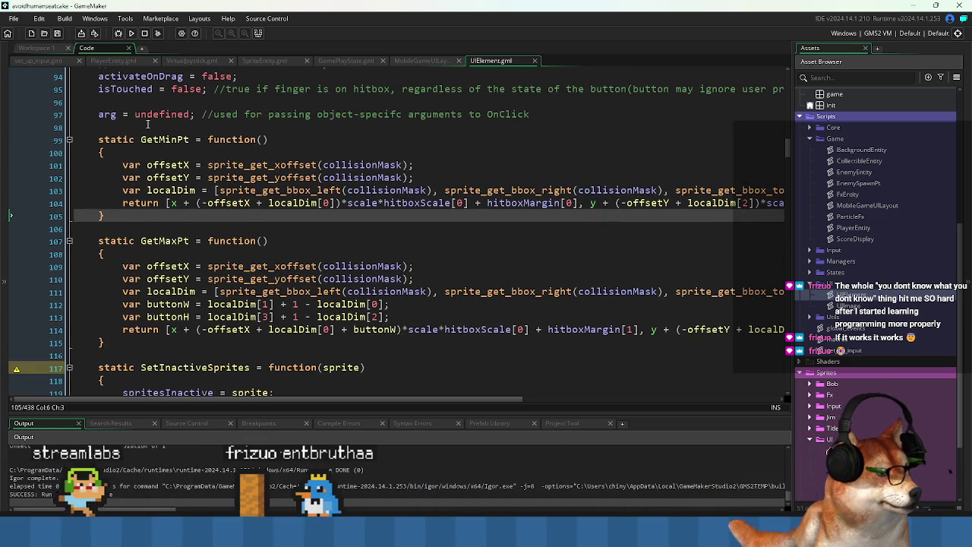
scroll(182, 228, "down", 2)
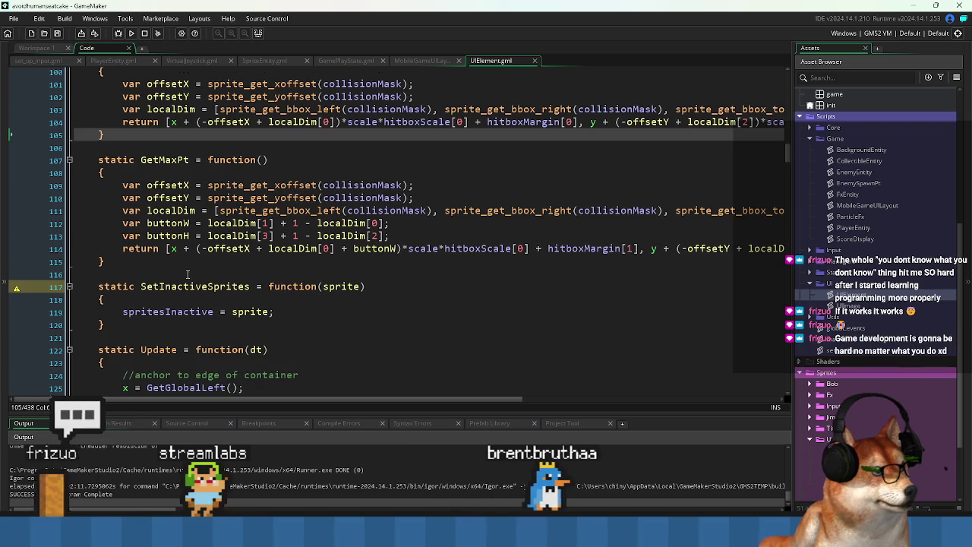
scroll(187, 275, "down", 1)
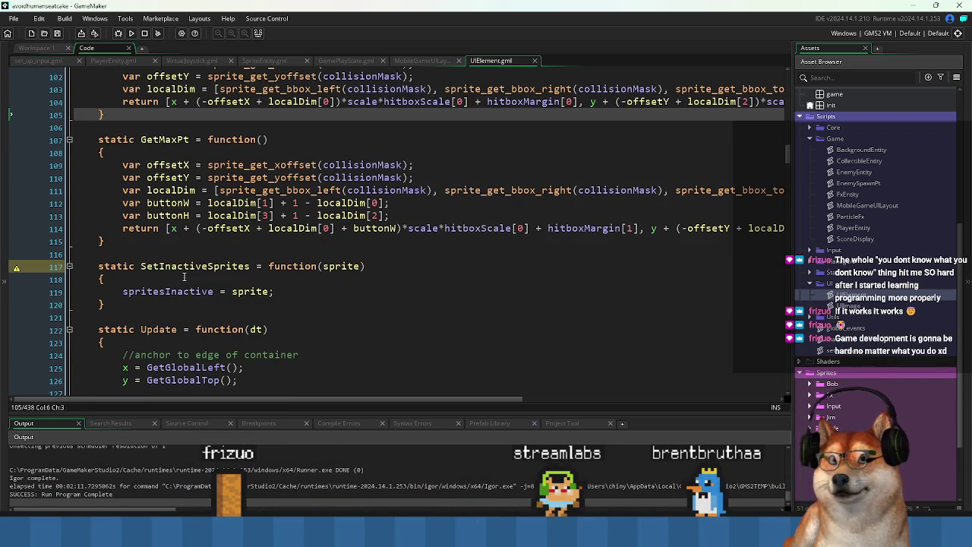
scroll(184, 277, "down", 2)
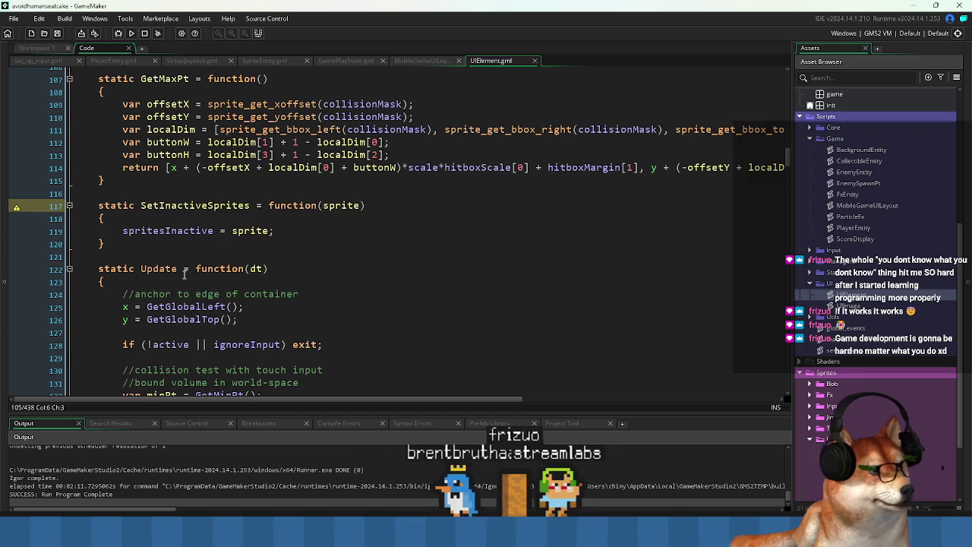
scroll(183, 275, "down", 2)
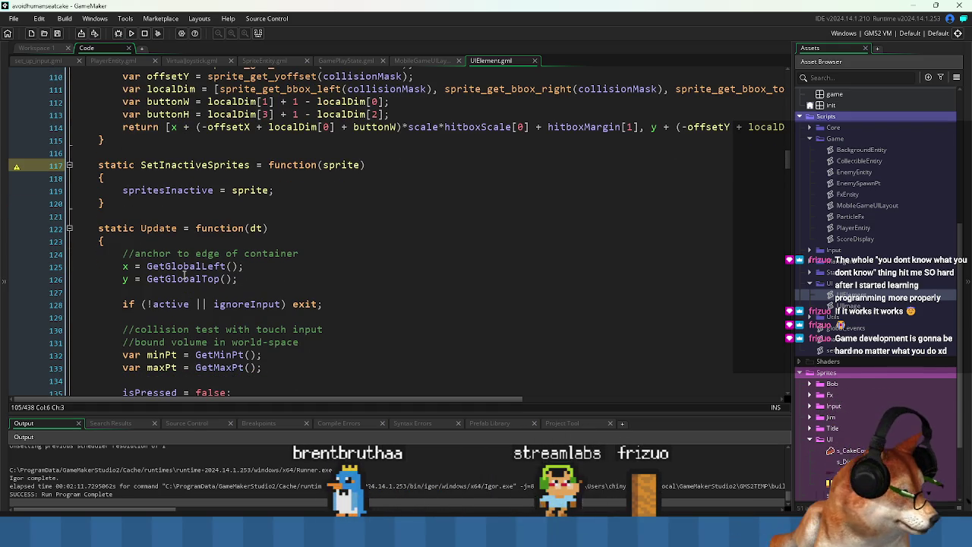
scroll(424, 261, "down", 1)
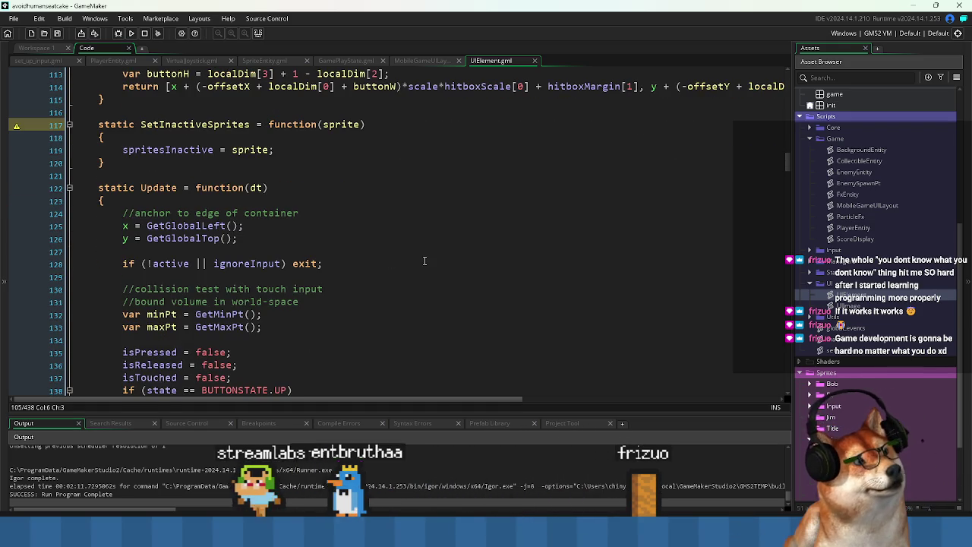
scroll(395, 243, "down", 2)
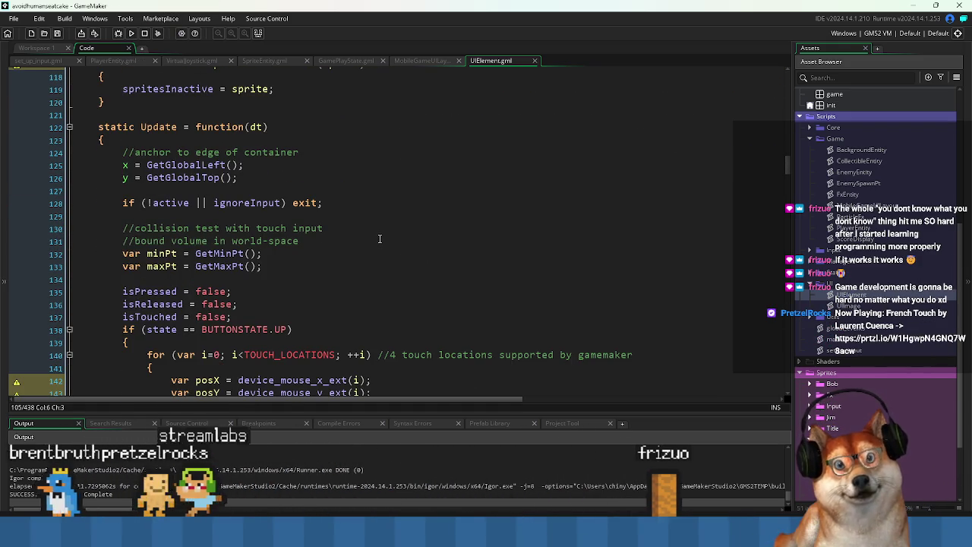
scroll(379, 240, "down", 2)
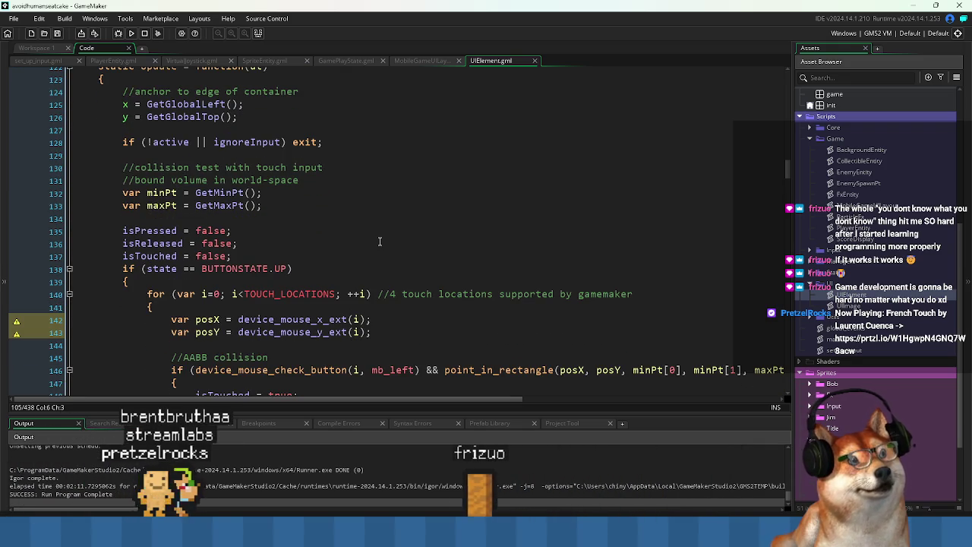
scroll(380, 242, "up", 11)
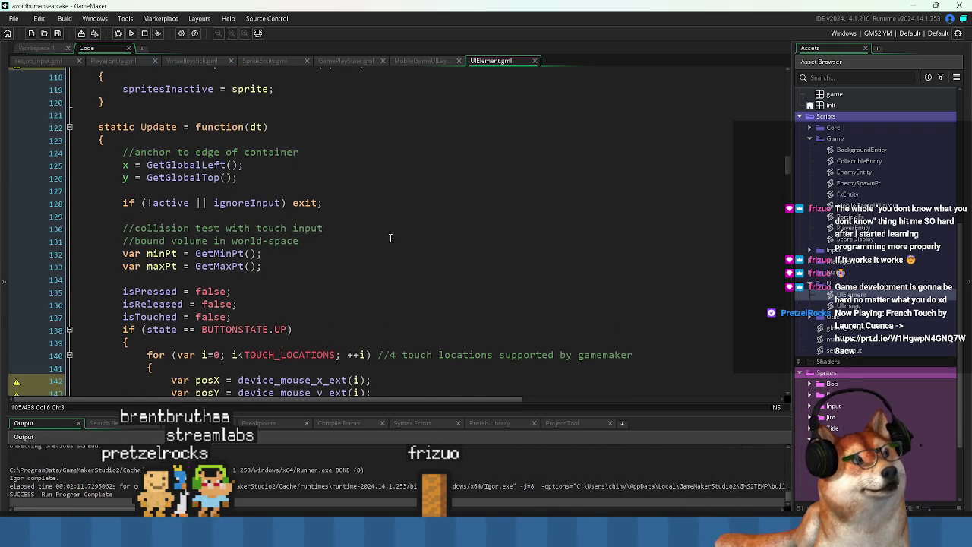
scroll(400, 238, "up", 9)
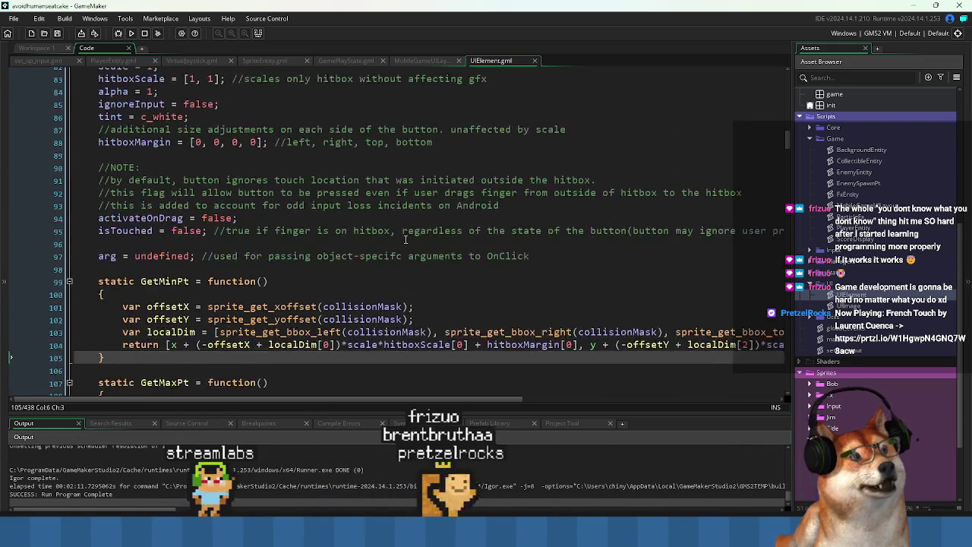
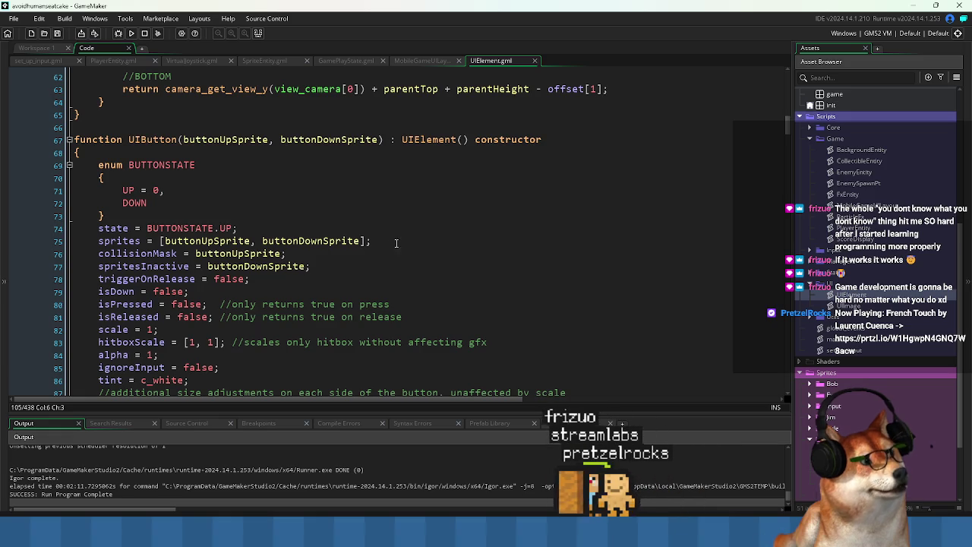
Remove the camera_get_view_x and camera_get_view_y offsets from the draw_sprite_ext position
scroll(401, 242, "down", 10)
scroll(201, 224, "down", 1)
left_click(172, 183)
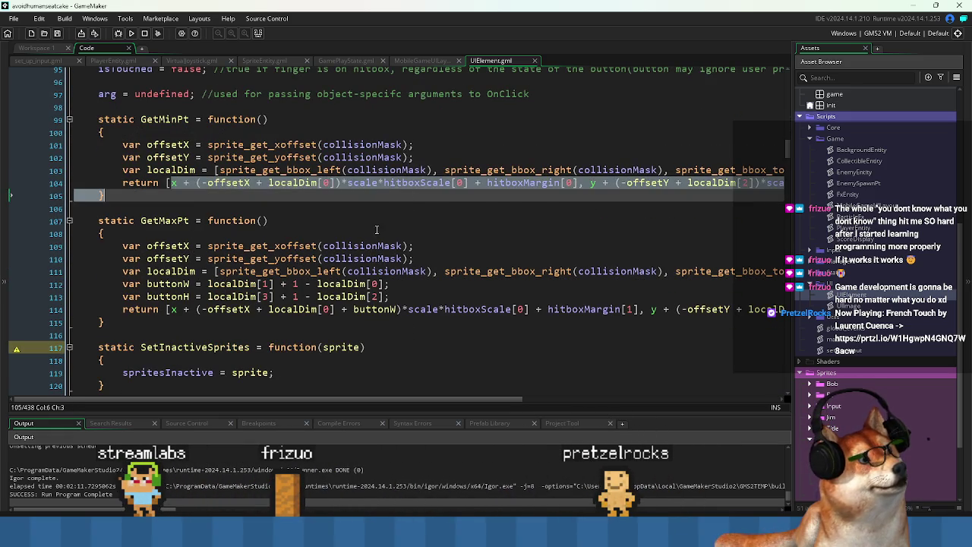
left_click(291, 236)
scroll(291, 241, "down", 2)
scroll(289, 244, "down", 2)
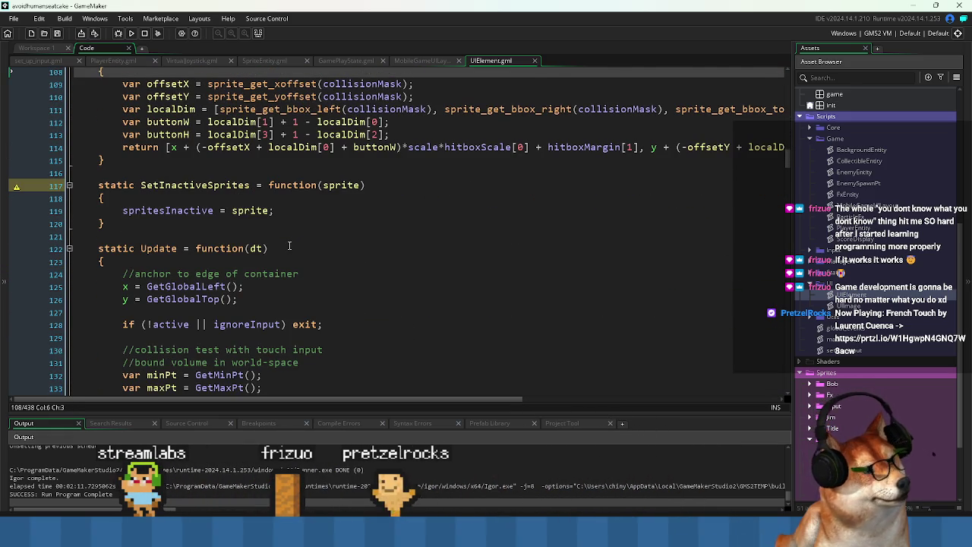
scroll(307, 251, "up", 5)
scroll(307, 251, "down", 18)
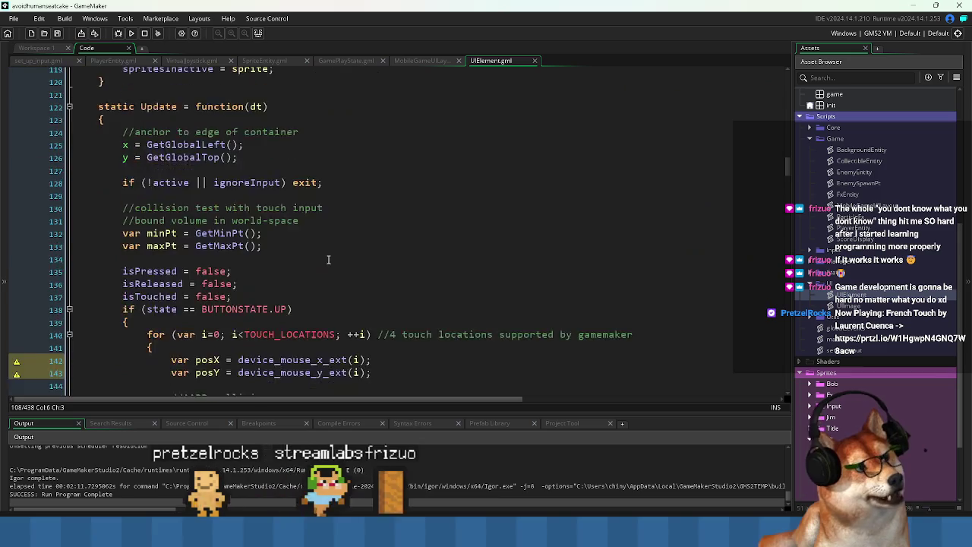
scroll(327, 262, "down", 10)
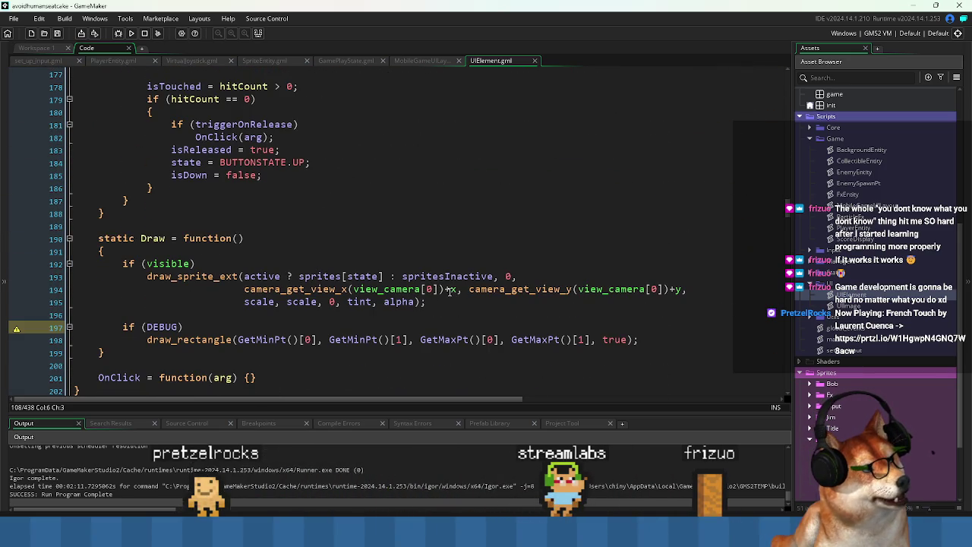
left_click_drag(450, 289, 365, 290)
left_click_drag(259, 294, 246, 291)
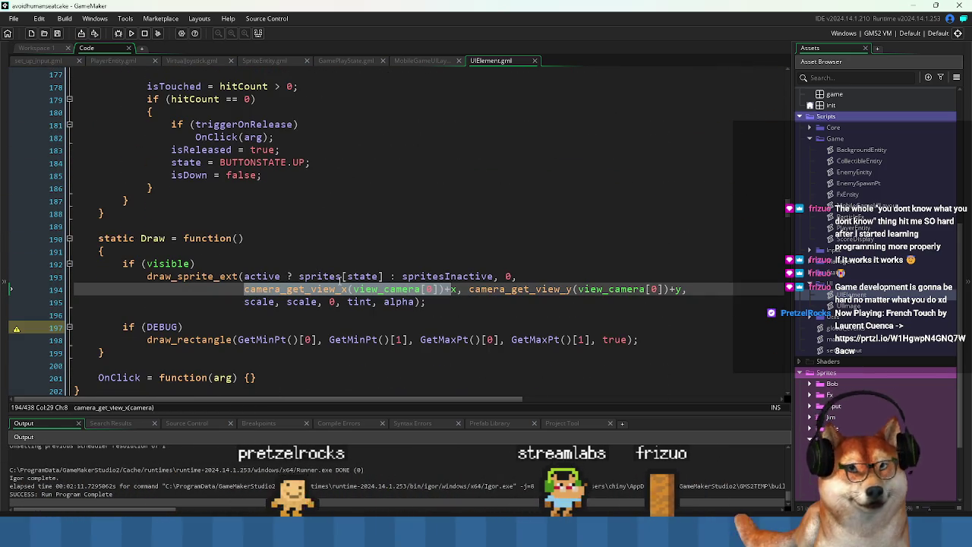
scroll(355, 271, "up", 13)
scroll(355, 271, "up", 17)
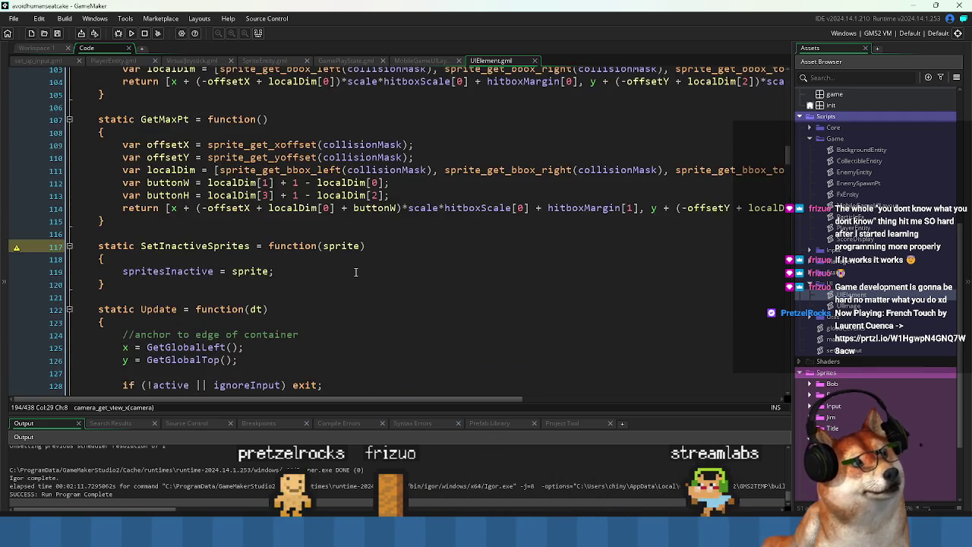
scroll(355, 271, "up", 2)
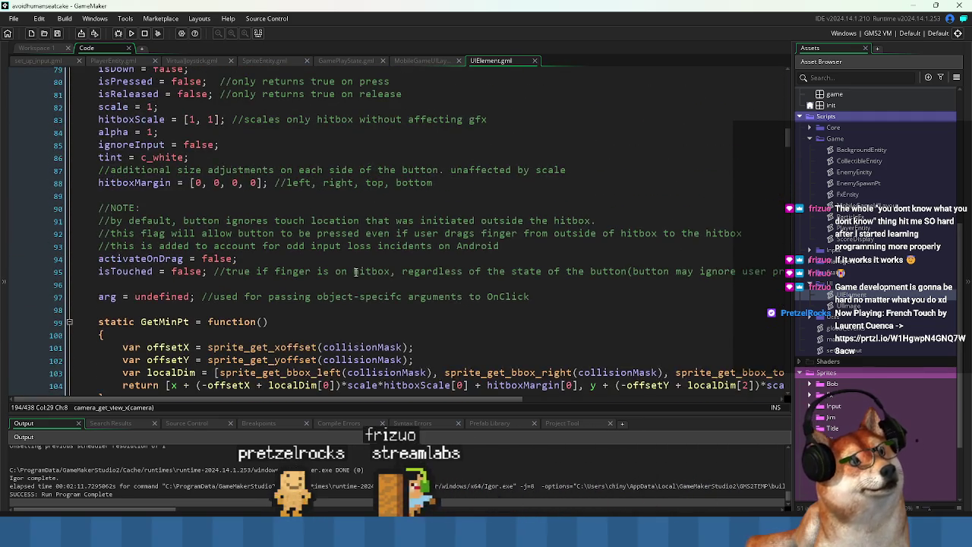
scroll(355, 271, "down", 3)
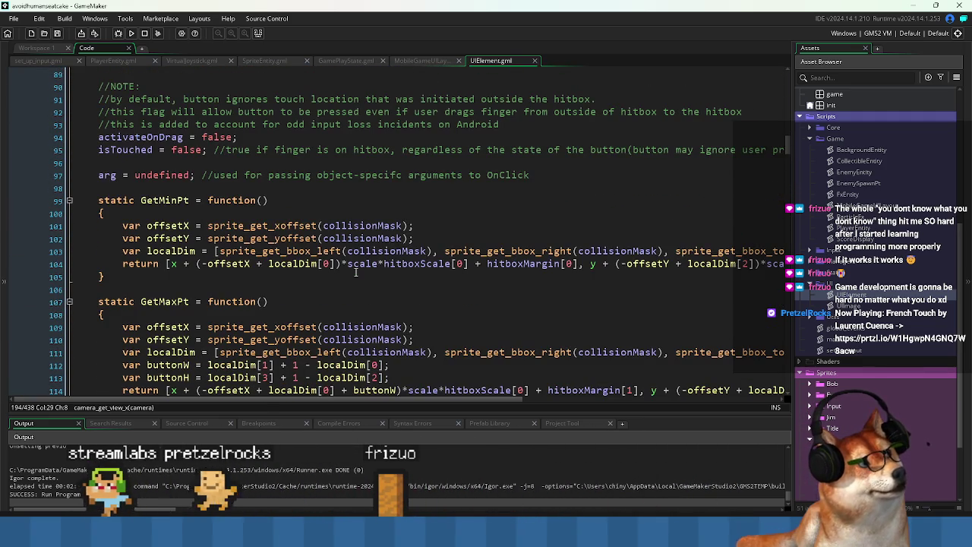
scroll(357, 273, "down", 19)
scroll(363, 279, "down", 9)
mouse_move(244, 309)
left_mouse_down()
mouse_move(452, 309)
mouse_move(360, 310)
left_mouse_up()
key("Delete")
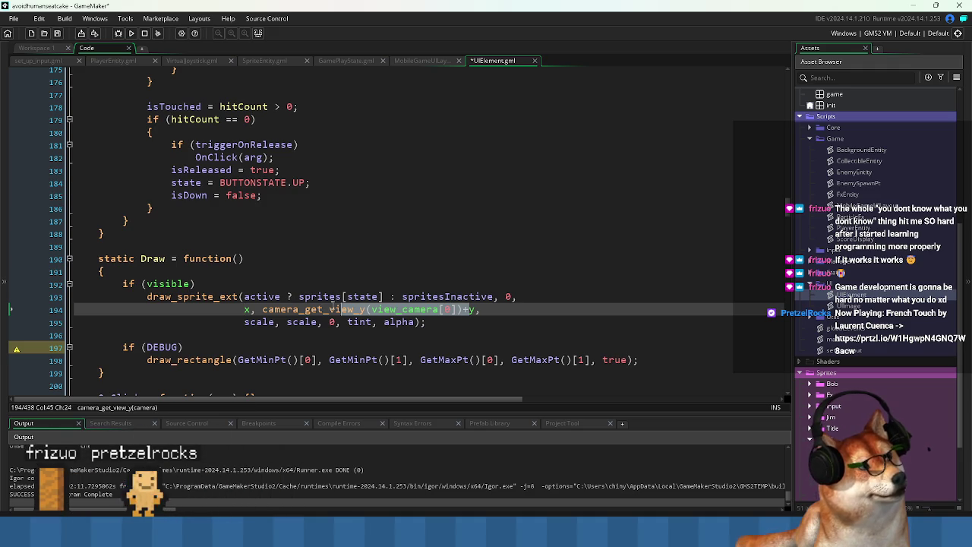
key("Delete")
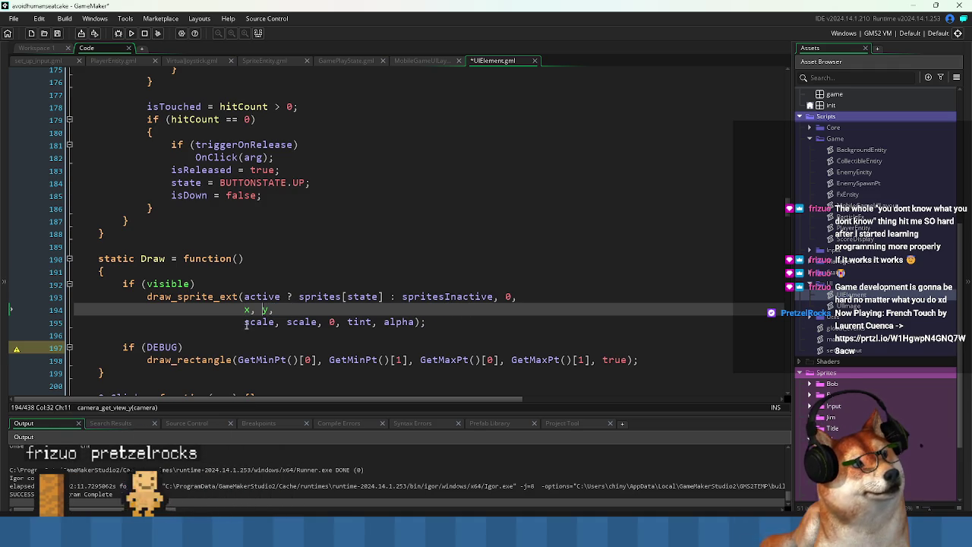
Join the scale arguments onto the x, y line and save UIElement.gml
left_click(323, 309)
key("Delete")
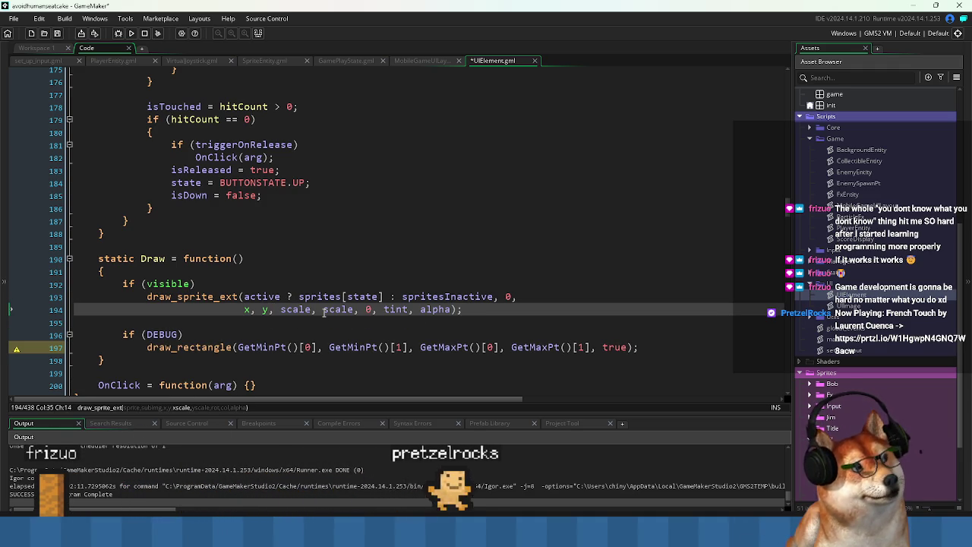
left_click(327, 321)
scroll(363, 316, "down", 2)
key("ctrl+s")
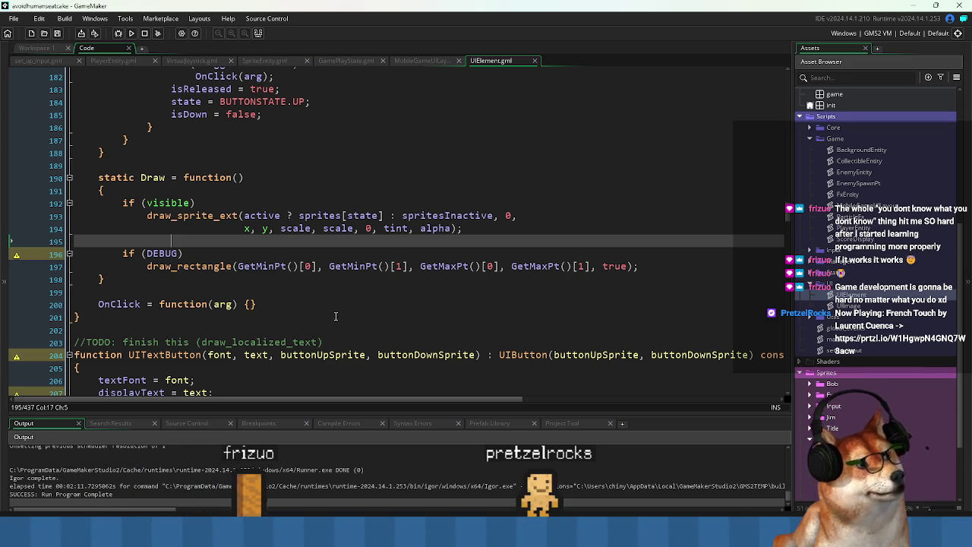
double_click(149, 252)
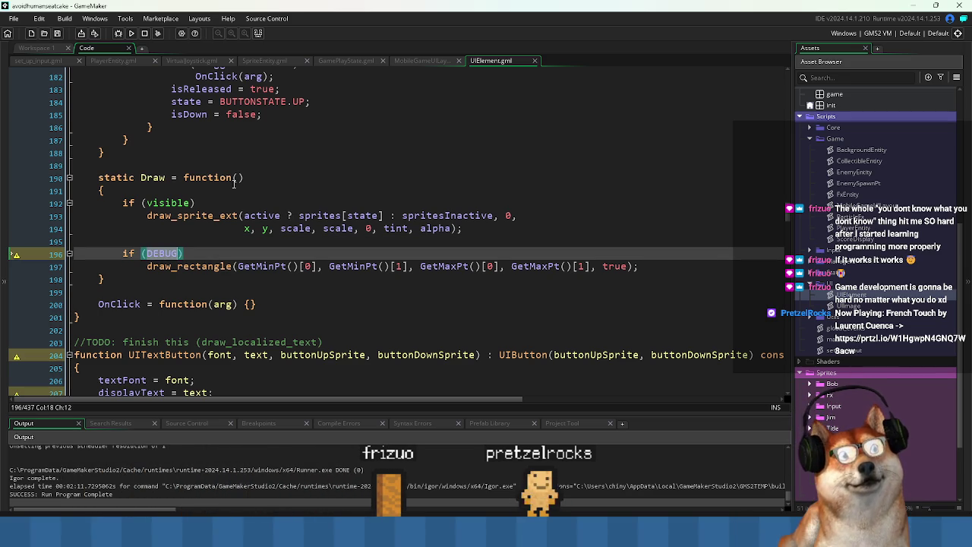
In Workspace 1, find and open the macros script through the asset search
left_click(41, 48)
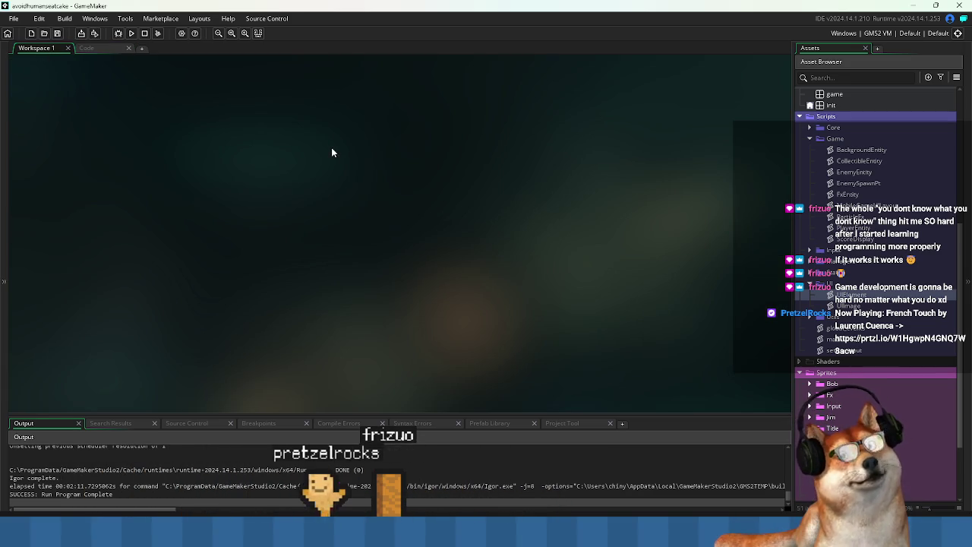
key("ctrl+t")
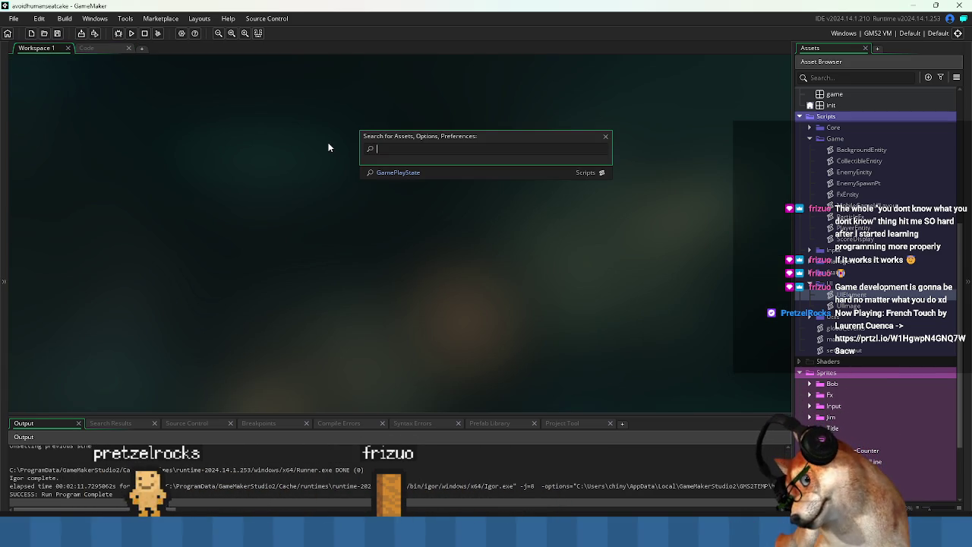
type("macros")
left_click(393, 171)
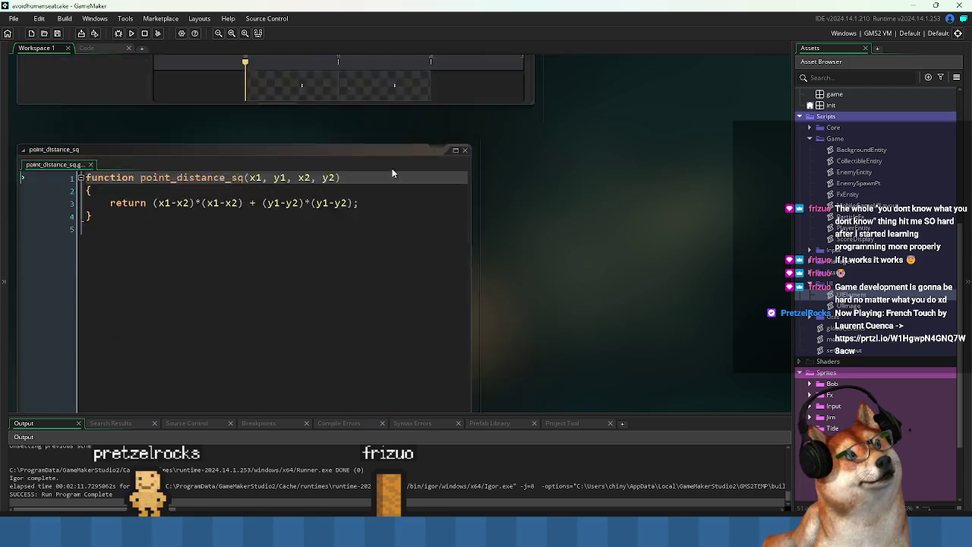
Write '#macro DEBUG false' on the empty fourth line of macros.gml
left_click(302, 152)
type("DEBUG")
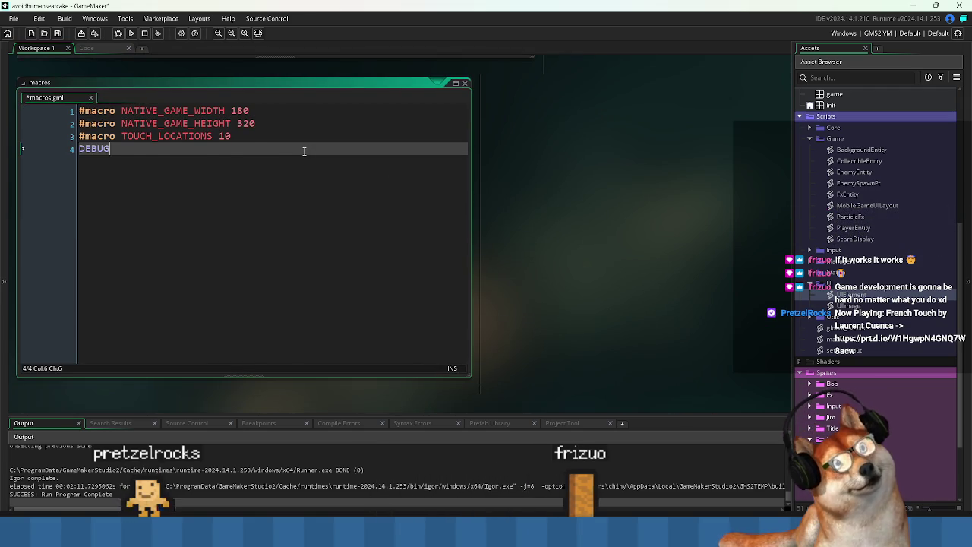
key("Home")
type("#macro")
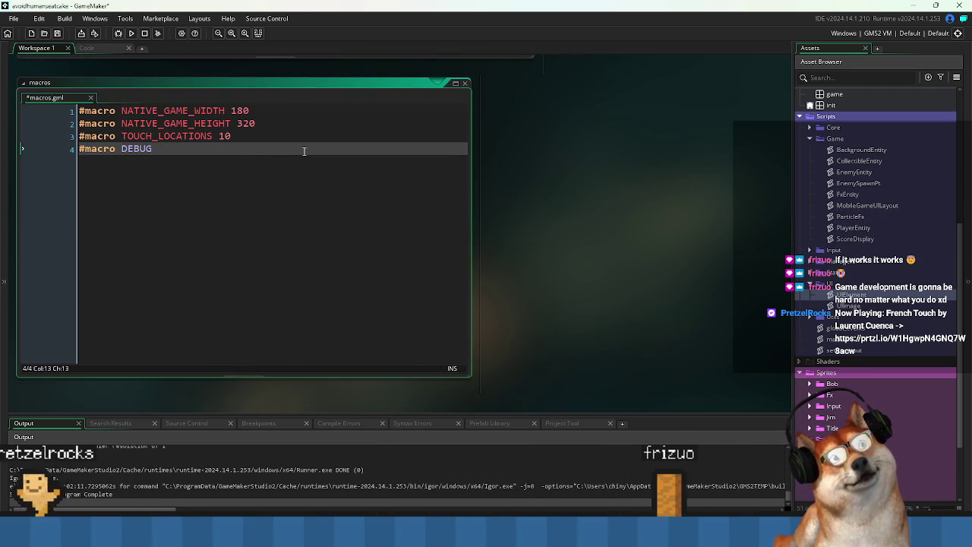
key("End")
type("false")
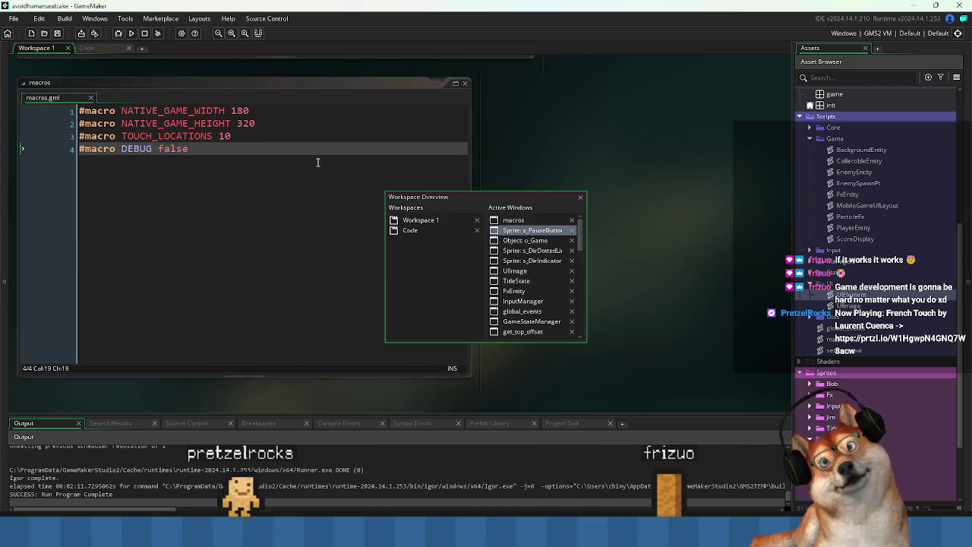
key("ctrl+Tab")
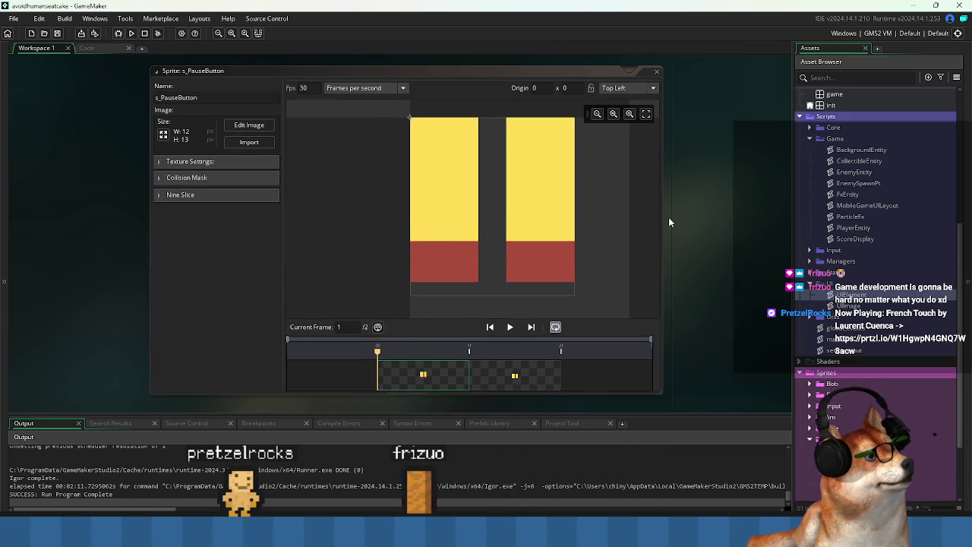
Play and stop the s_PauseButton frame preview, then cycle through the open windows
left_click(510, 327)
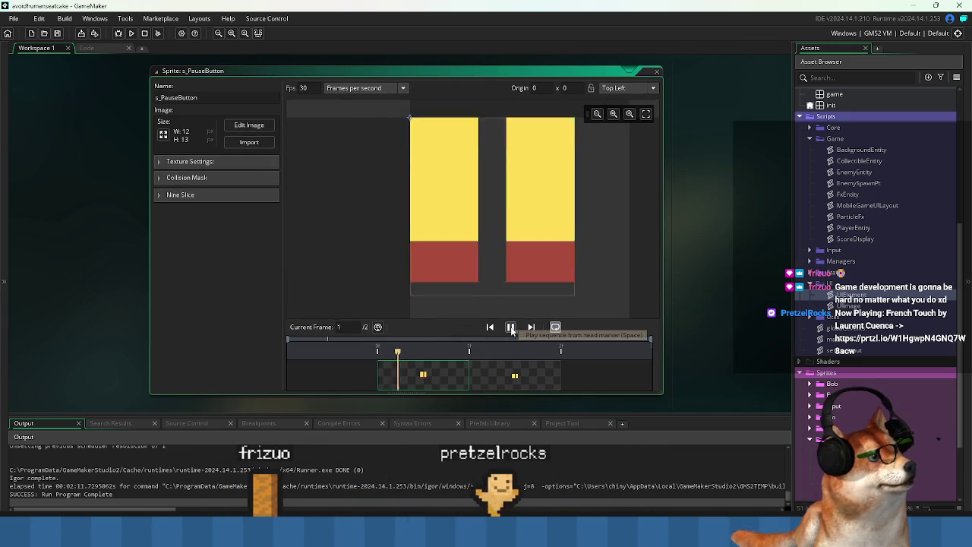
left_click(511, 327)
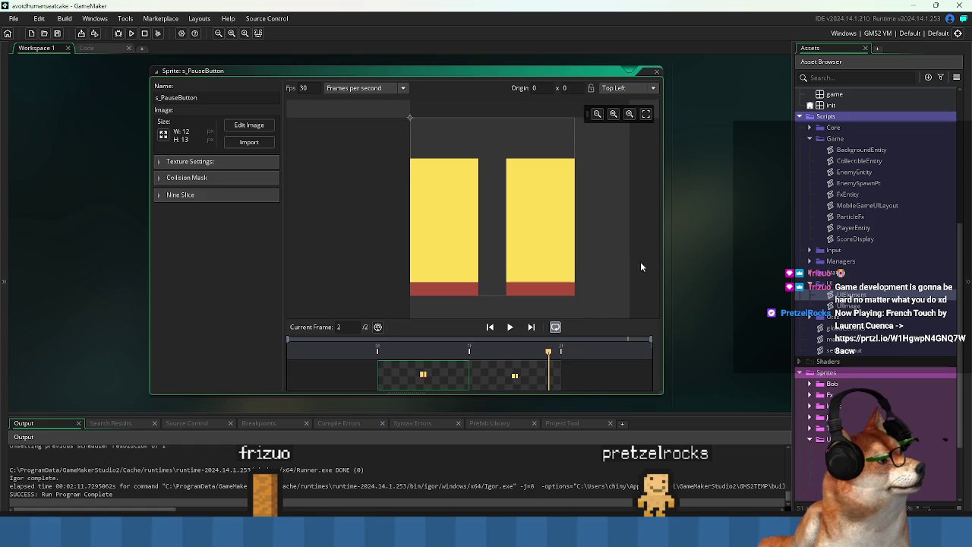
key("ctrl+Tab")
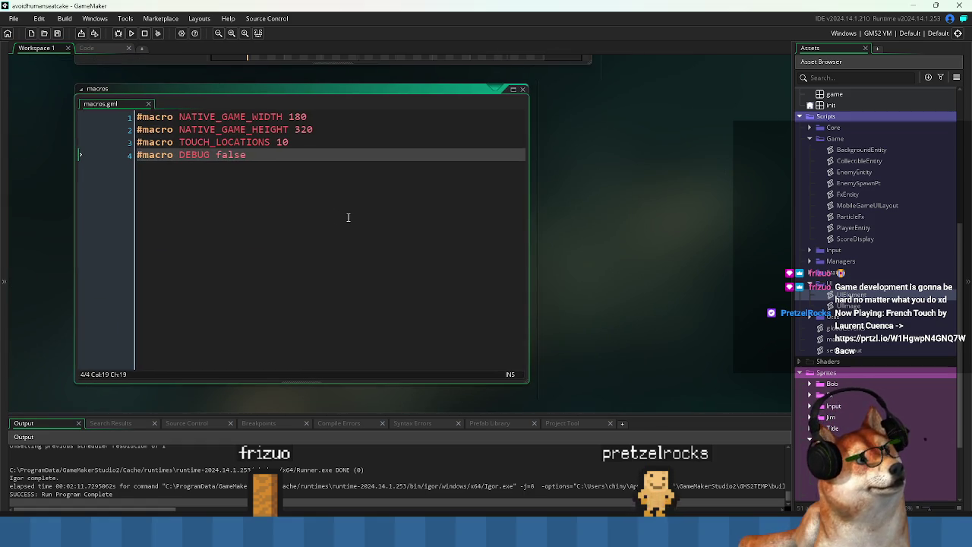
key("ctrl+Tab")
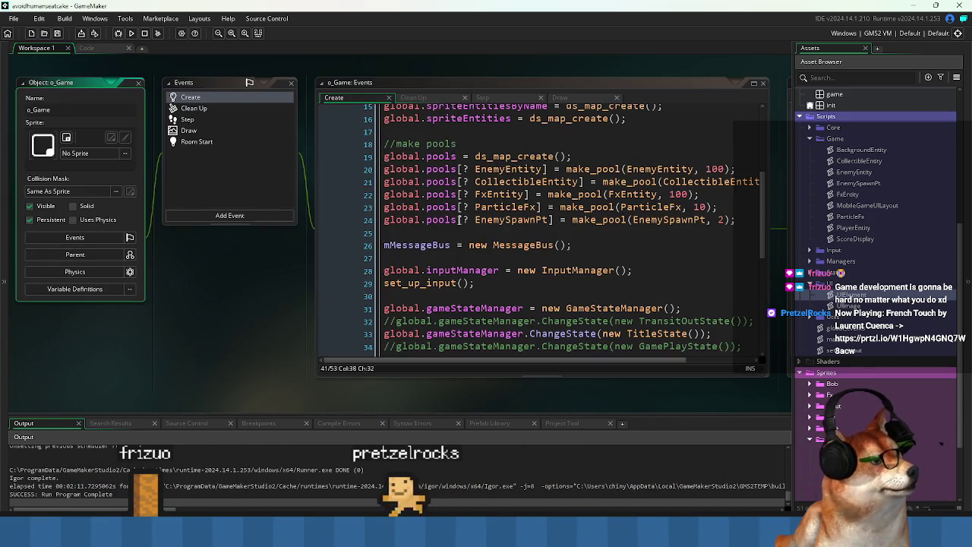
left_click(539, 231)
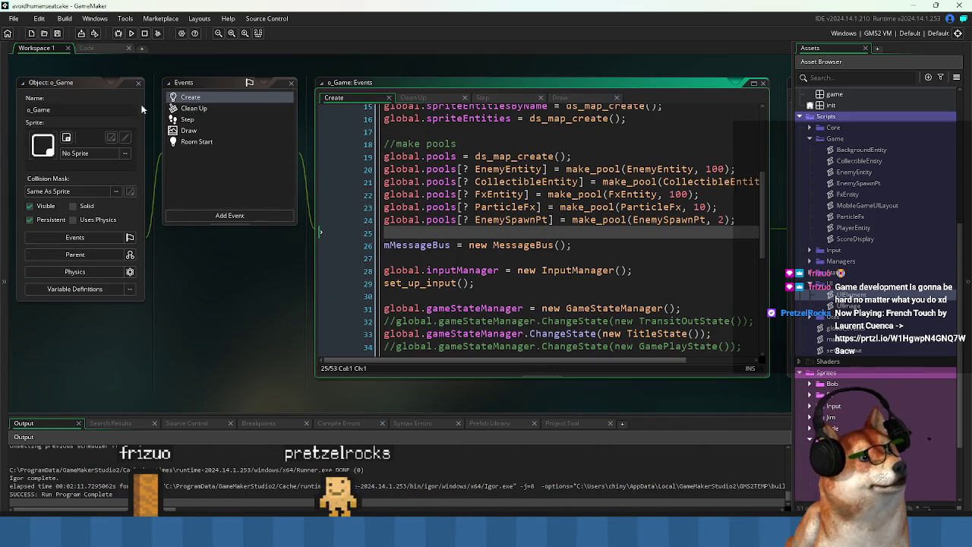
Return to the Code workspace and bring up the MobileGameUILayout script
left_click(122, 47)
left_click(359, 190)
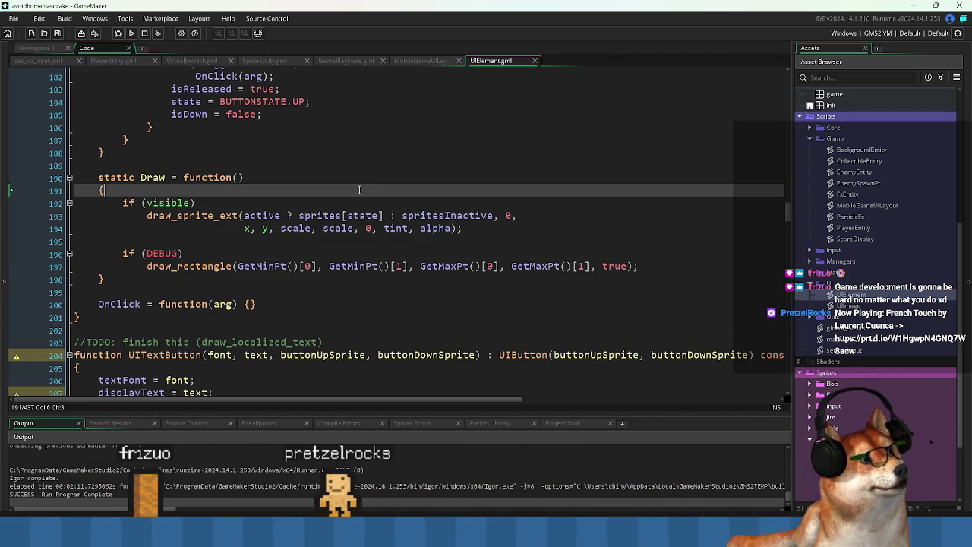
left_click(308, 241)
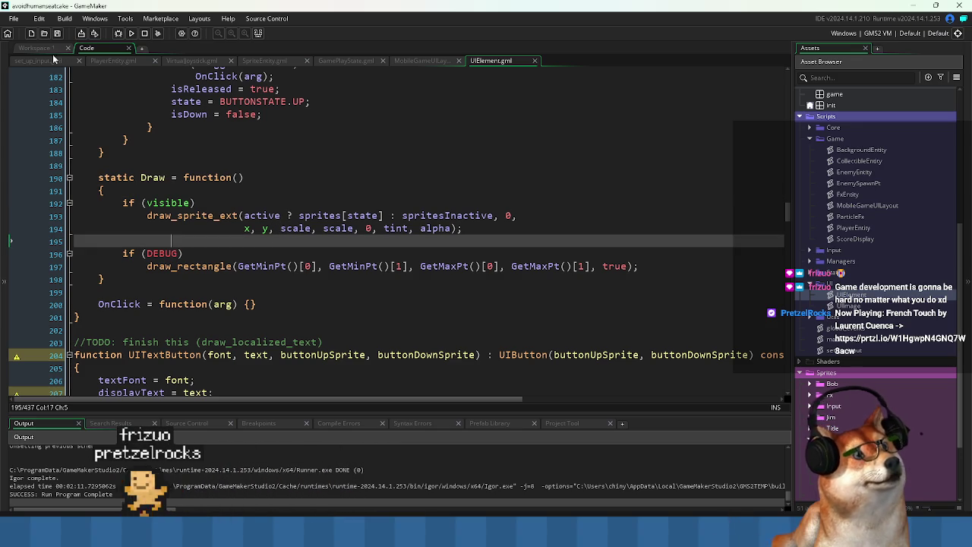
scroll(883, 304, "up", 2)
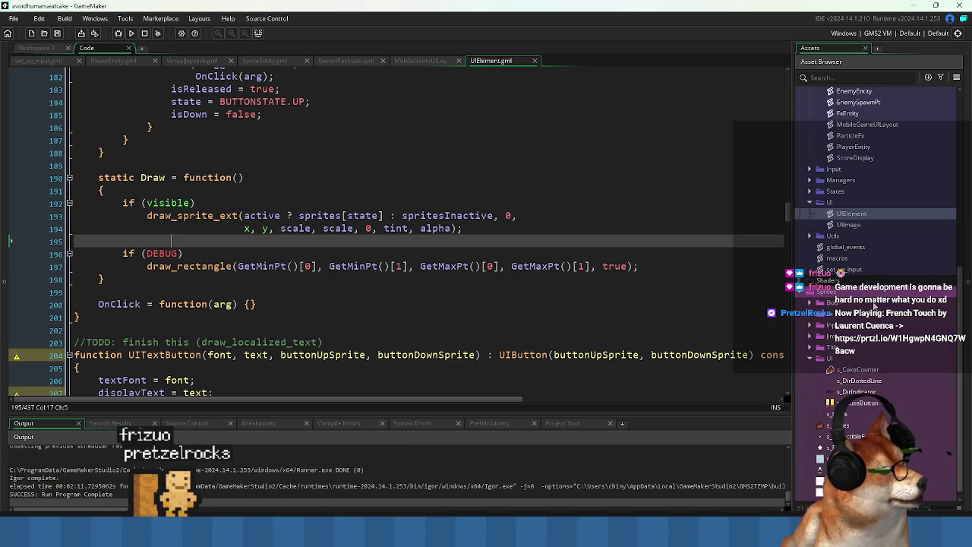
left_click(428, 63)
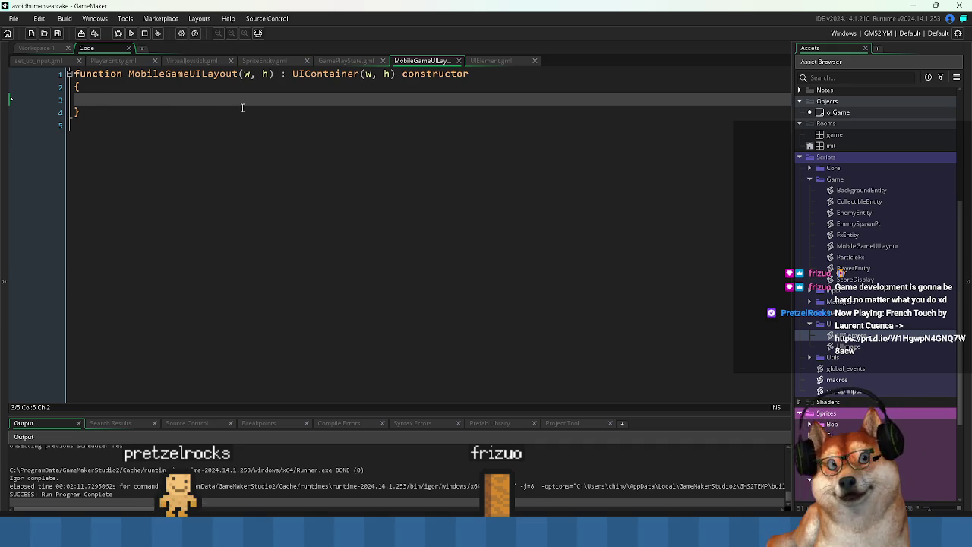
Add a gameState parameter after h in the MobileGameUILayout constructor signature
double_click(178, 74)
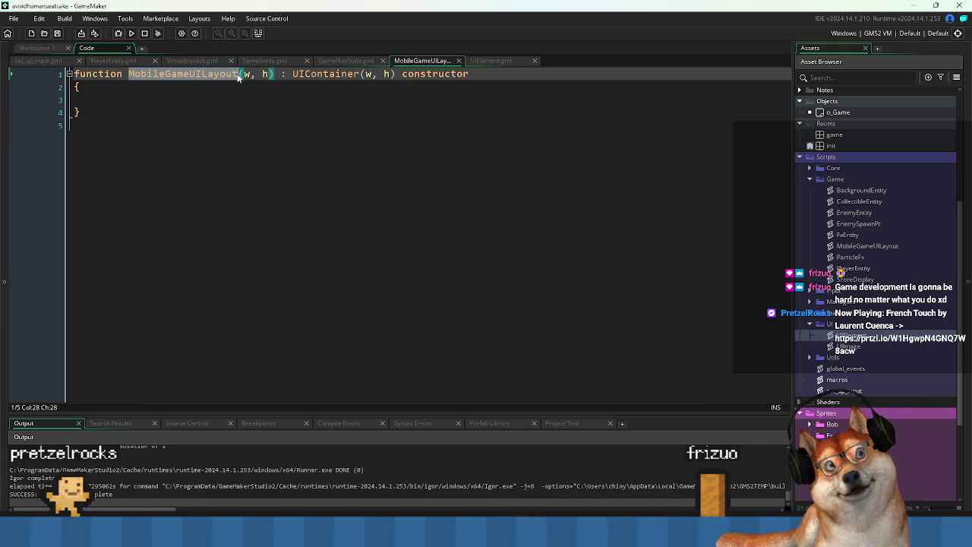
left_click(227, 120)
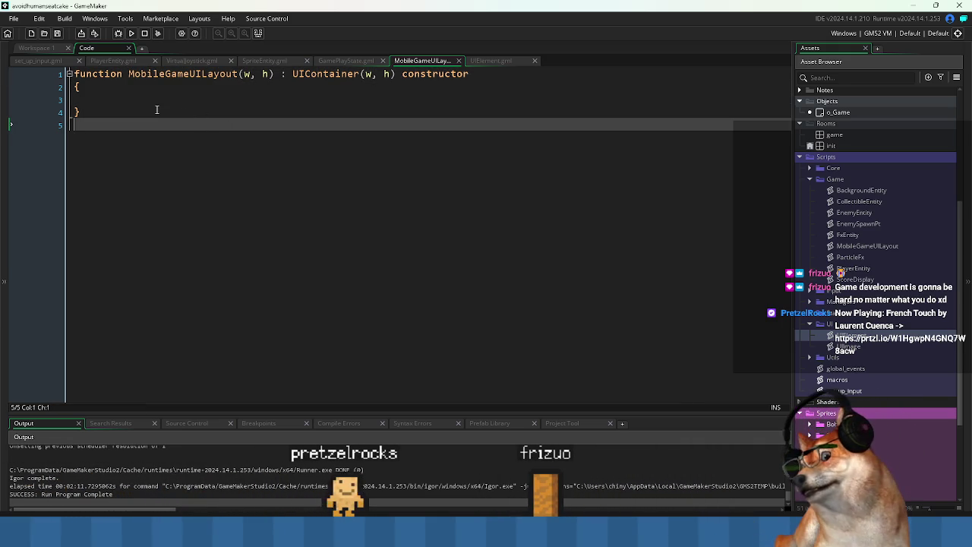
left_click(154, 88)
left_click(131, 74)
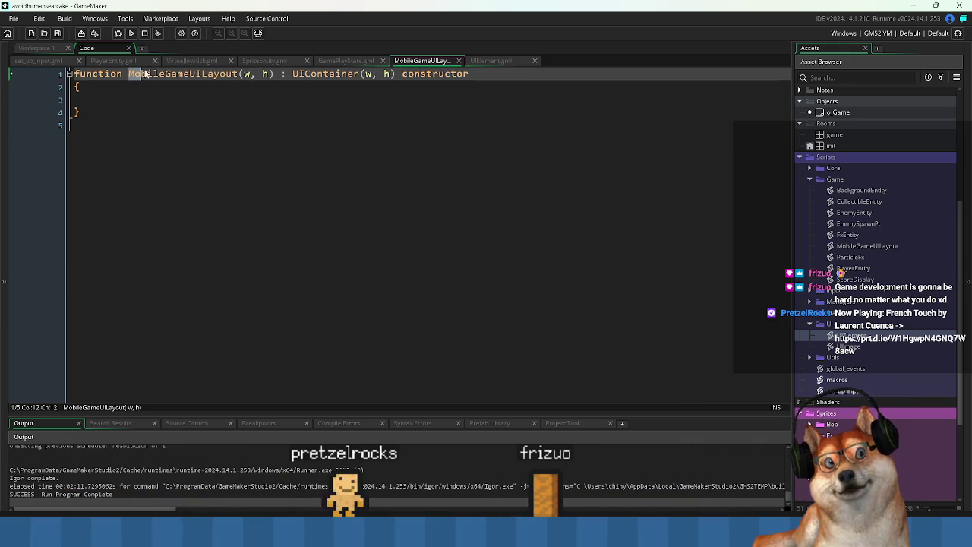
left_click(191, 95)
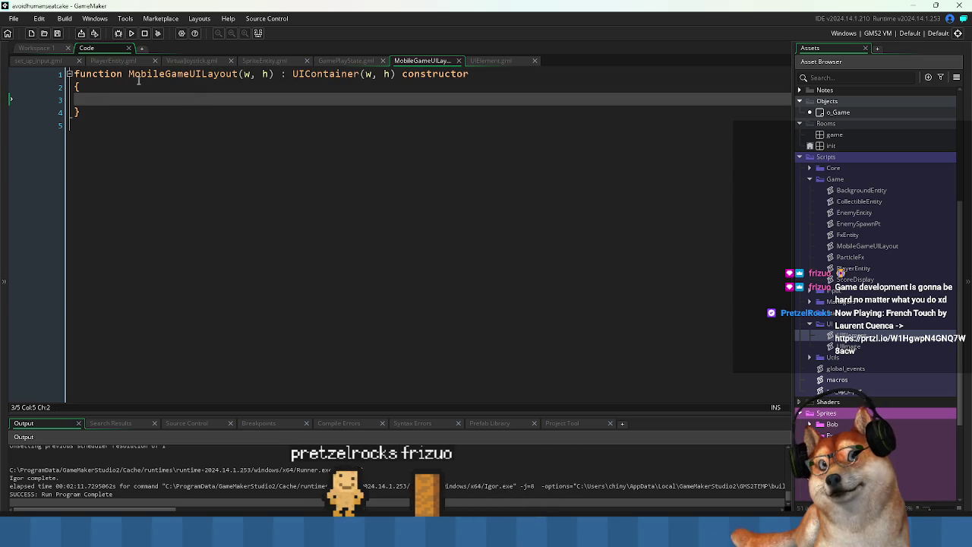
left_click(202, 74)
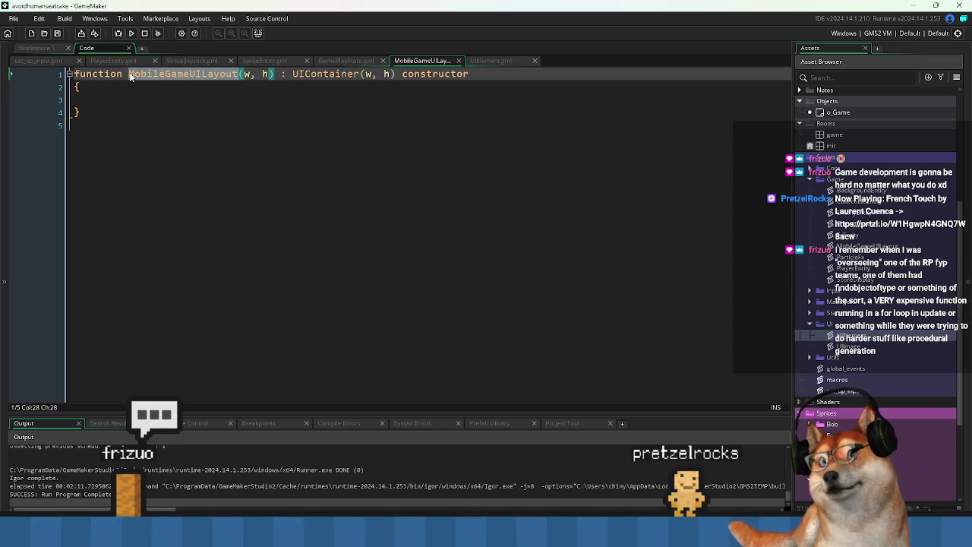
left_click(139, 99)
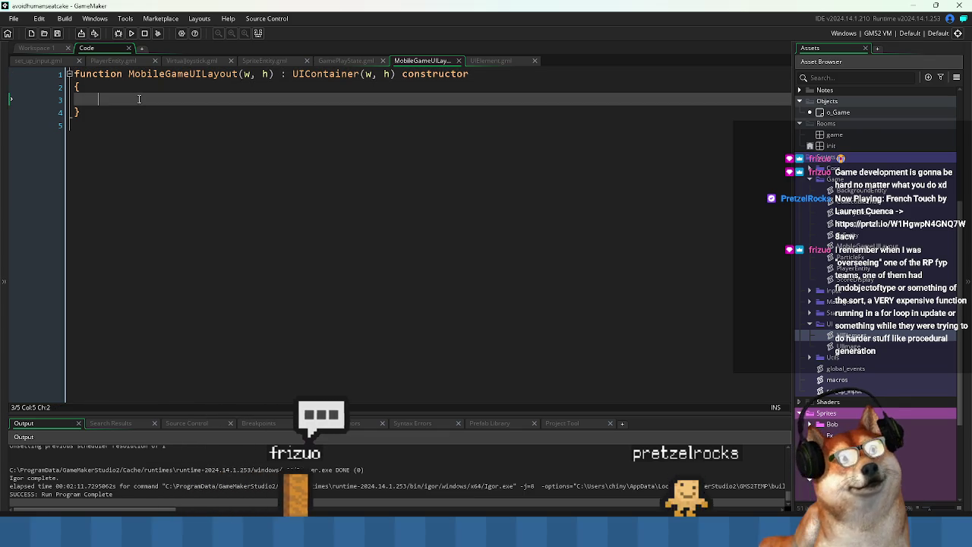
left_click(269, 73)
type(",")
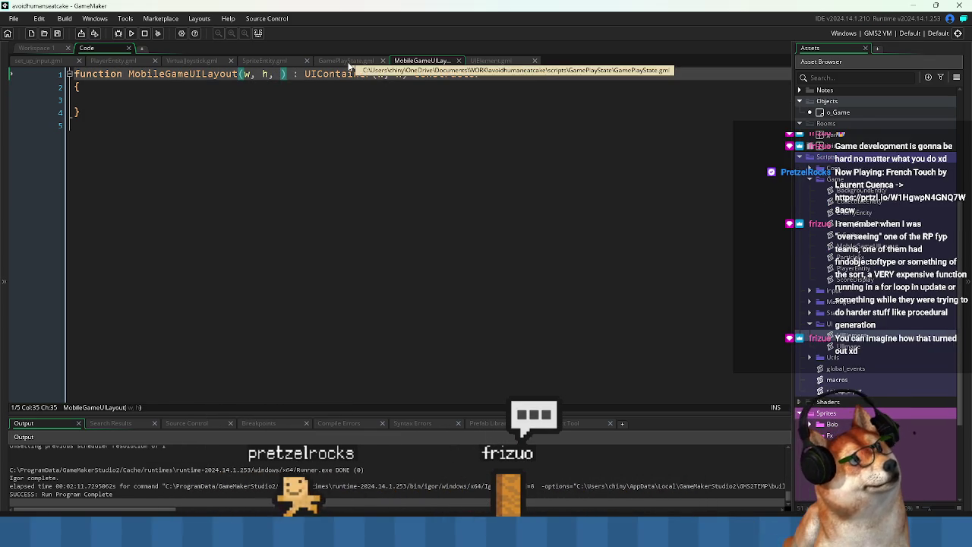
key("ctrl+s")
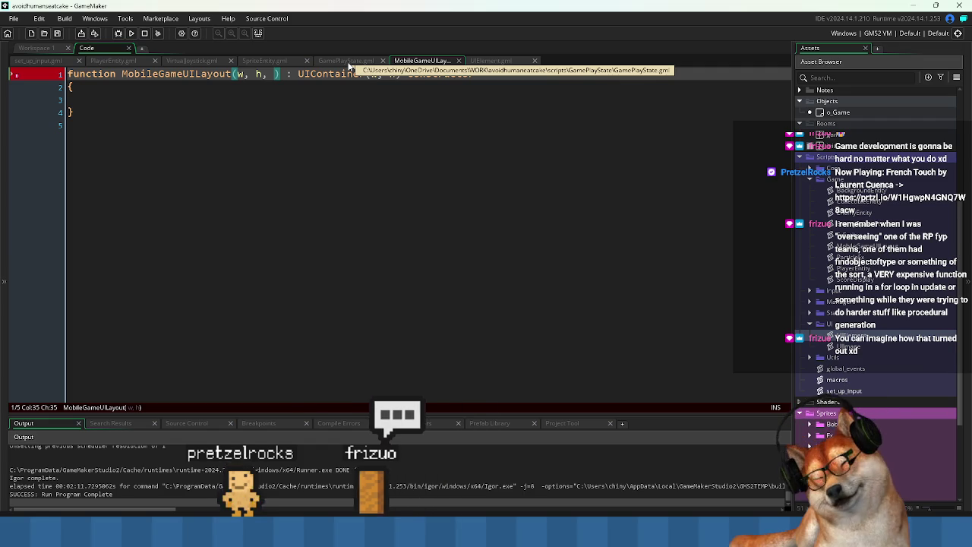
type("gameState)")
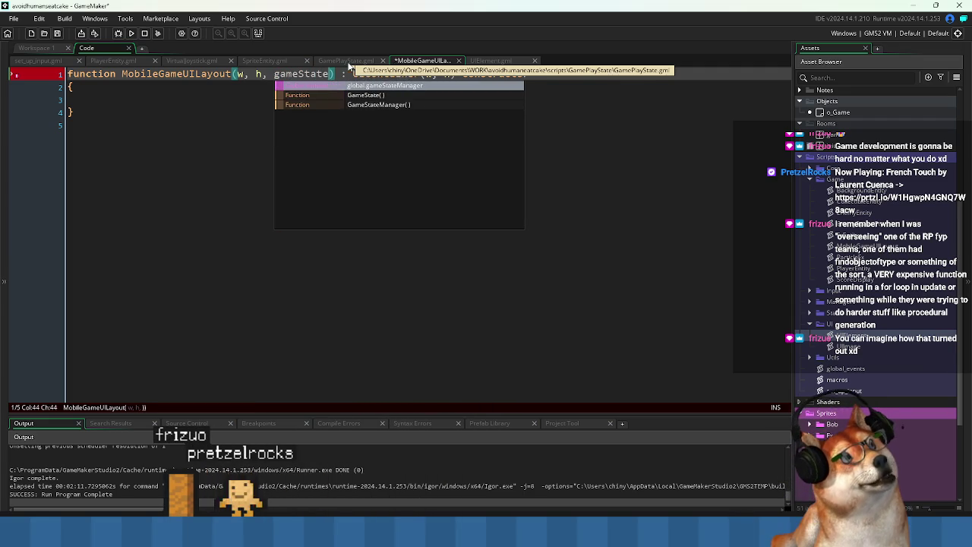
key("ctrl+s")
Write 'mGameState = gameState;' in the constructor body, begin a width assignment, and save
key("Down")
key("Down")
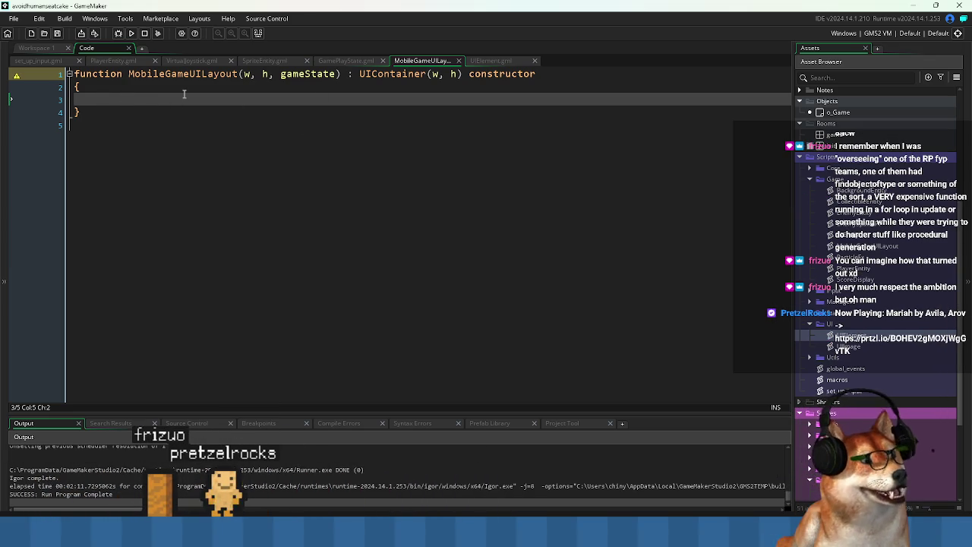
type("mG")
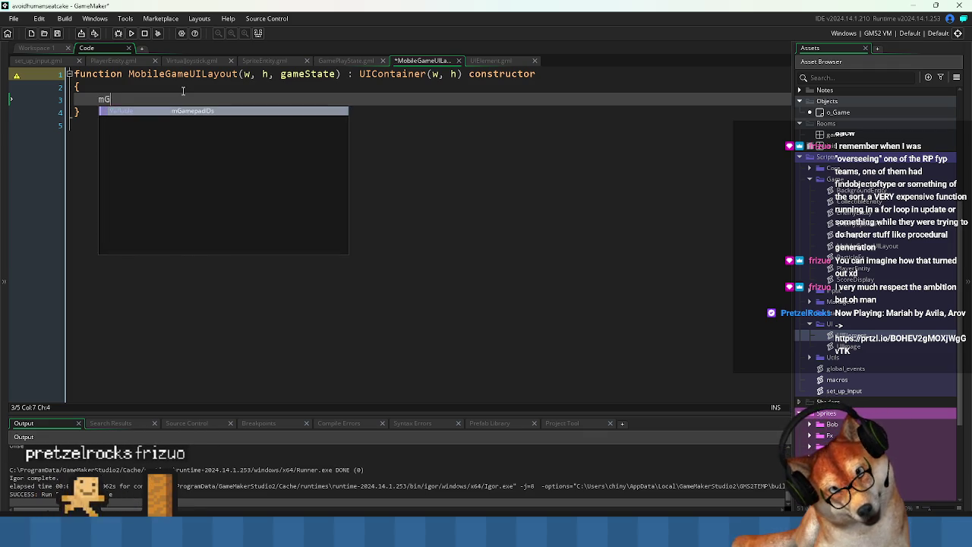
type("ameState ")
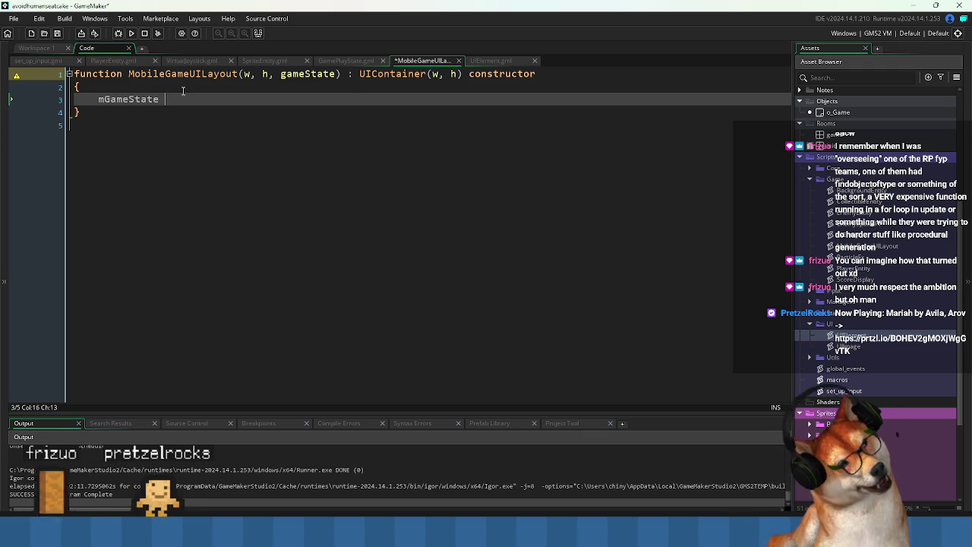
type("= gameState")
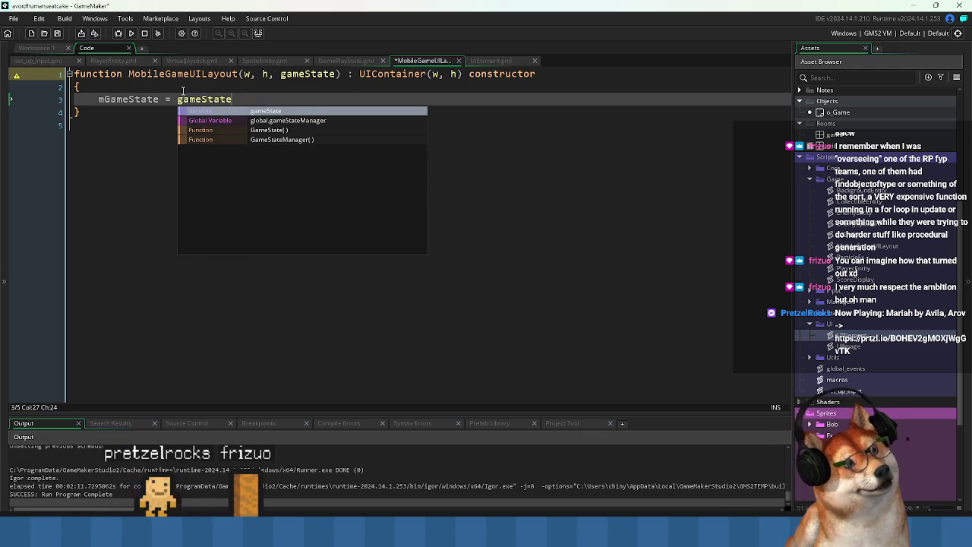
type(";")
key("Return")
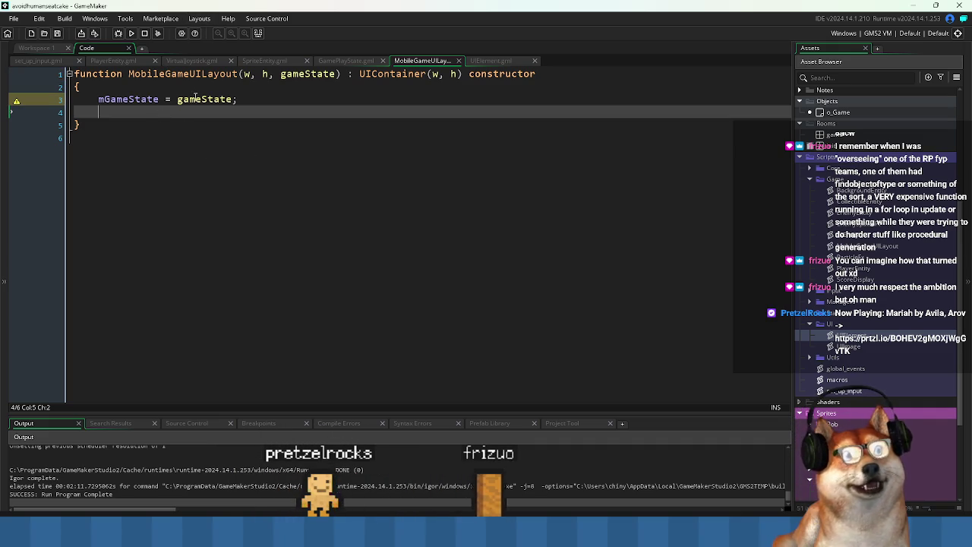
type("w")
key("Escape")
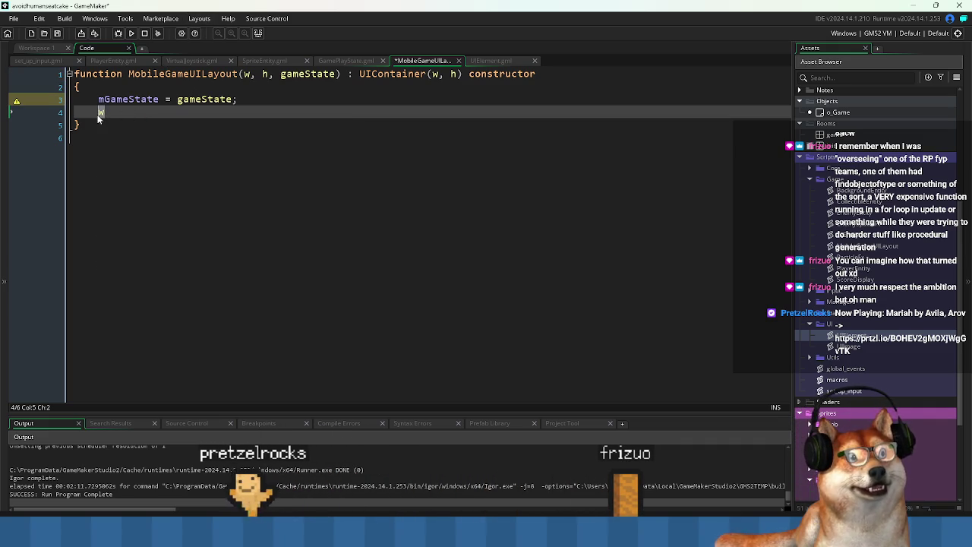
type("idth =")
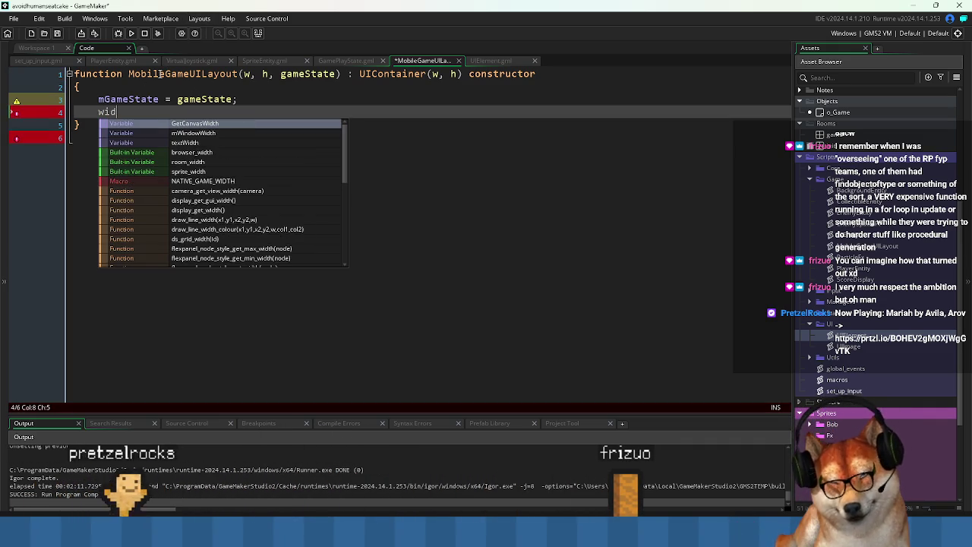
key("ctrl+s")
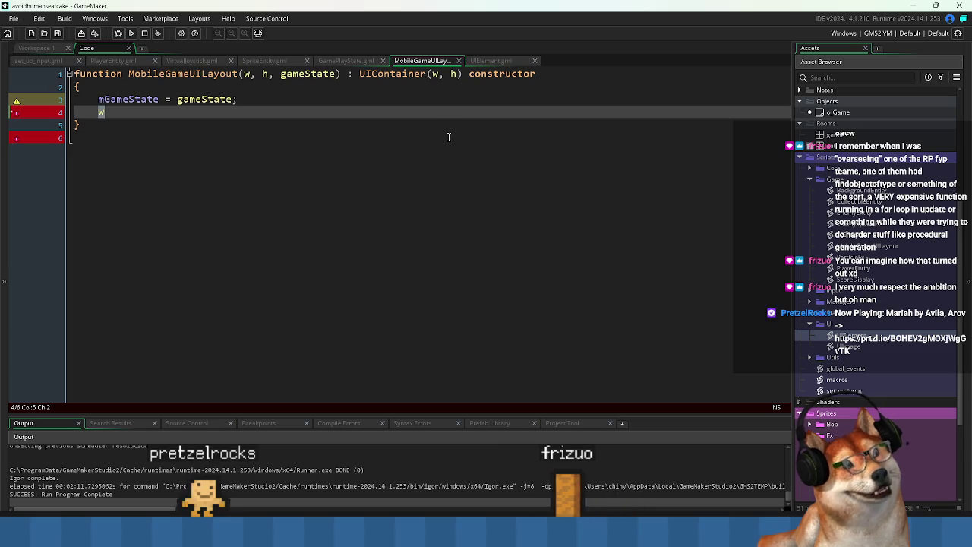
Check UIContainer's width and height assignments, then add a line in MobileGameUILayout and save
middle_click(391, 73)
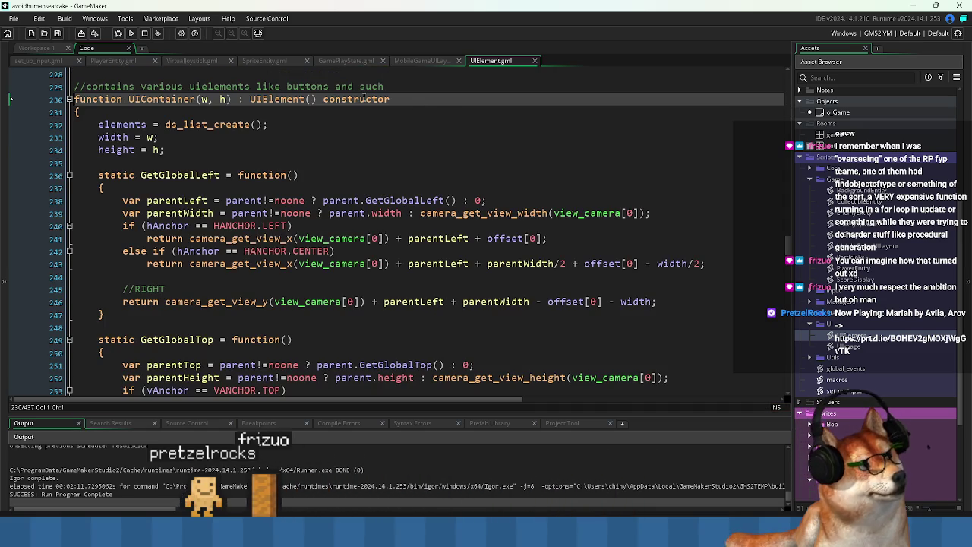
left_click(183, 149)
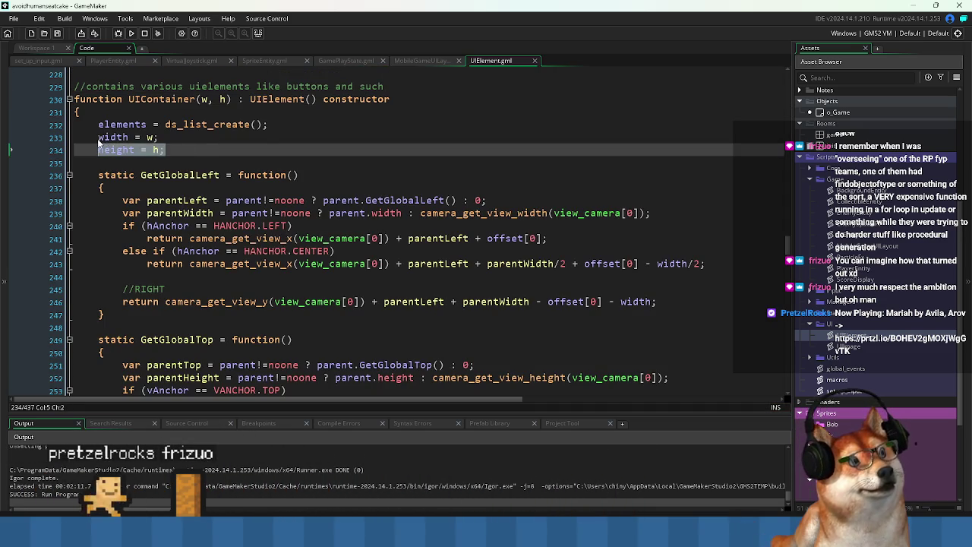
left_click_drag(183, 150, 95, 137)
key("ctrl+Tab")
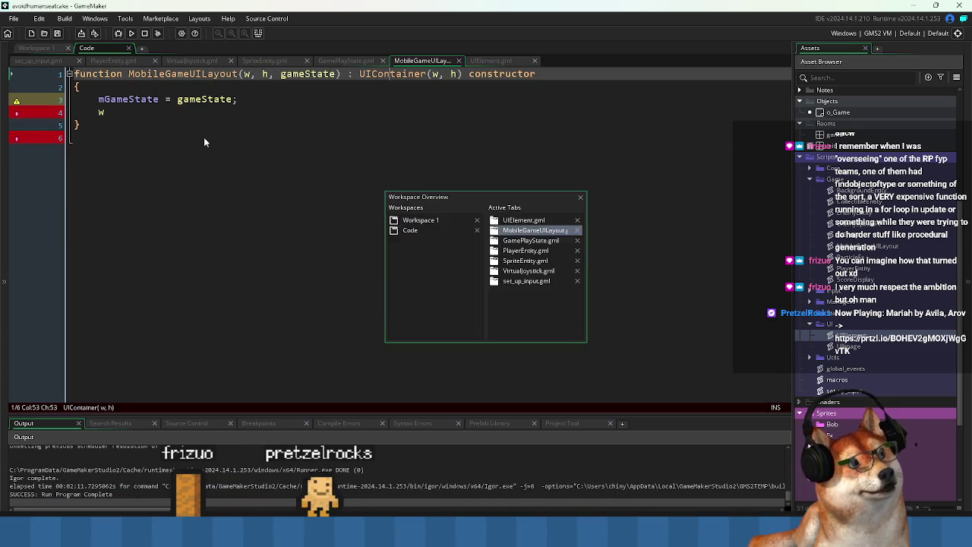
key("Return")
type("w")
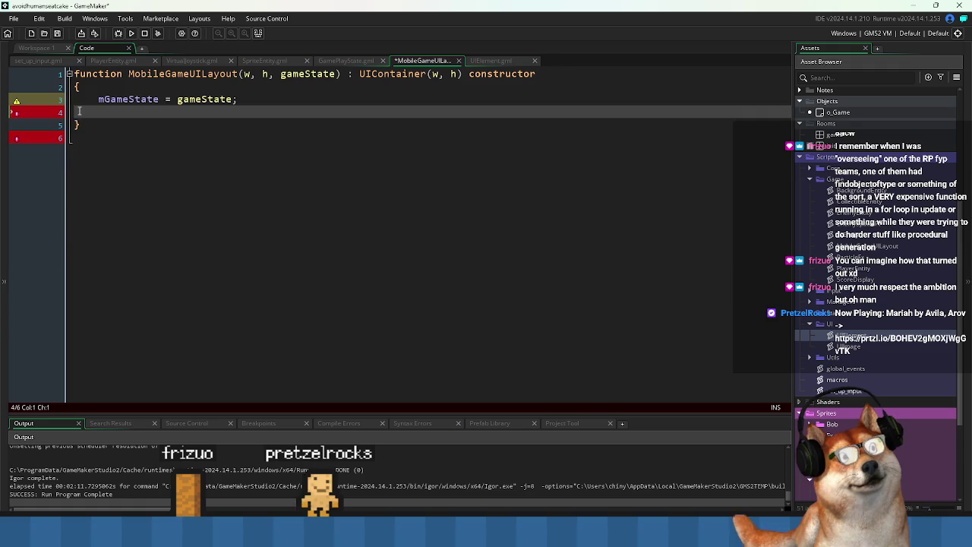
key("Return")
key("ctrl+s")
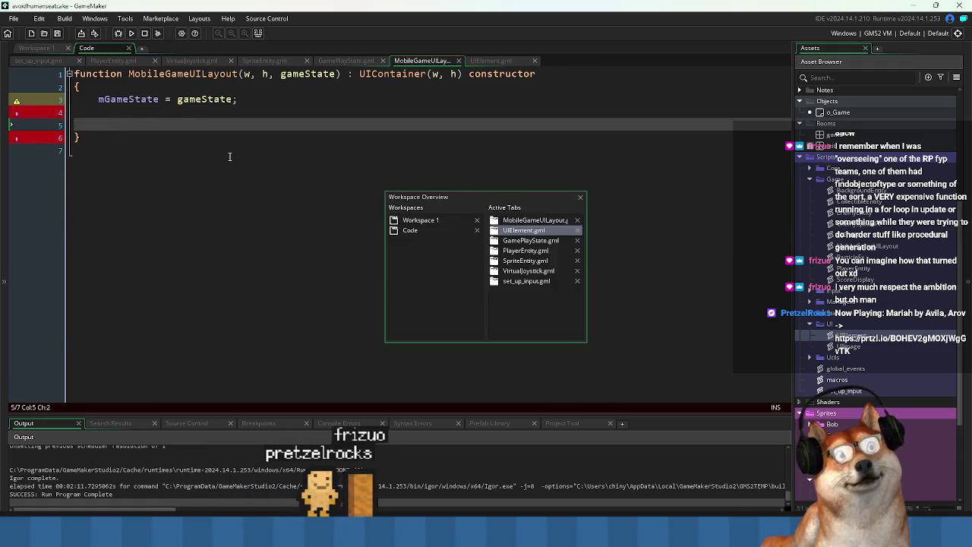
key("ctrl+Tab")
key("Down")
scroll(204, 166, "down", 1)
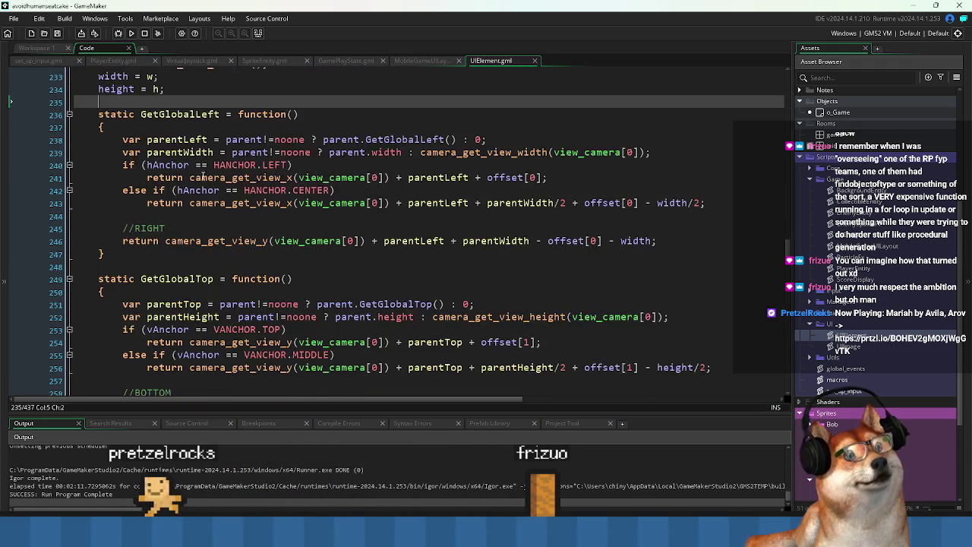
Remove a stray y from camera_get_view_y on line 246 and save UIElement.gml
scroll(204, 166, "down", 3)
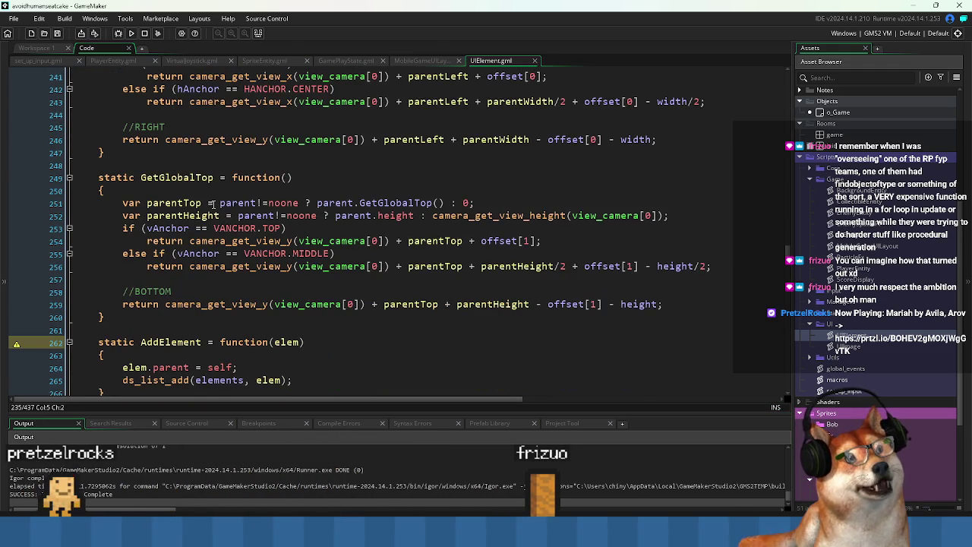
scroll(213, 204, "up", 2)
scroll(213, 204, "down", 3)
scroll(222, 196, "up", 3)
left_click(264, 242)
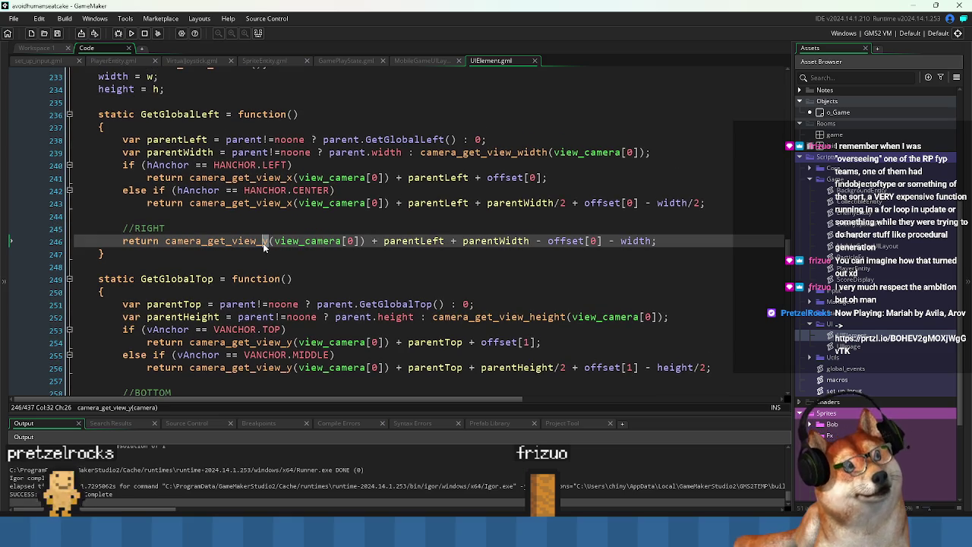
key("Delete")
type("y")
key("Tab")
key("BackSpace")
key("BackSpace")
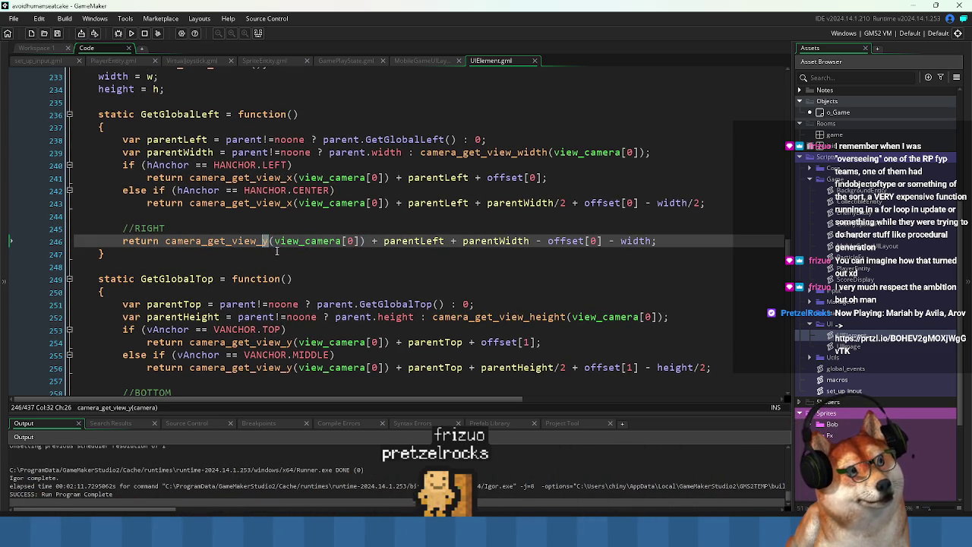
key("ctrl+s")
left_click(307, 264)
Review the end of AddElement and the blank line before Cleanup
scroll(280, 315, "down", 2)
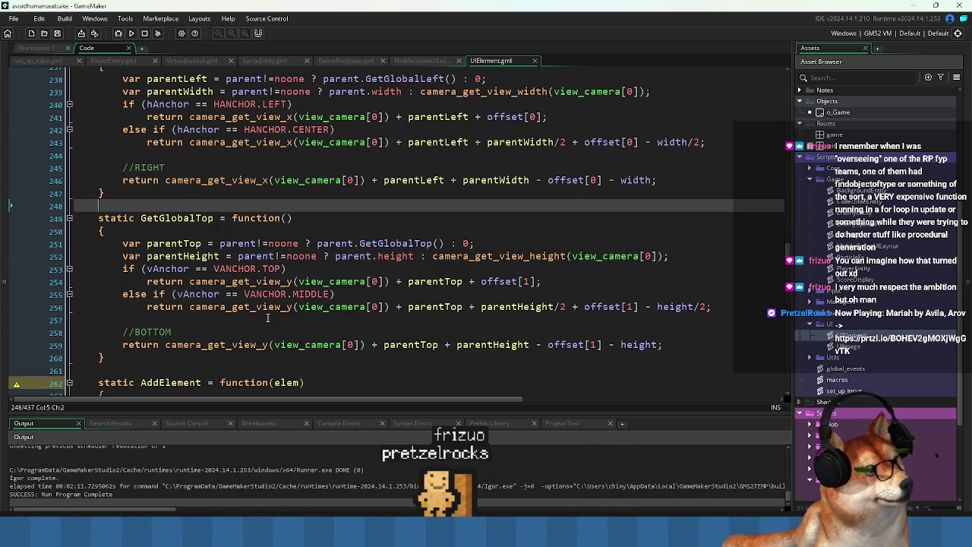
scroll(293, 353, "down", 5)
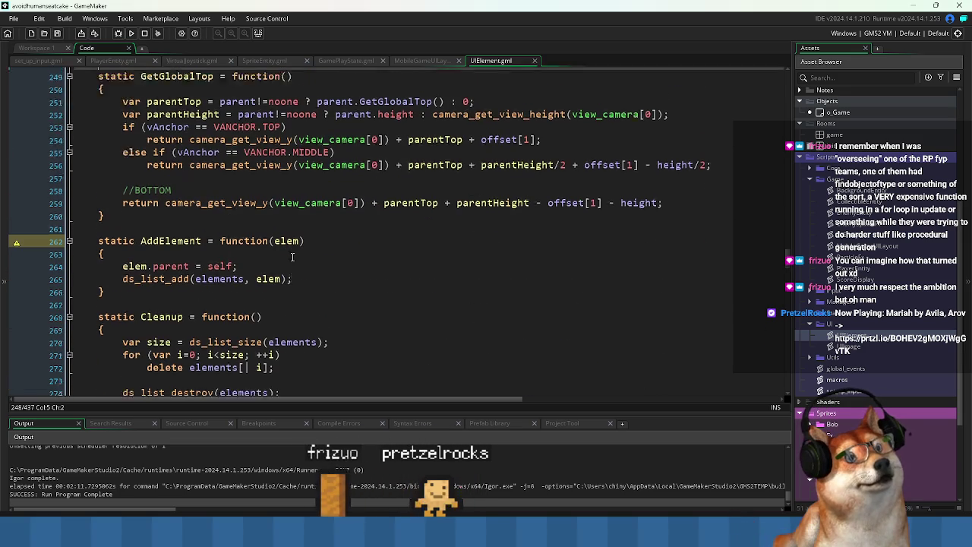
left_click(171, 296)
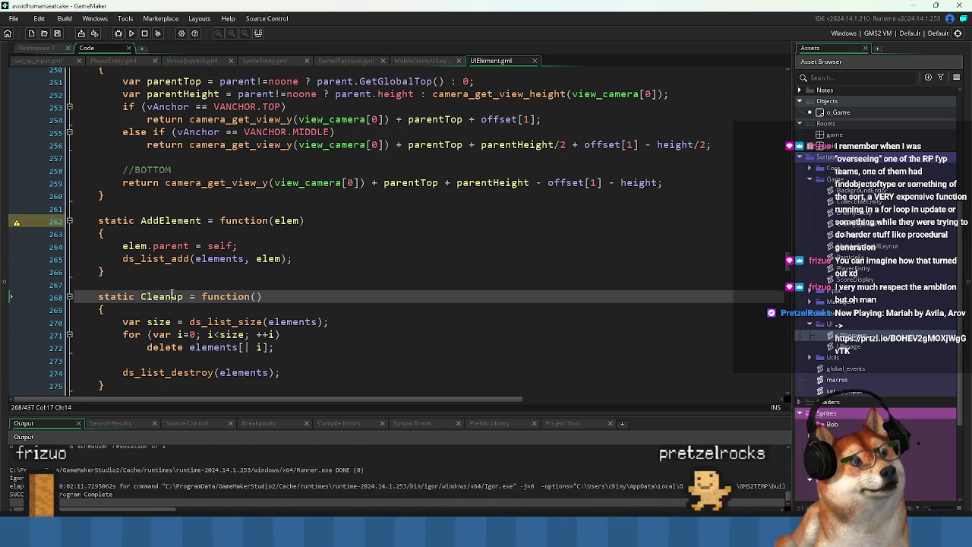
left_click(214, 282)
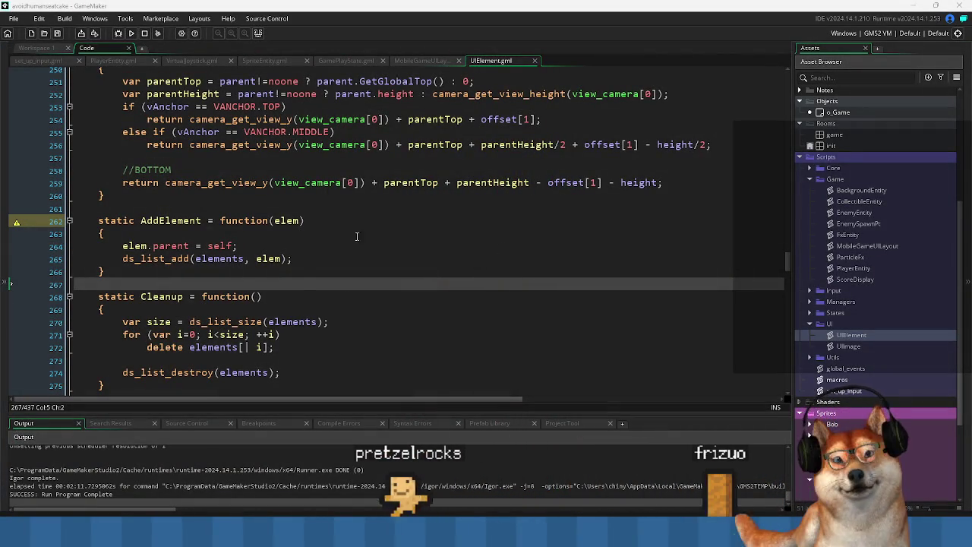
left_click(289, 277)
left_click(281, 279)
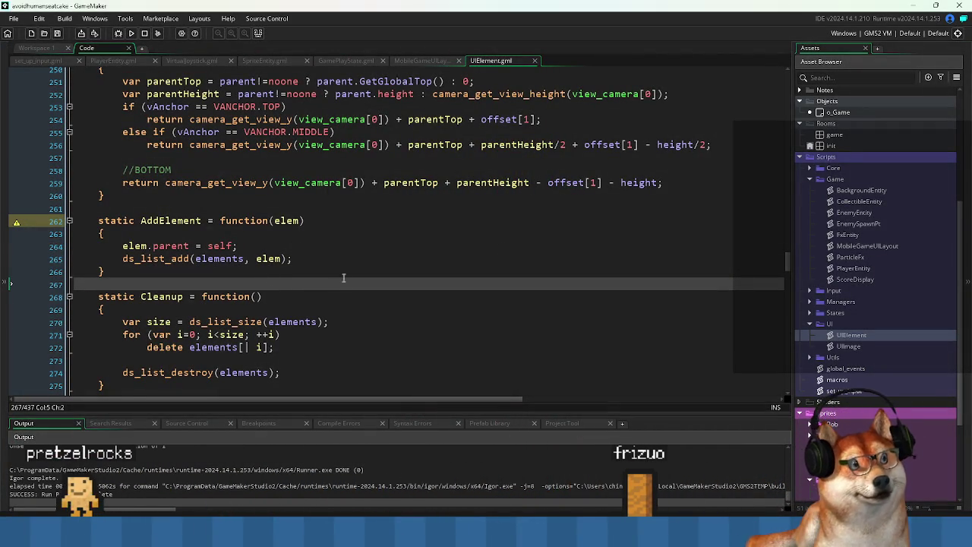
Read through the Update and Draw functions, then bring up the Excalidraw sketch
scroll(347, 283, "down", 4)
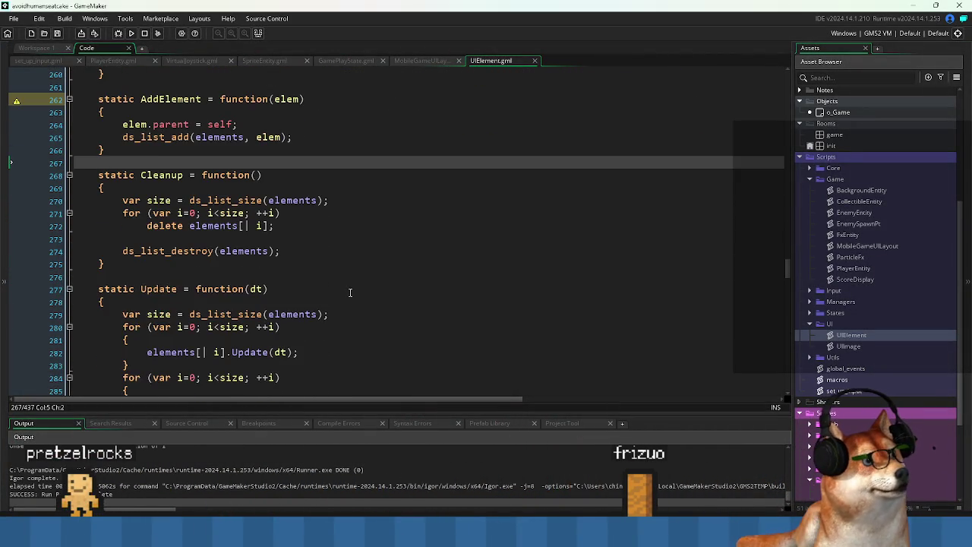
scroll(350, 293, "down", 1)
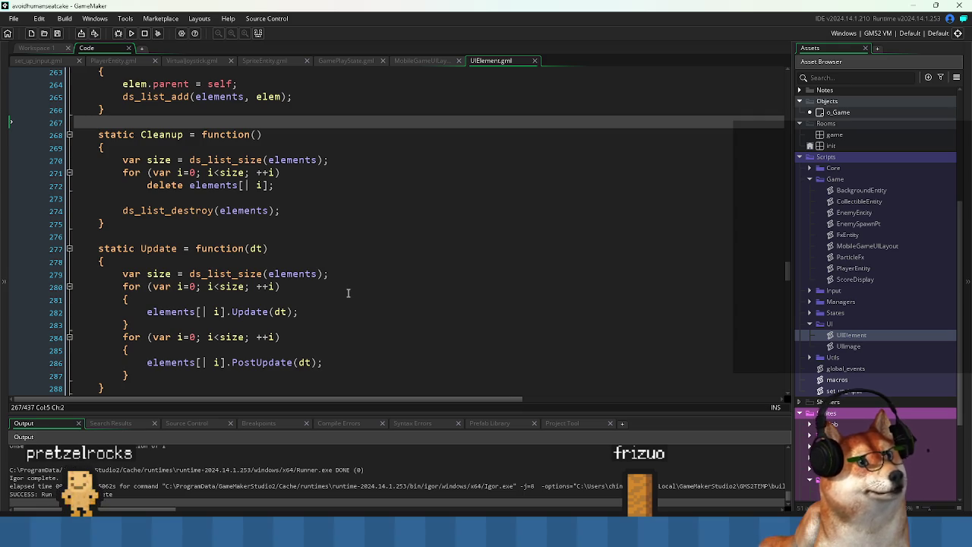
scroll(364, 300, "down", 2)
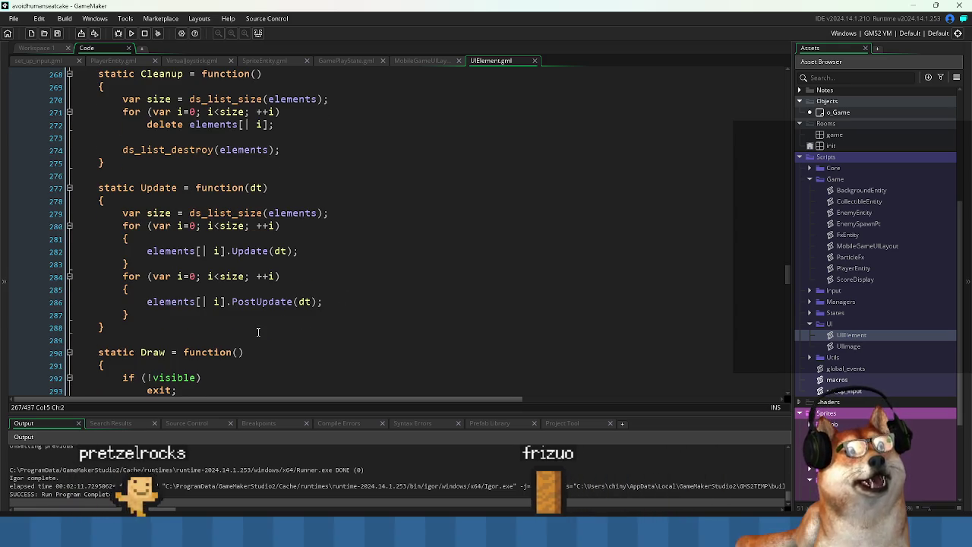
left_click(319, 328)
scroll(256, 329, "down", 3)
left_click(300, 354)
scroll(298, 357, "down", 3)
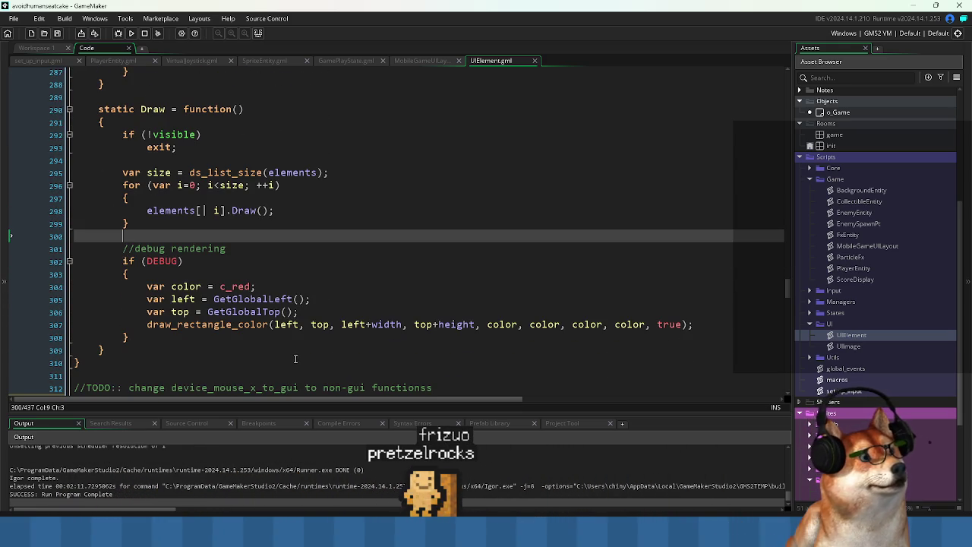
scroll(296, 359, "up", 5)
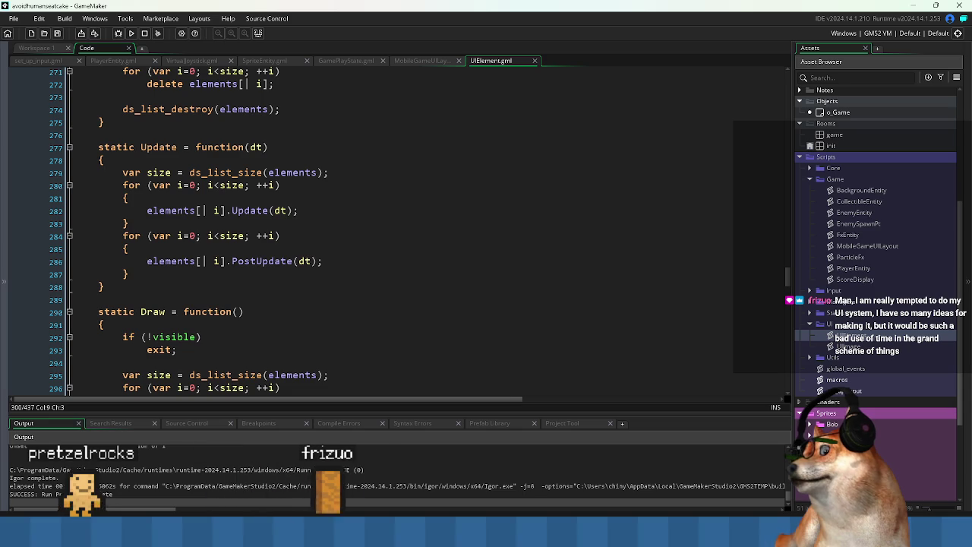
key("alt+Tab")
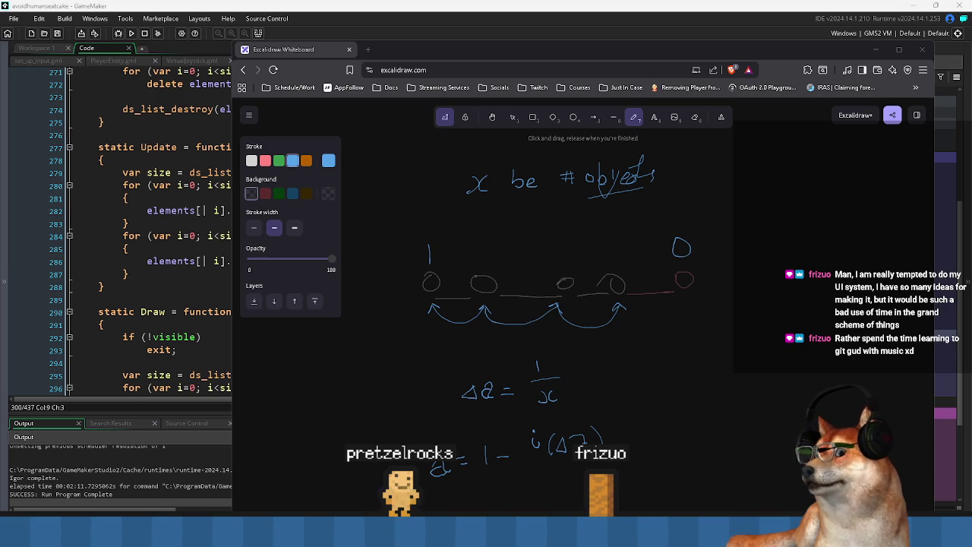
Close the Excalidraw browser window to return to UIElement.gml between Update and Draw
left_click(350, 50)
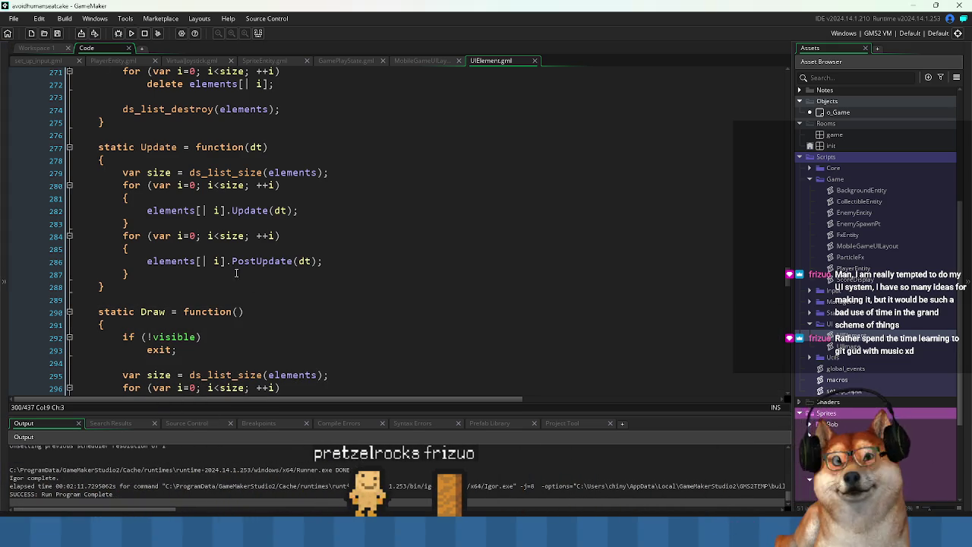
left_click(170, 304)
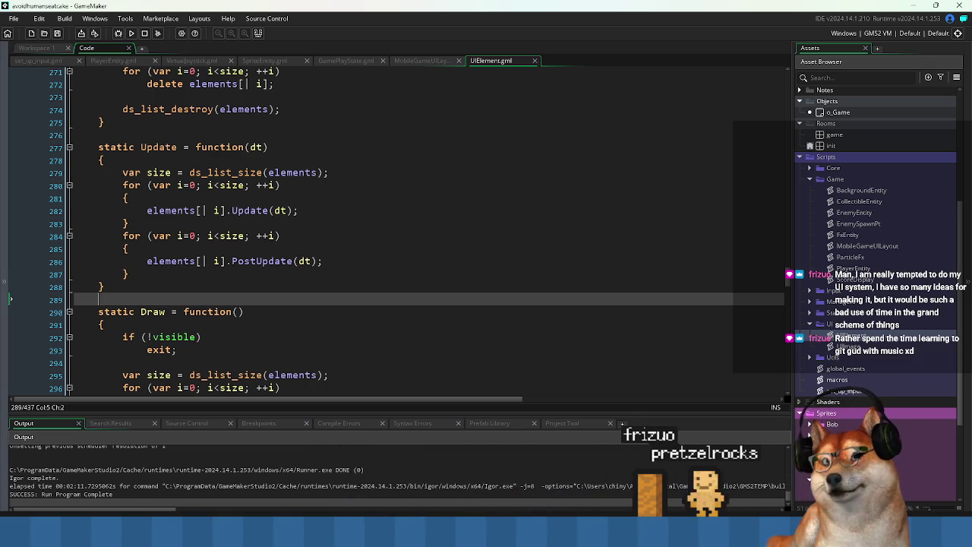
key("alt+Tab")
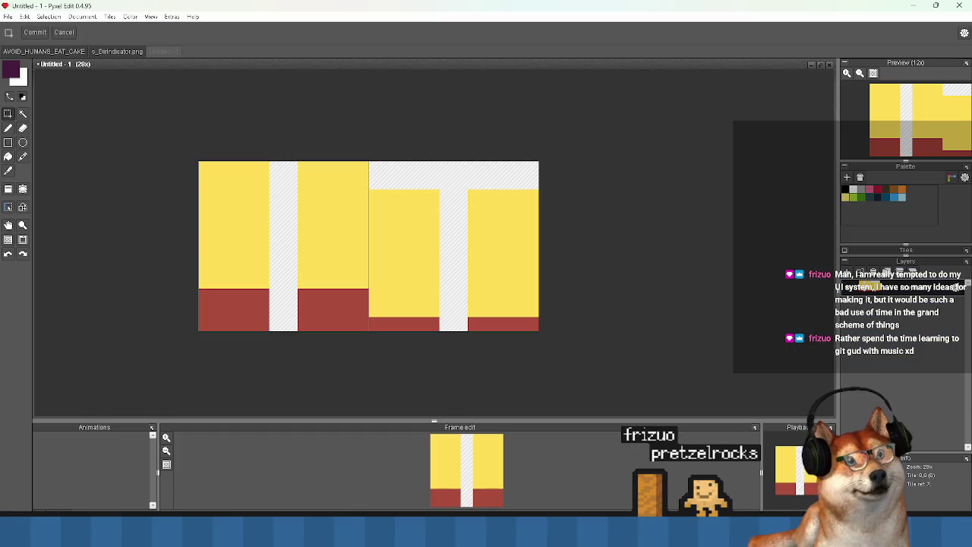
left_click(915, 6)
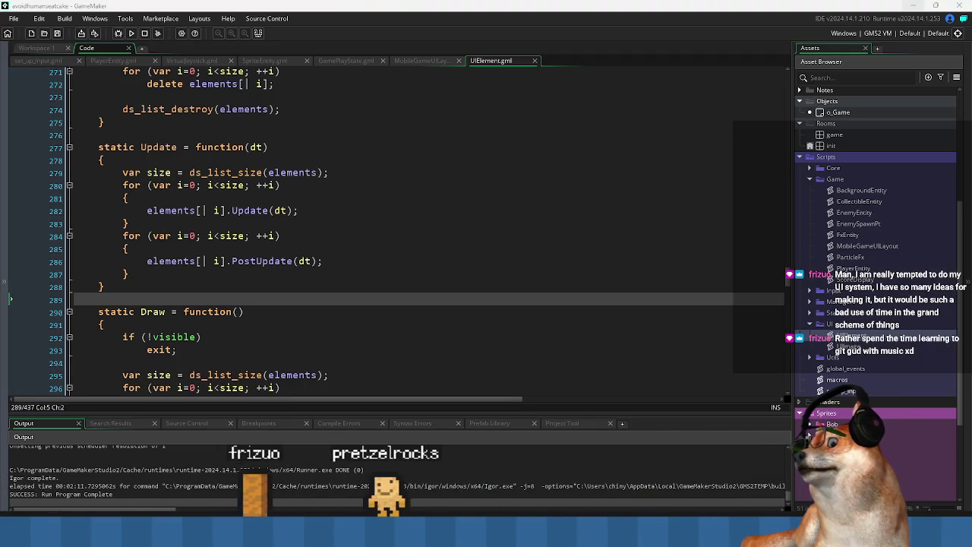
left_click(269, 289)
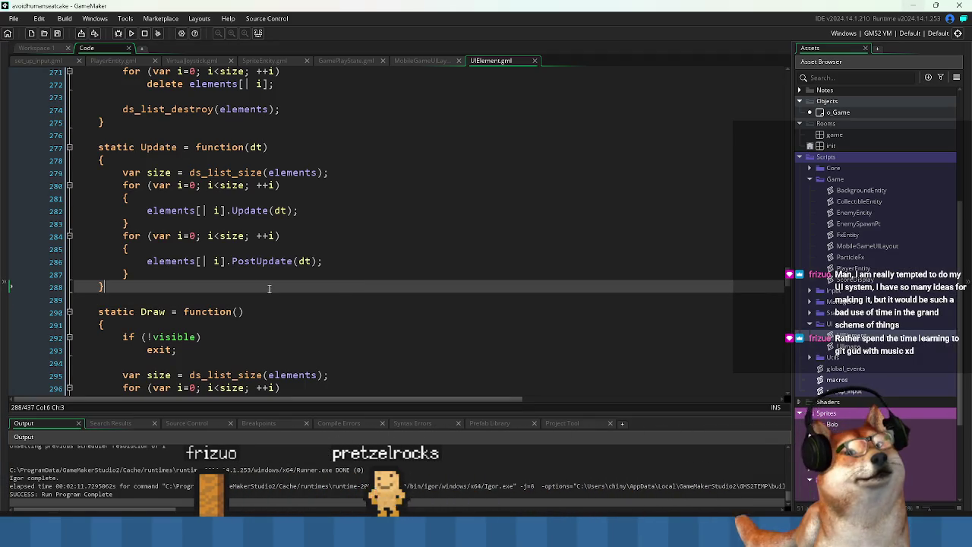
left_click(352, 316)
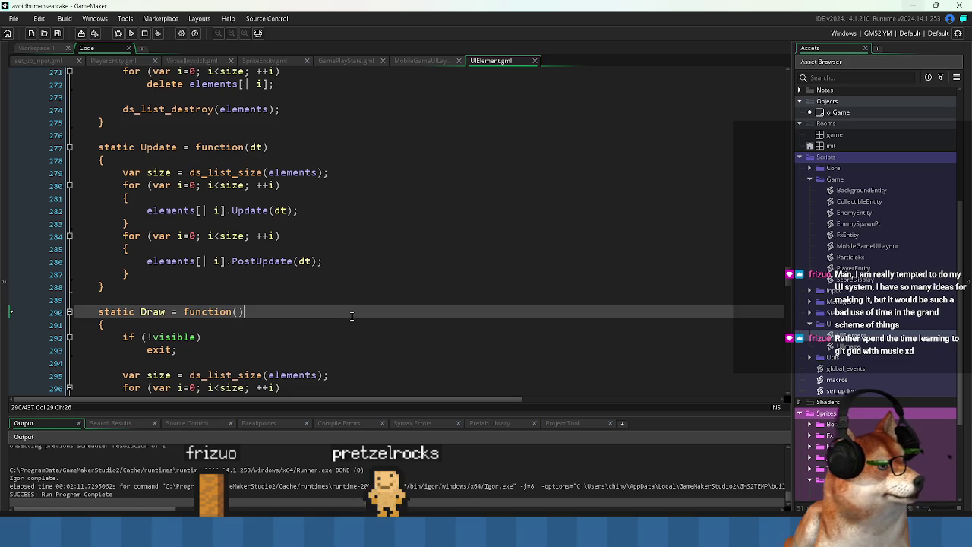
scroll(431, 277, "up", 10)
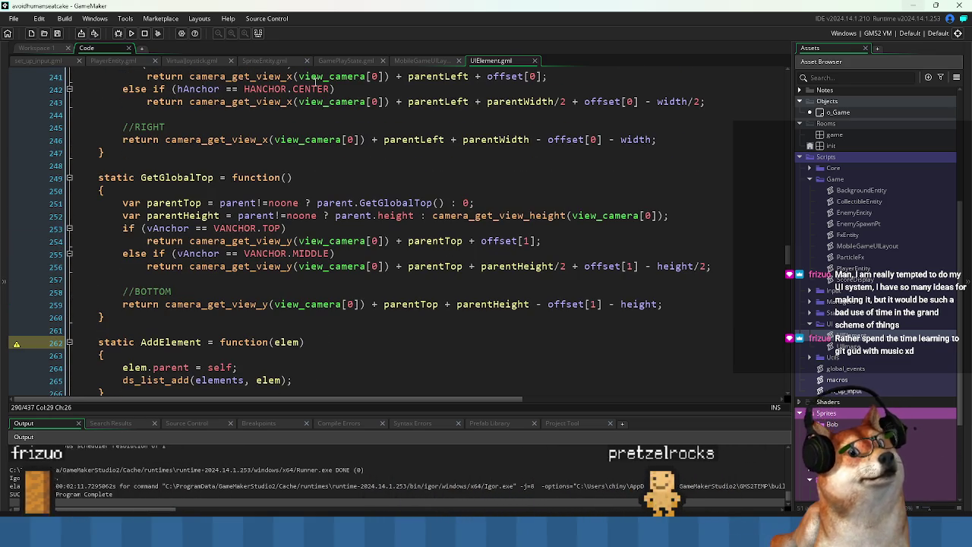
left_click(52, 48)
left_click(544, 253)
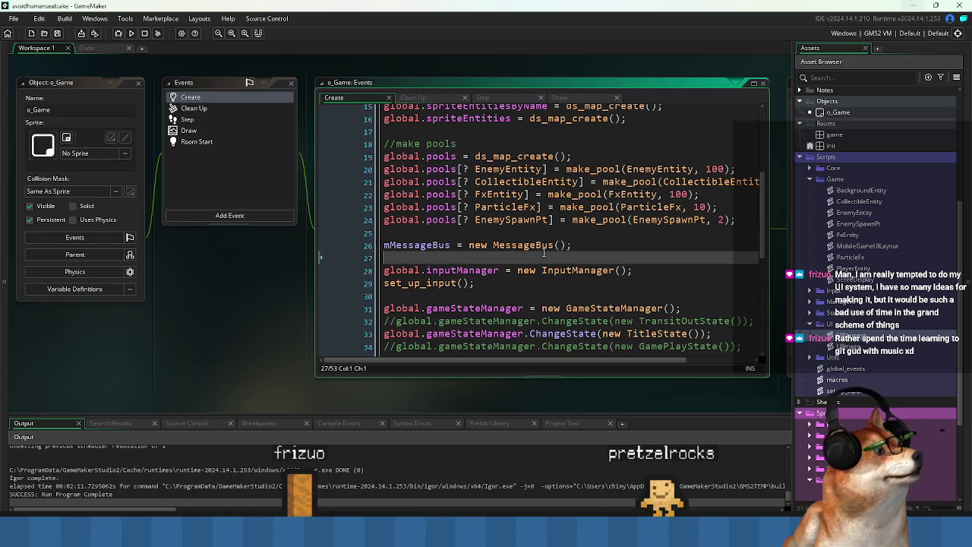
mouse_move(249, 311)
left_mouse_down()
mouse_move(238, 312)
mouse_move(253, 319)
left_mouse_up()
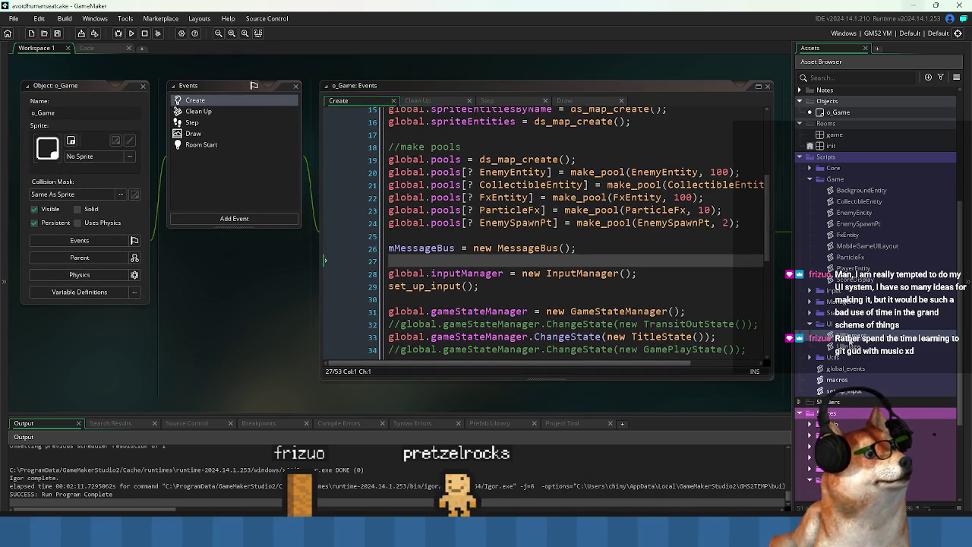
left_click_drag(236, 288, 213, 282)
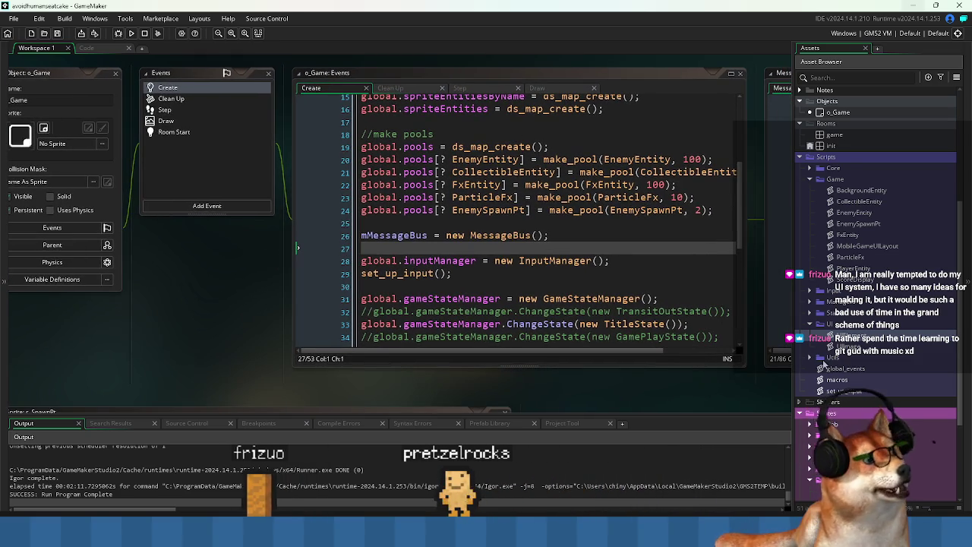
key("ctrl+Tab")
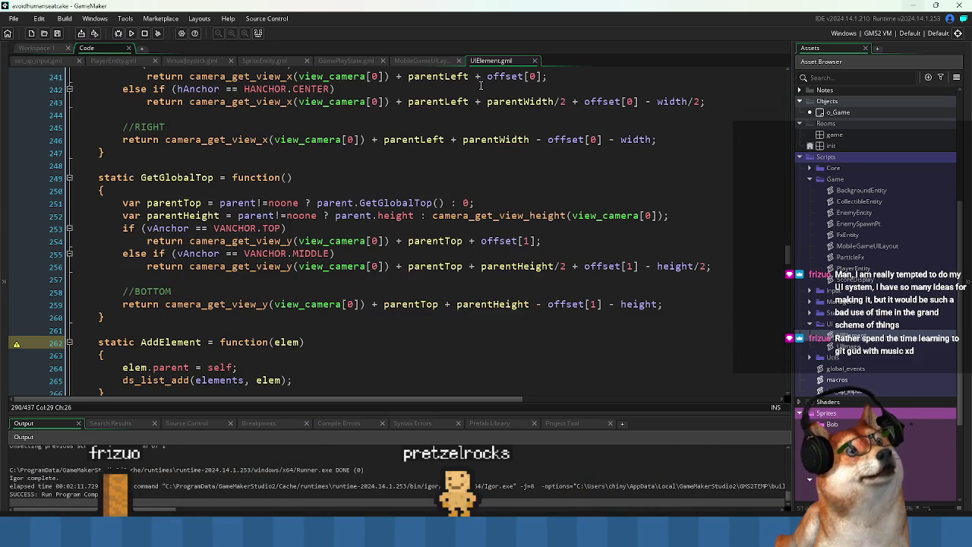
Find UIContainer's static Update = function(dt) declaration and select the whole line
key("ctrl+Tab")
key("Down")
key("Down")
left_click(226, 123)
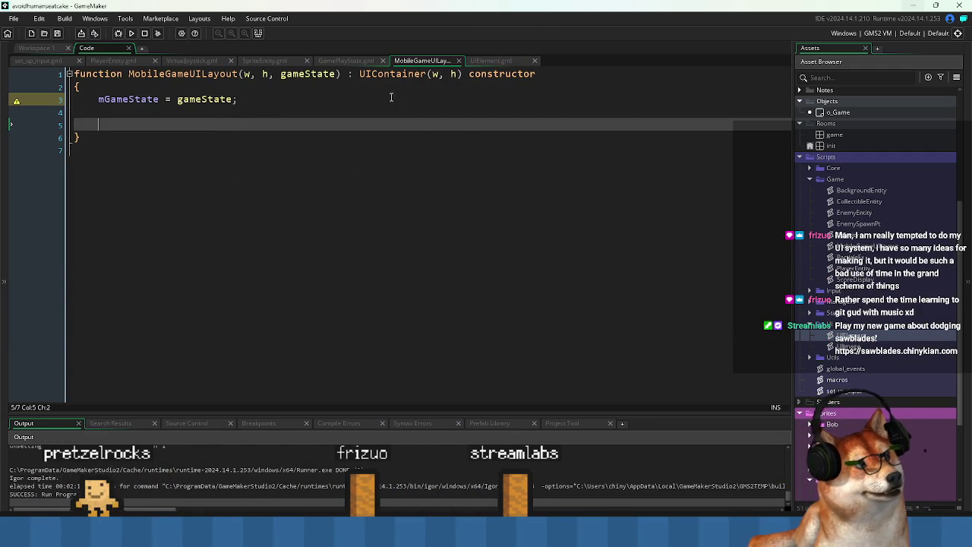
middle_click(387, 78)
scroll(225, 247, "down", 5)
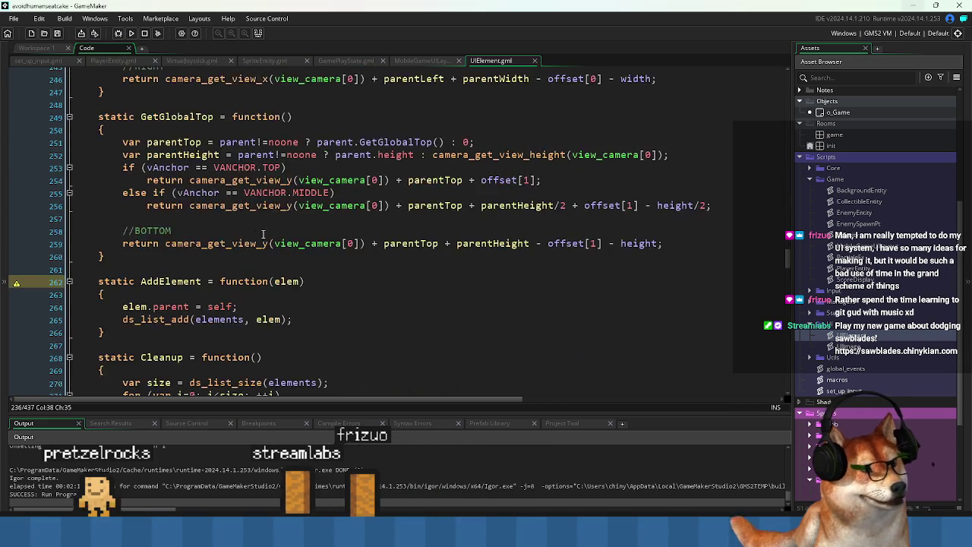
scroll(224, 246, "down", 6)
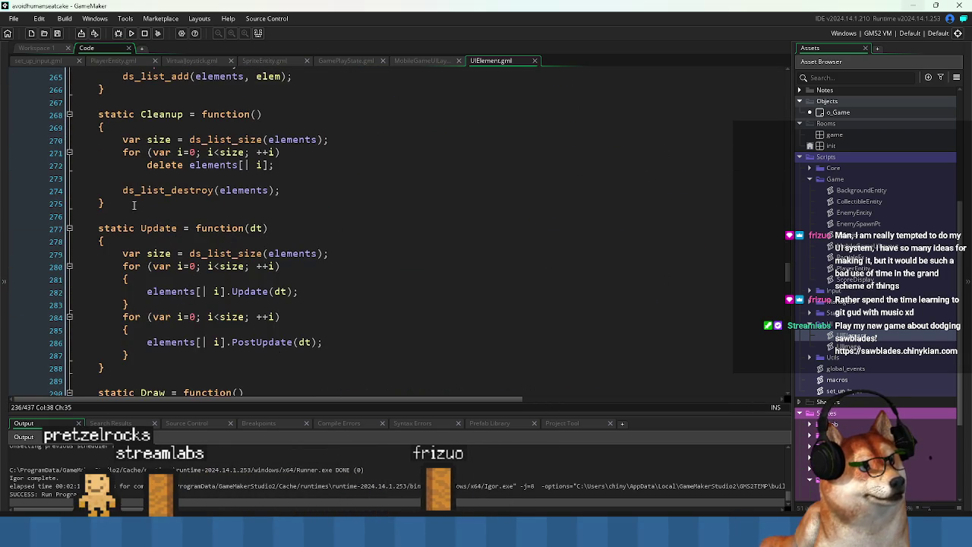
scroll(126, 217, "down", 1)
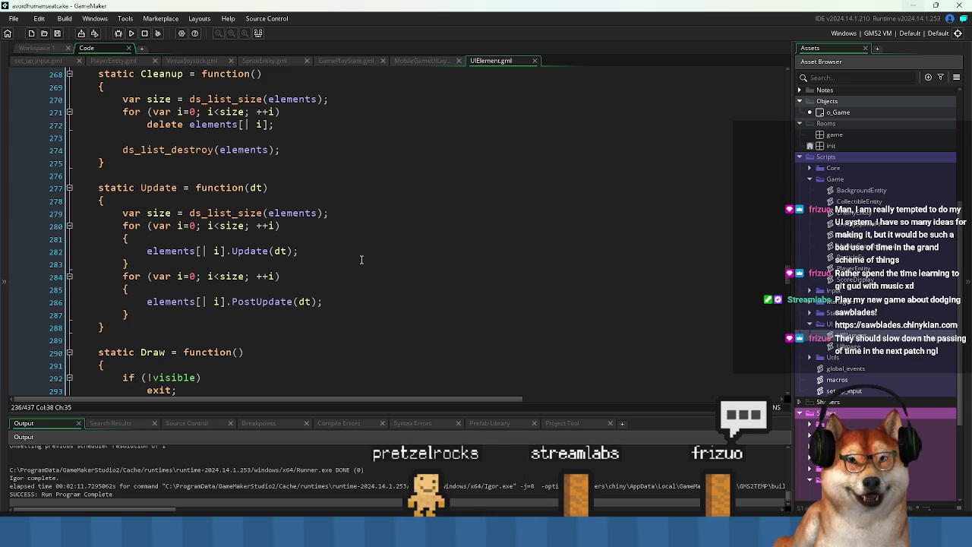
double_click(159, 188)
key("Home")
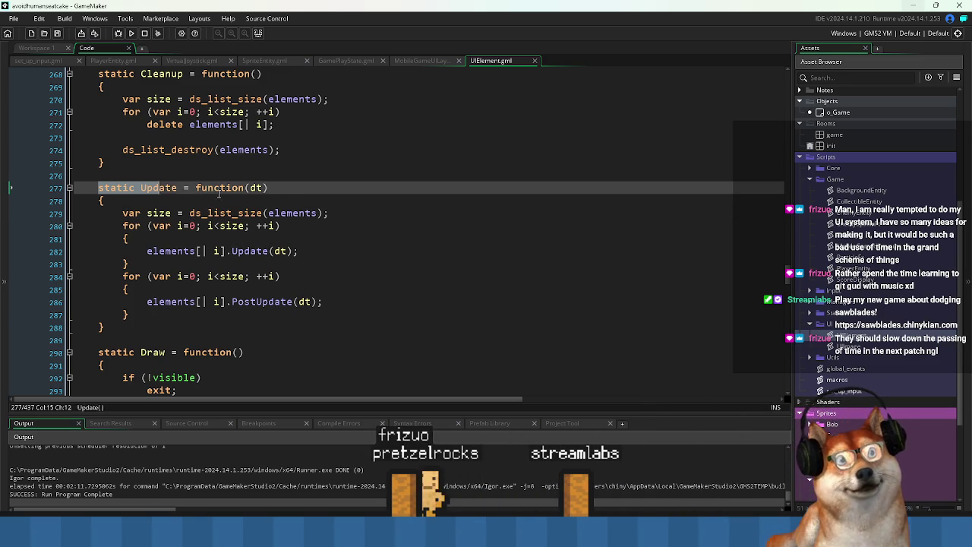
left_click(102, 200)
left_click_drag(98, 190, 328, 190)
key("ctrl+c")
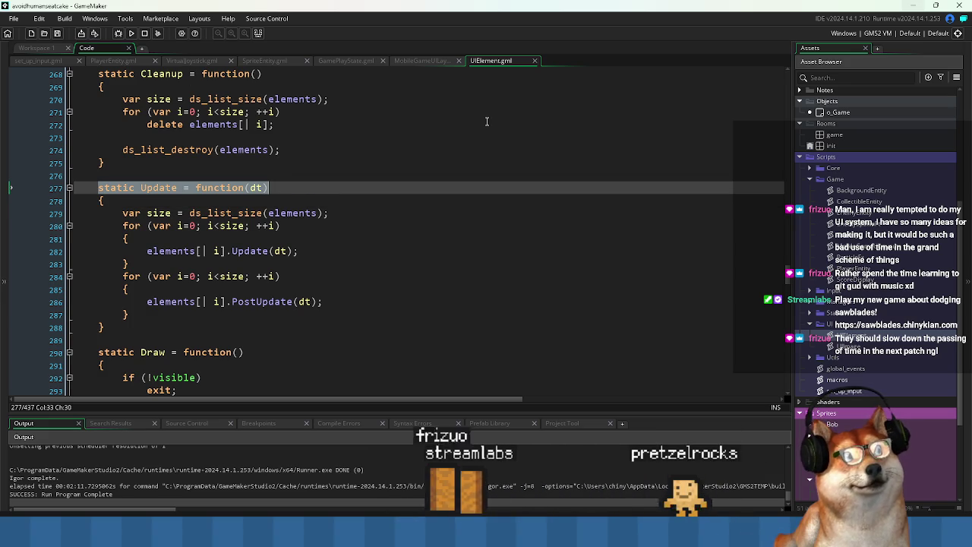
Paste the Update declaration onto line 5 of MobileGameUILayout, leaving an empty line above it
key("ctrl+Tab")
left_click(235, 130)
key("ctrl+v")
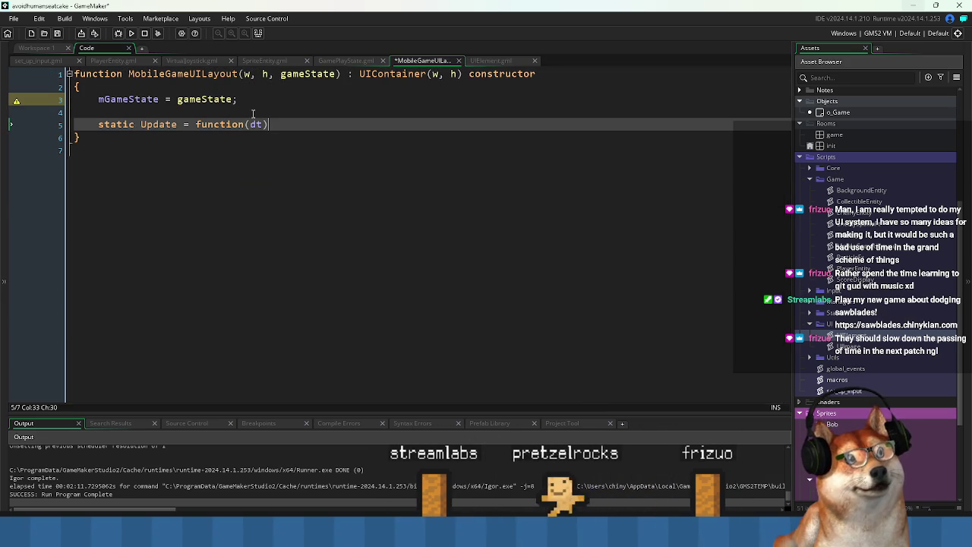
key("Home")
key("Return")
key("Up")
type("v")
key("BackSpace")
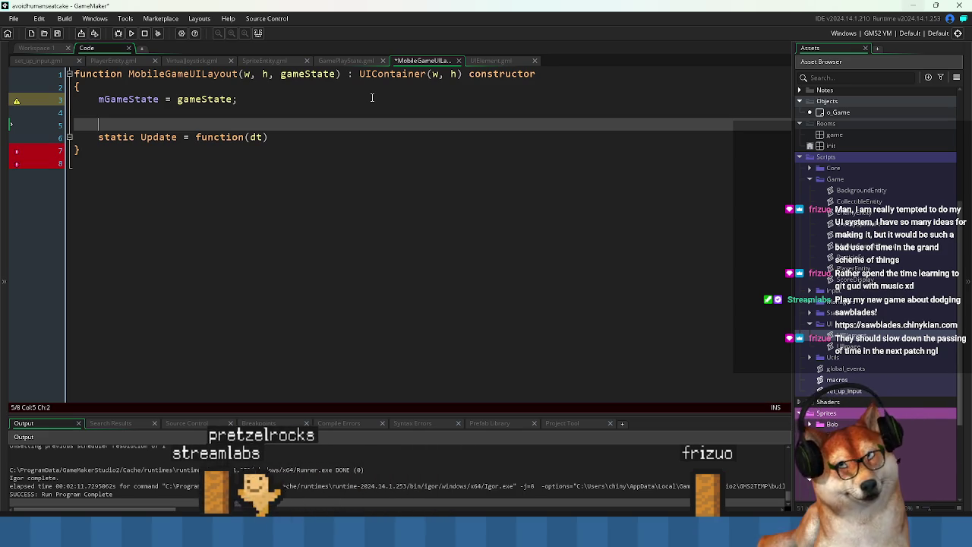
Write 'BaseUpdate = Update;' above the static Update declaration and save
type("BaseUpdate")
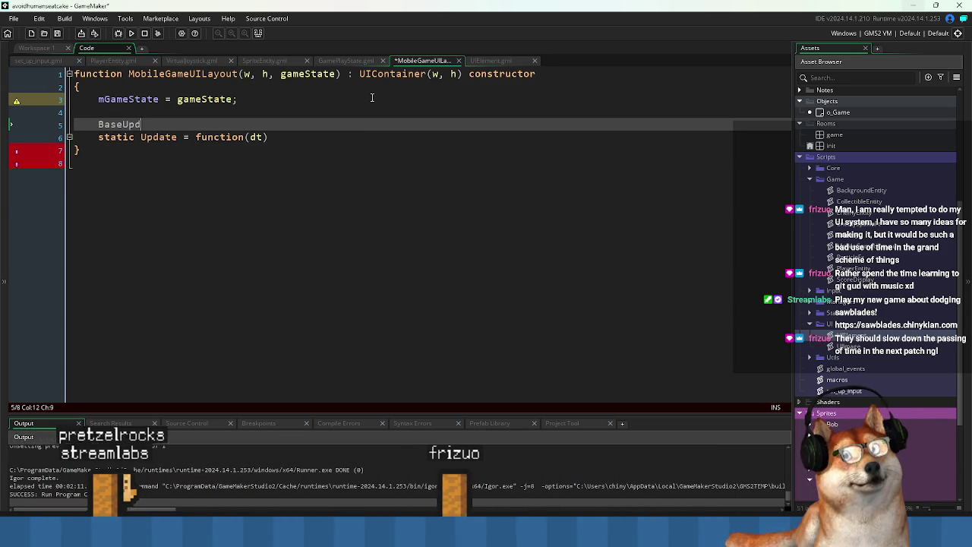
key("Down")
key("ctrl+Left")
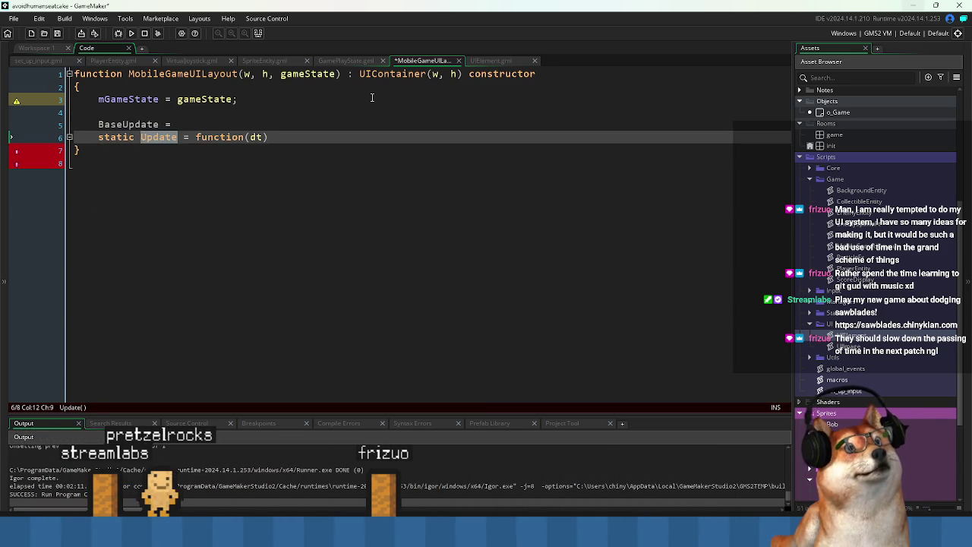
key("Up")
key("End")
type("Update;")
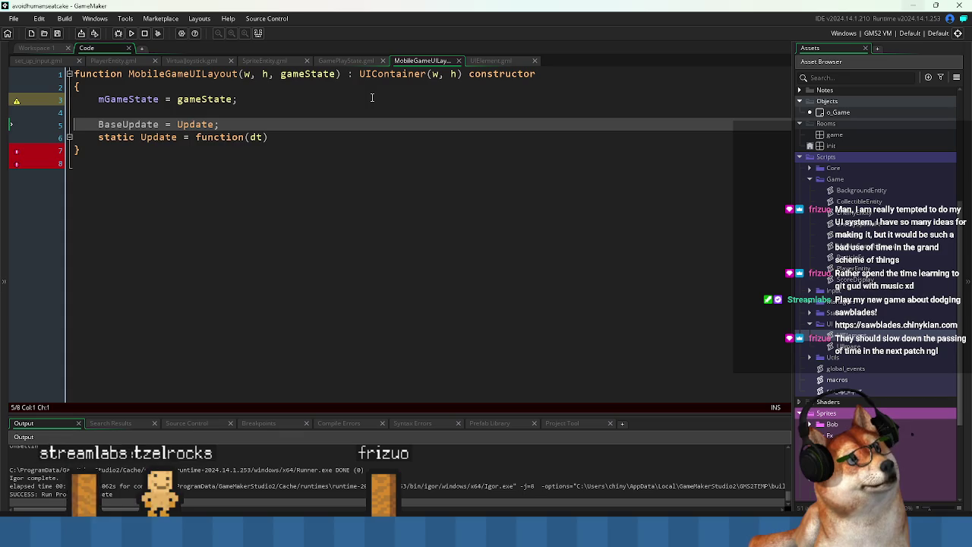
key("Down")
key("End")
key("ctrl+s")
Give static Update(dt) a braced body that calls BaseUpdate();, and save
key("Return")
type("{")
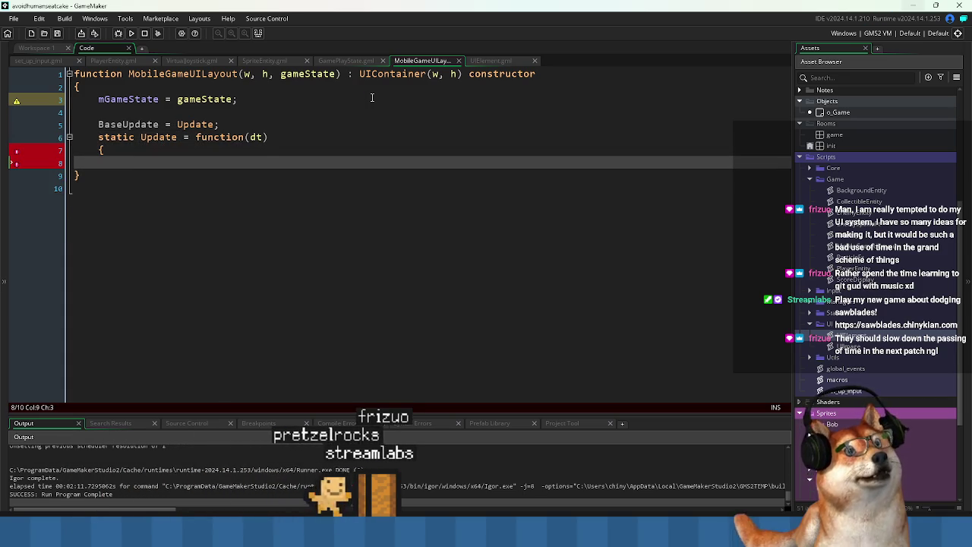
key("Return")
key("Up")
key("Up")
key("Up")
key("Home")
key("Down")
key("Down")
key("End")
key("Return")
type("BaseUpdate();")
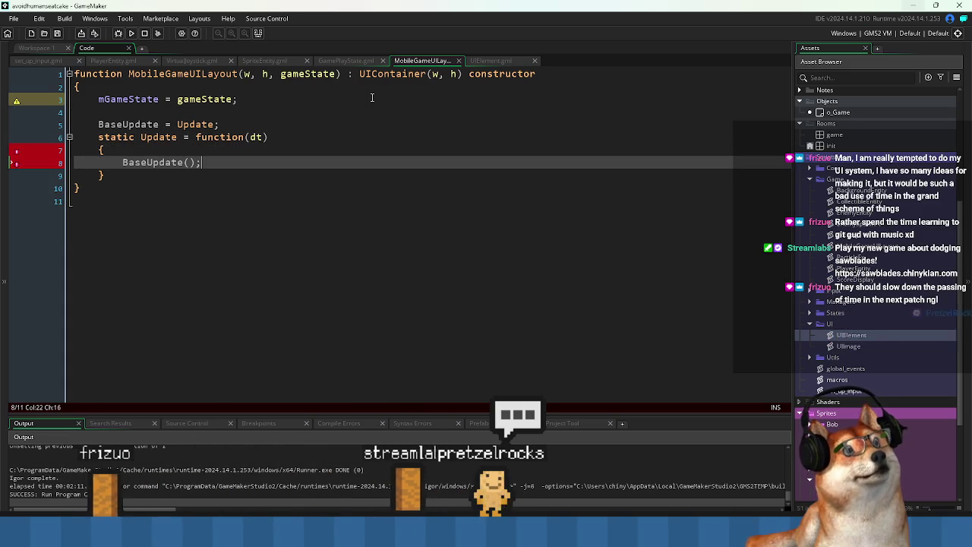
key("ctrl+s")
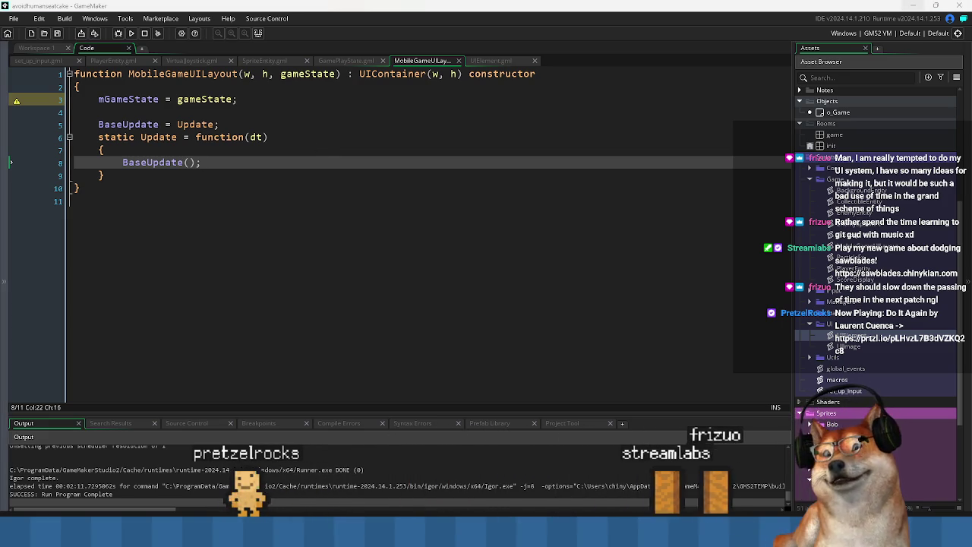
left_click(261, 249)
Add a blank line after BaseUpdate(); in the Update body and save
left_click(245, 162)
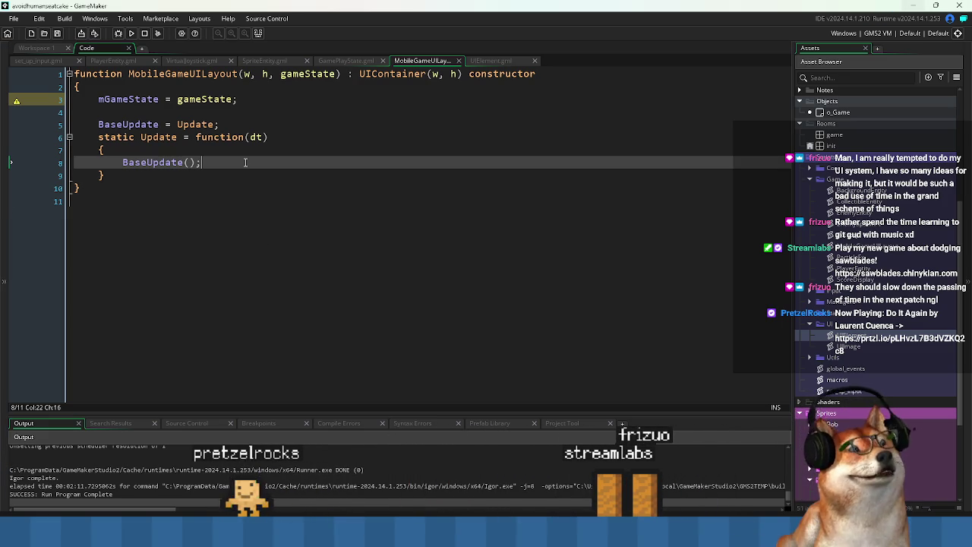
key("Return")
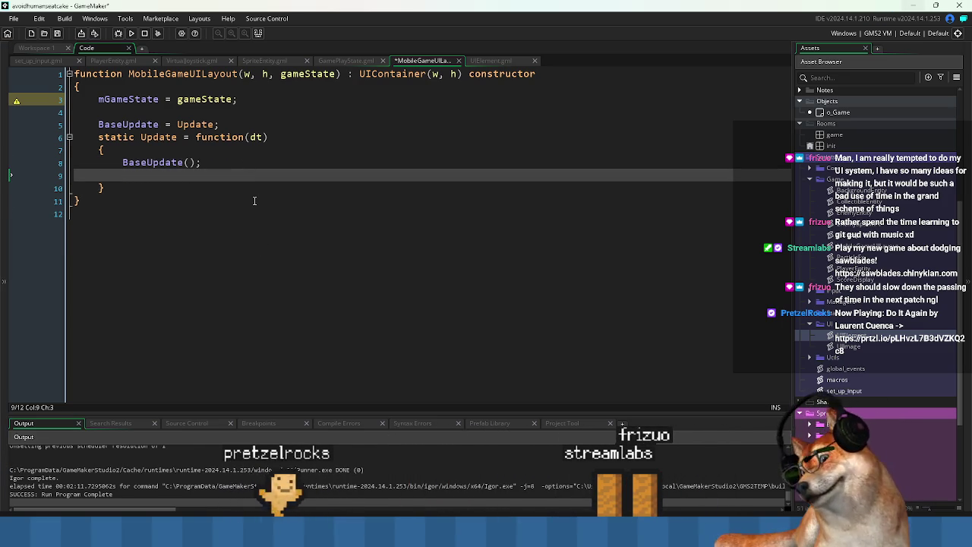
left_click(421, 223)
key("ctrl+s")
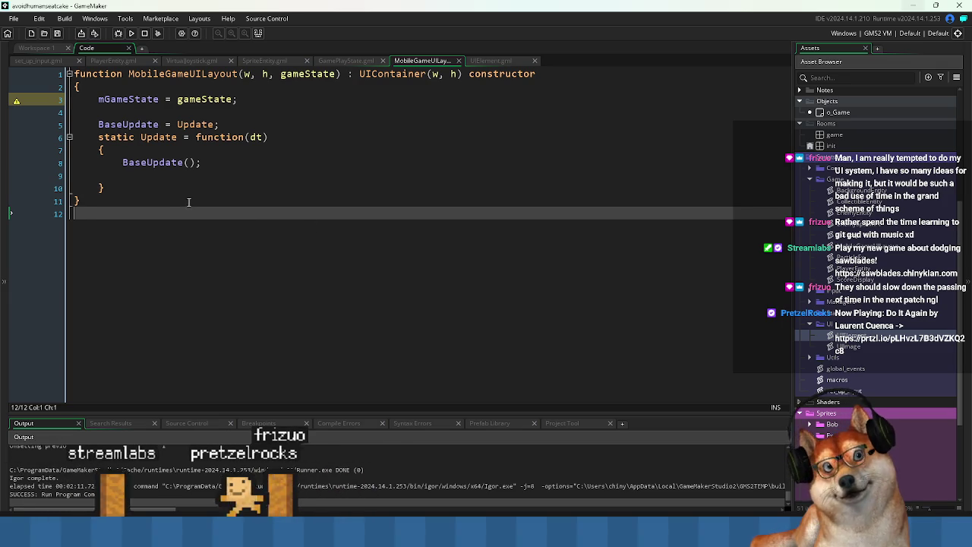
Switch to UIElement.gml to view UIContainer's Update function
left_click(182, 176)
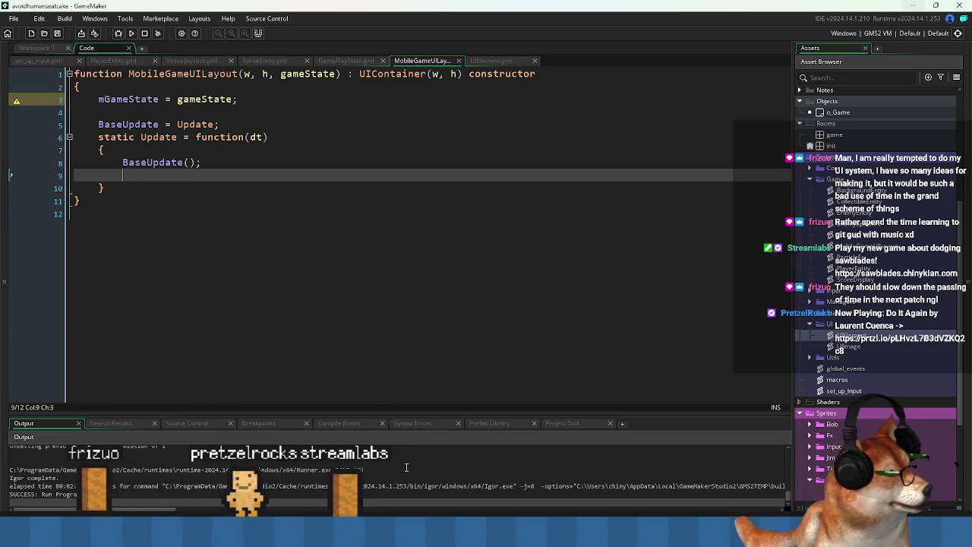
mouse_move(655, 531)
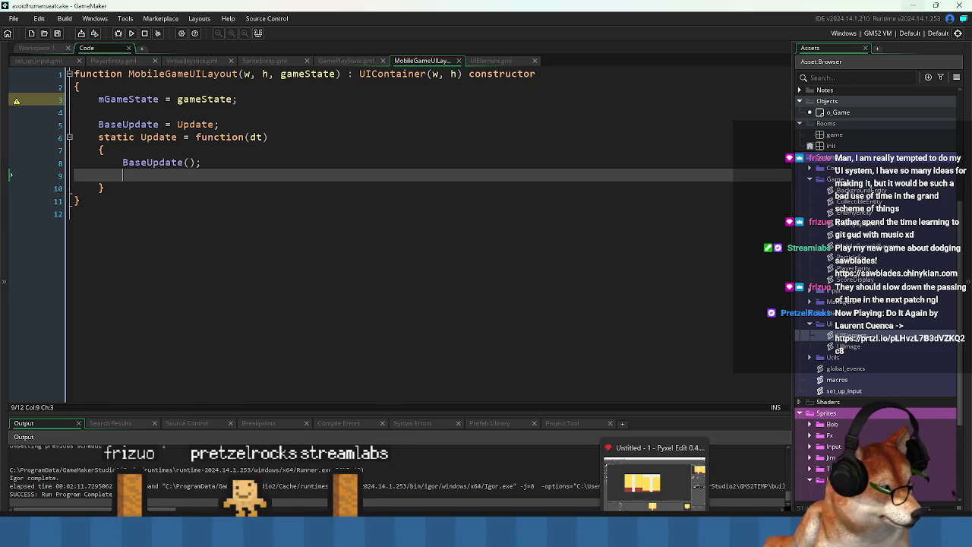
mouse_move(499, 531)
left_click(261, 202)
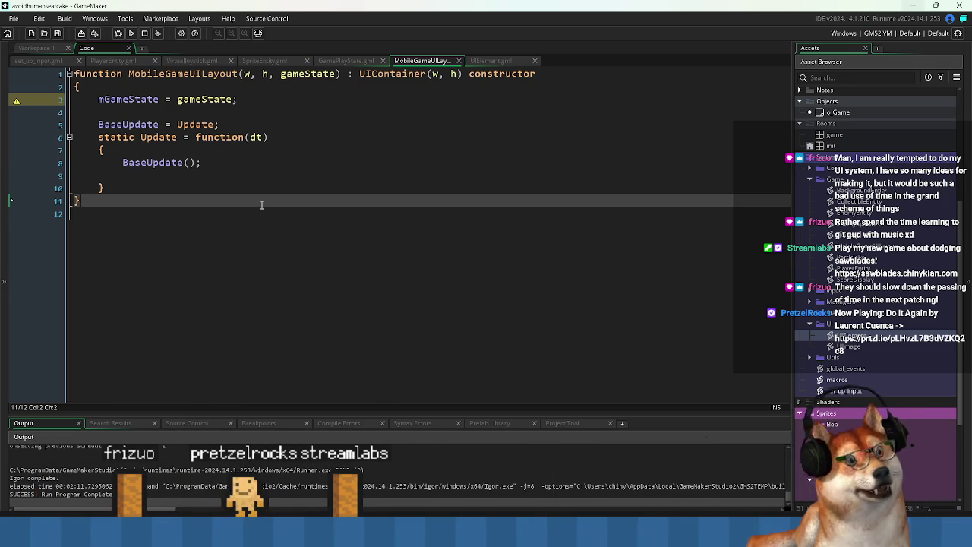
left_click(161, 176)
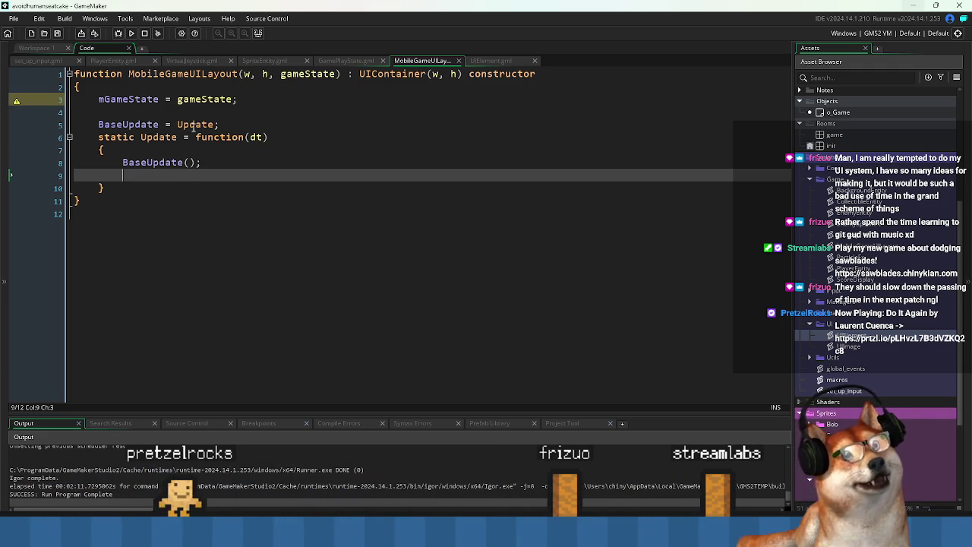
left_click(478, 61)
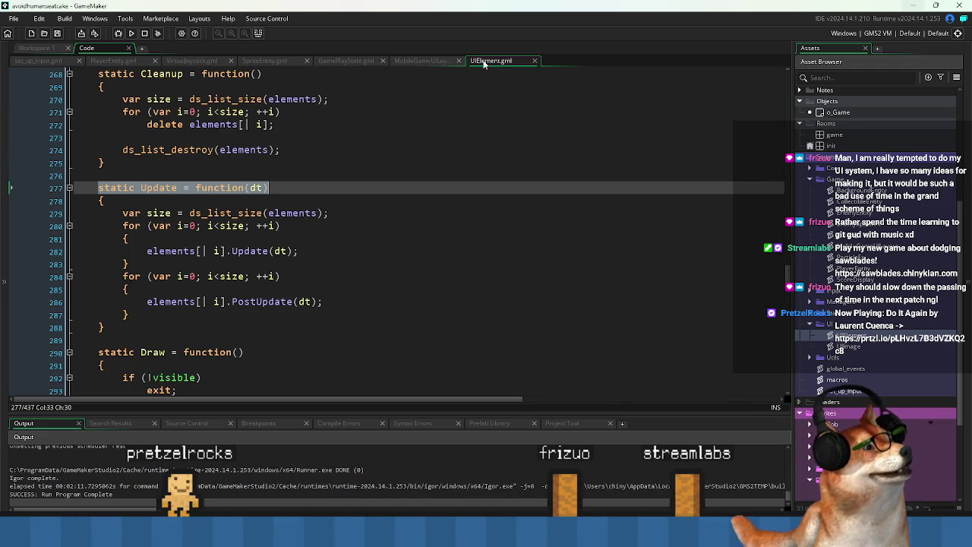
Compare UIElement's Update loop with the script, ending on the MobileGameUILayout tab
left_click(442, 215)
left_click(420, 62)
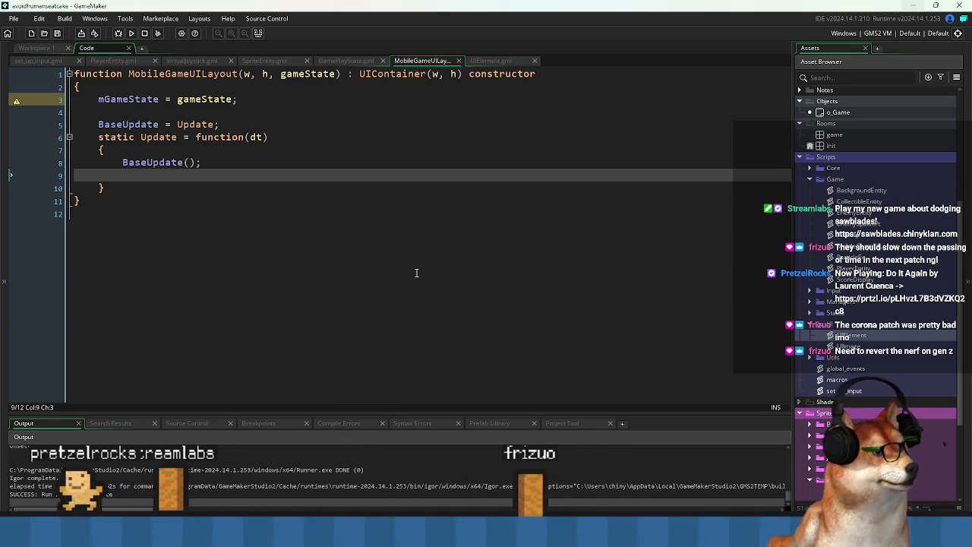
left_click(491, 62)
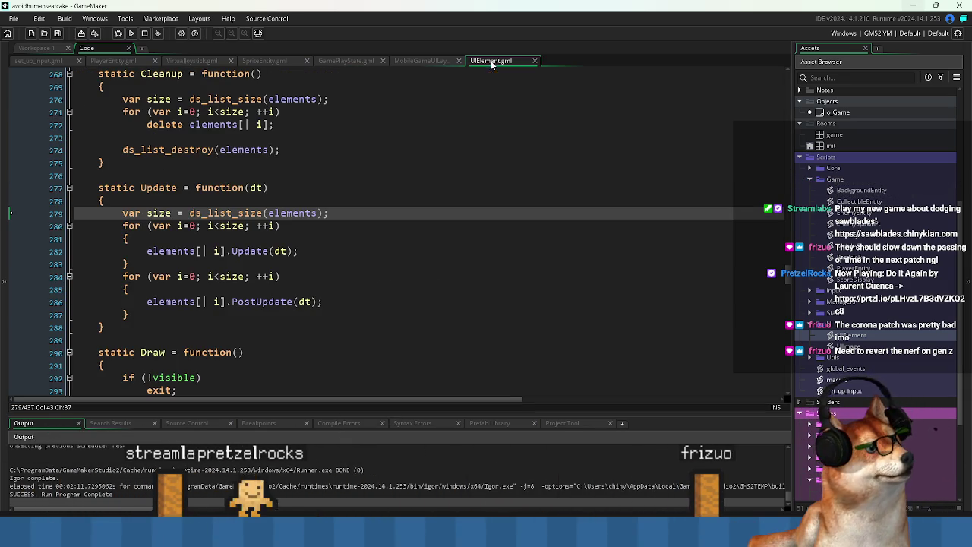
left_click(426, 62)
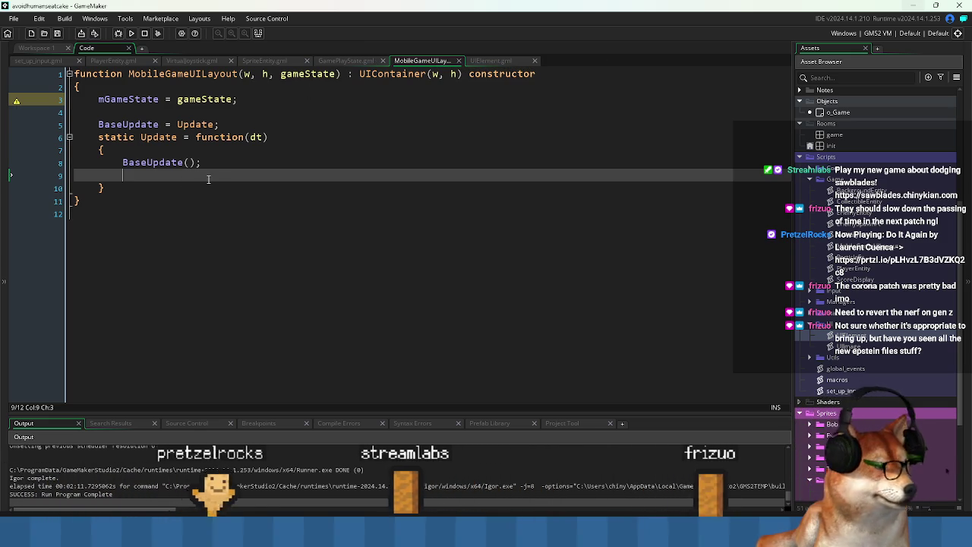
Insert another empty line after BaseUpdate(); in the Update override
mouse_move(208, 178)
left_mouse_down()
mouse_move(126, 164)
mouse_move(130, 156)
mouse_move(131, 175)
left_mouse_up()
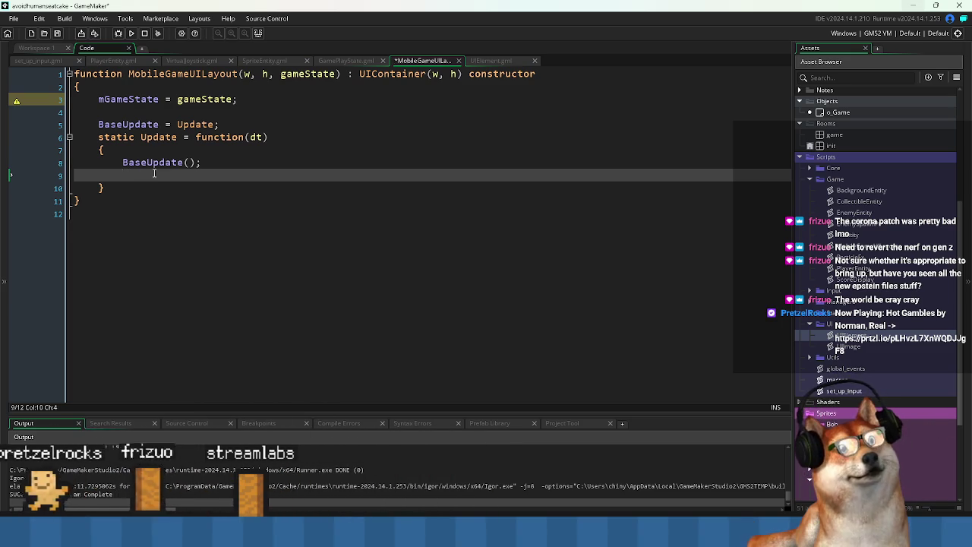
key("Return")
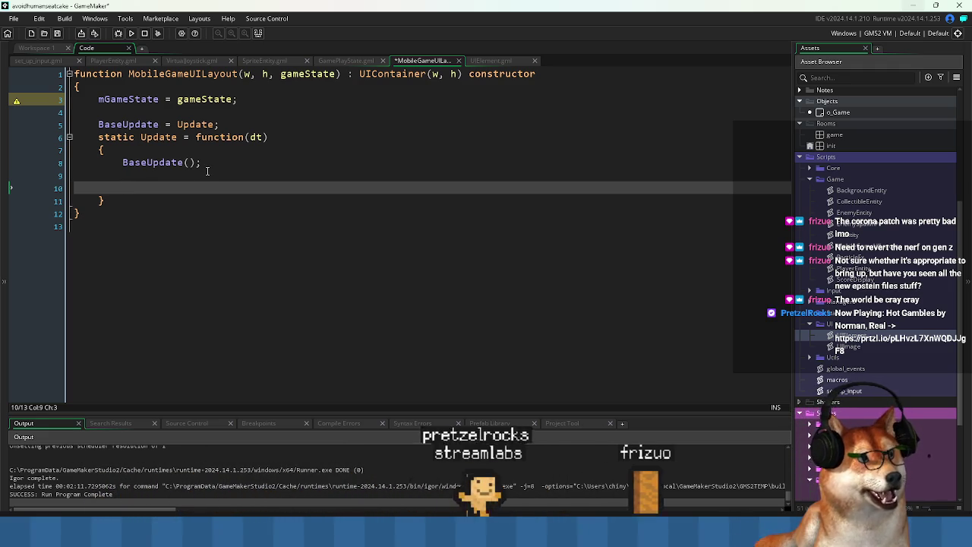
Add an empty 'static Init = function()' block with braces below the mGameState assignment
left_click(279, 114)
key("Up")
key("End")
key("Return")
key("Return")
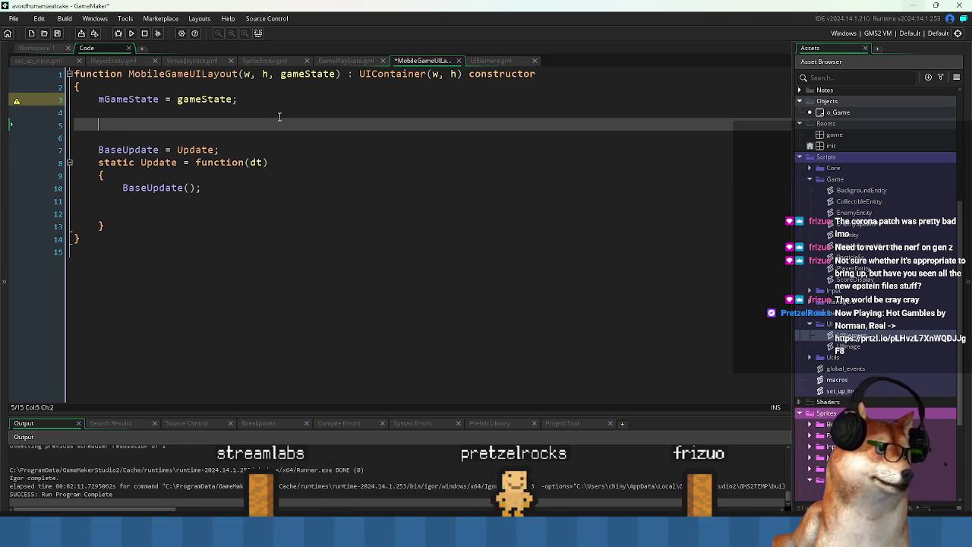
type("stati")
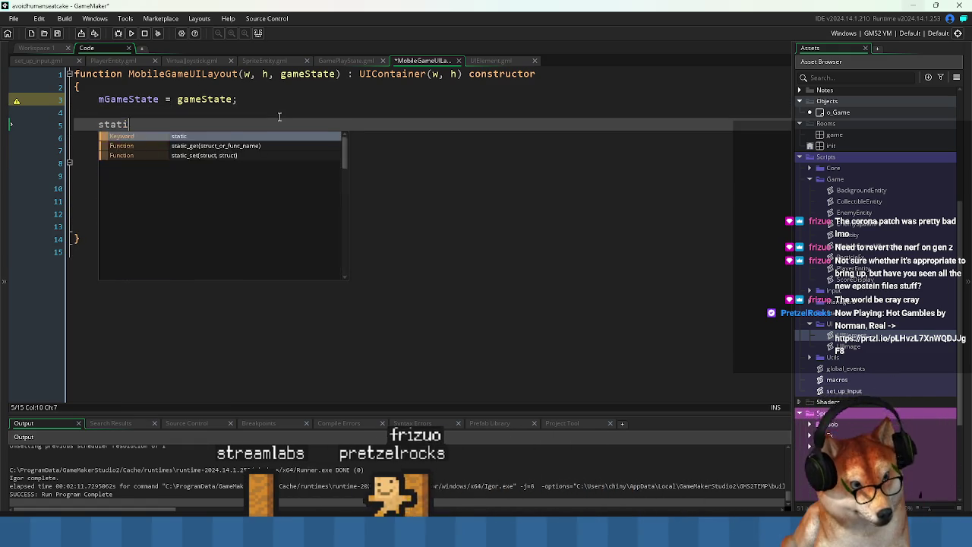
type("c Init ")
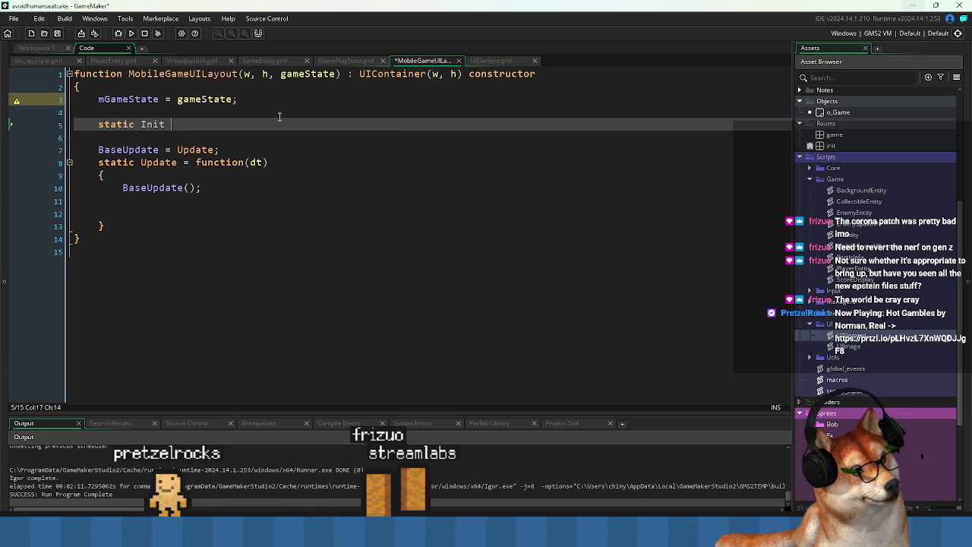
type("= function()")
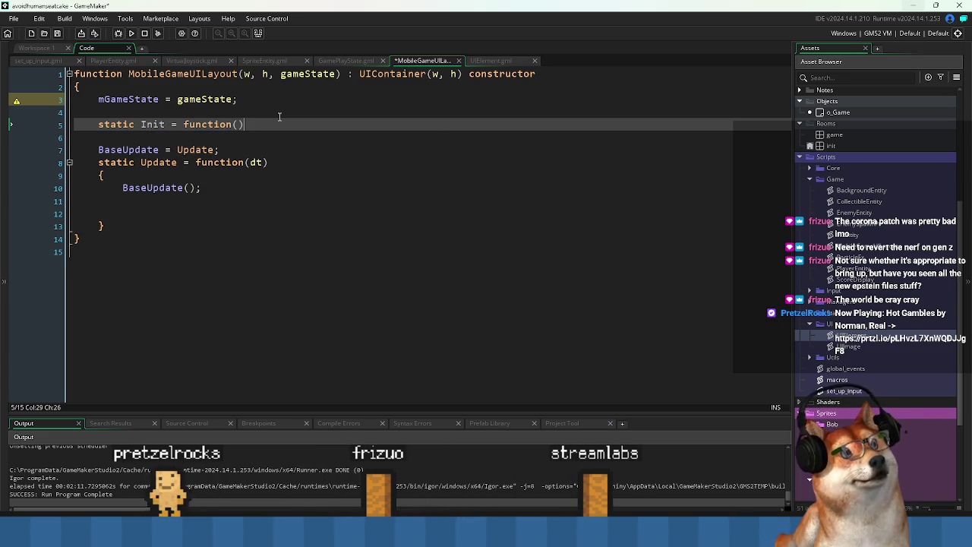
key("Return")
type("{")
key("Return")
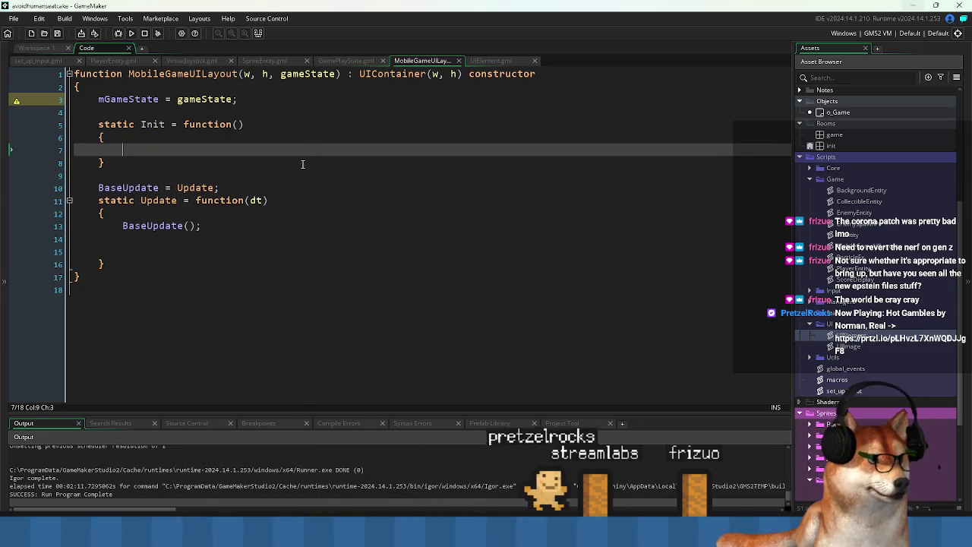
left_click(255, 100)
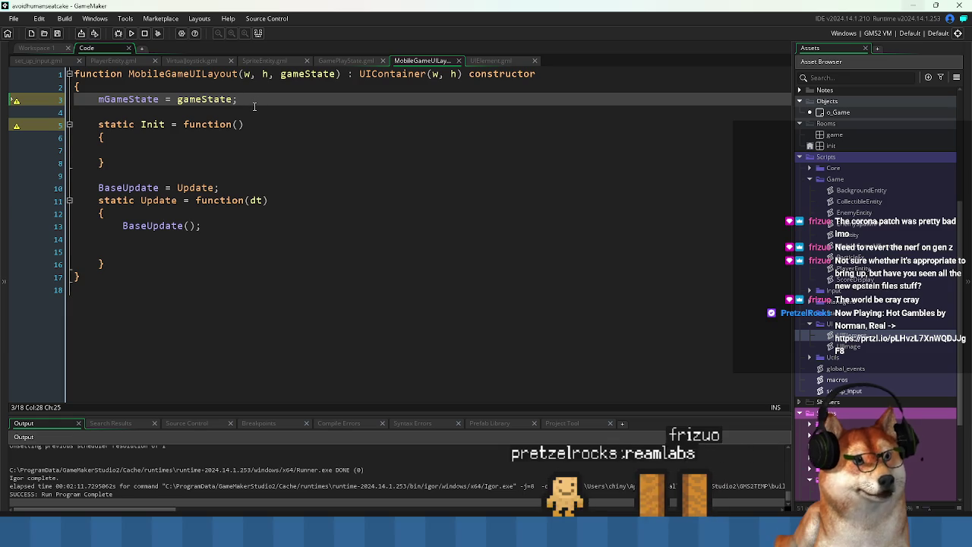
key("Return")
key("Return")
type("m")
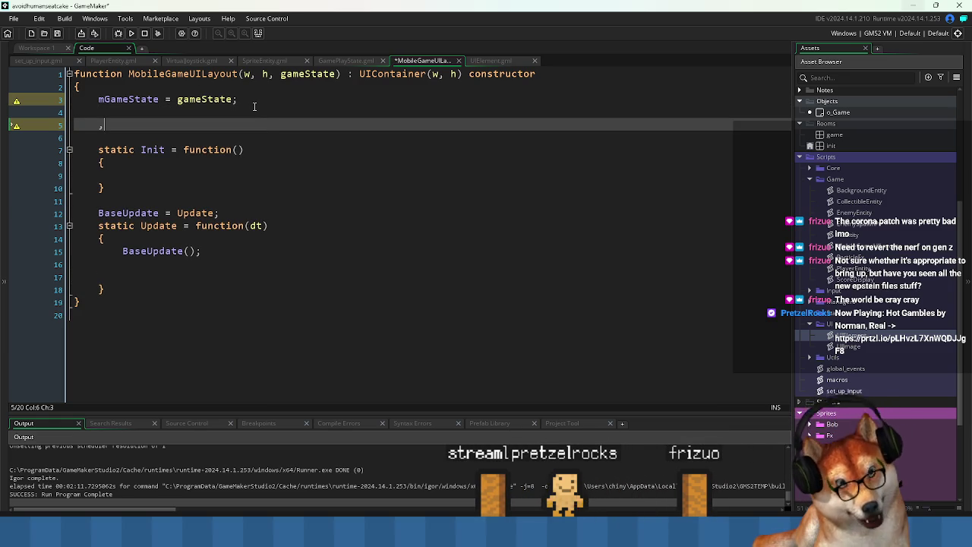
Declare 'mPauseButton = undefined;' on line 5 and save
type("Pause")
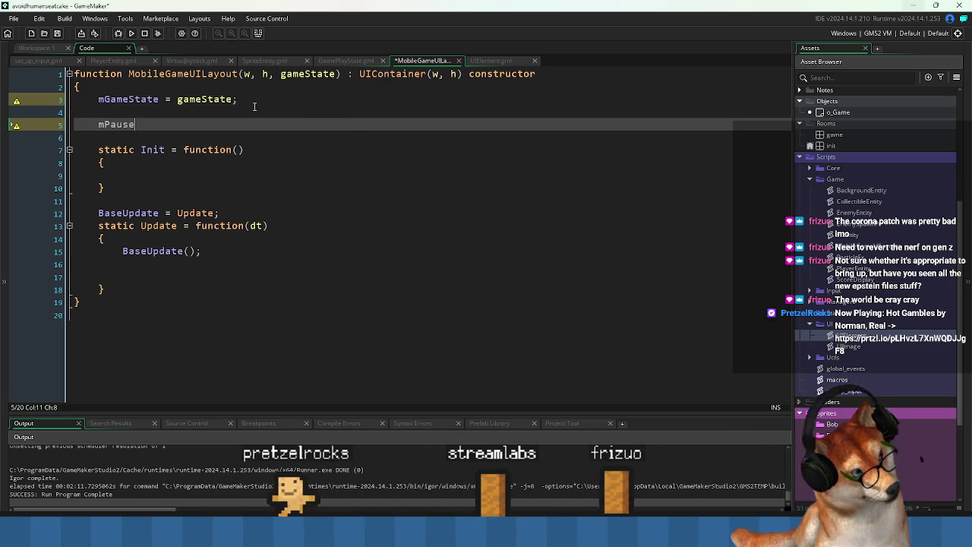
type("Button = new")
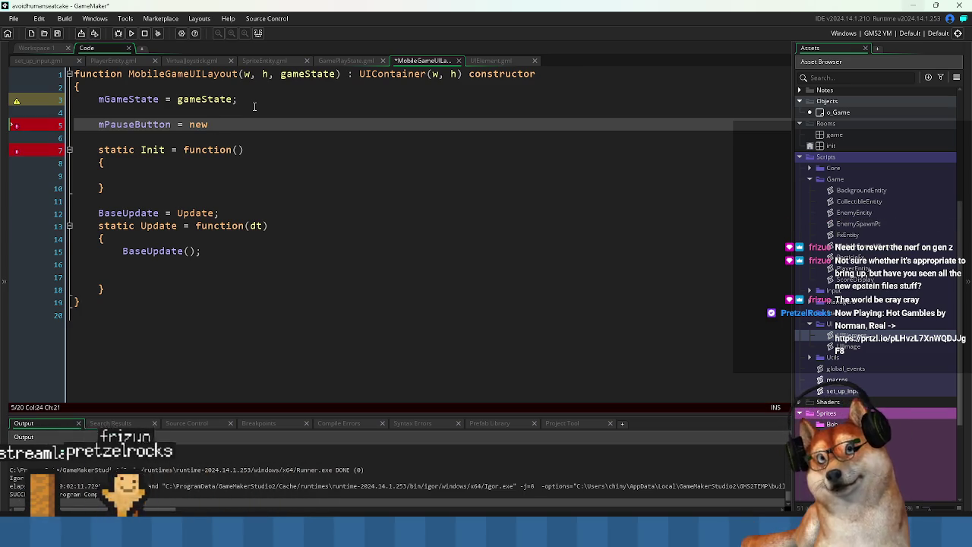
middle_click(388, 74)
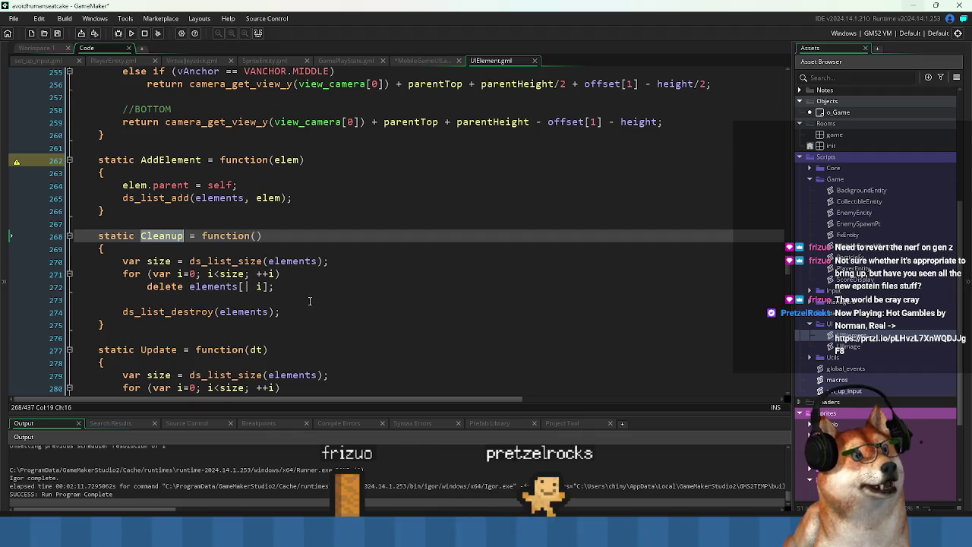
scroll(295, 298, "up", 2)
key("ctrl+Tab")
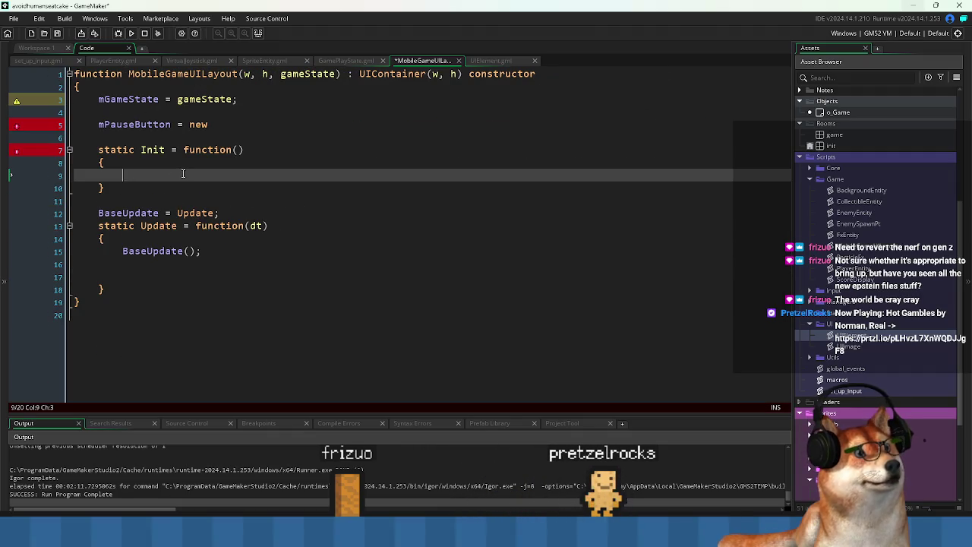
key("Up")
key("Up")
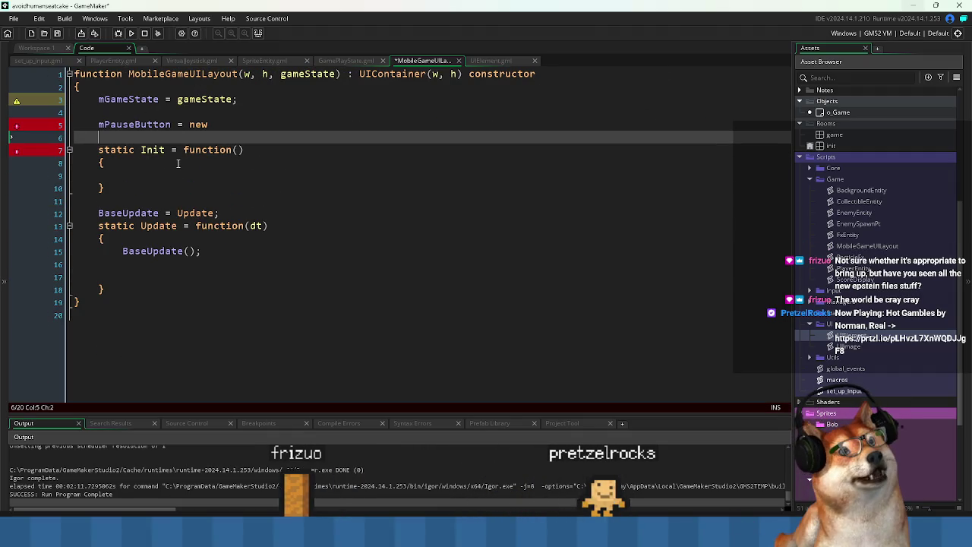
key("Up")
key("Up")
key("End")
key("ctrl+shift+Left")
type("undefined;")
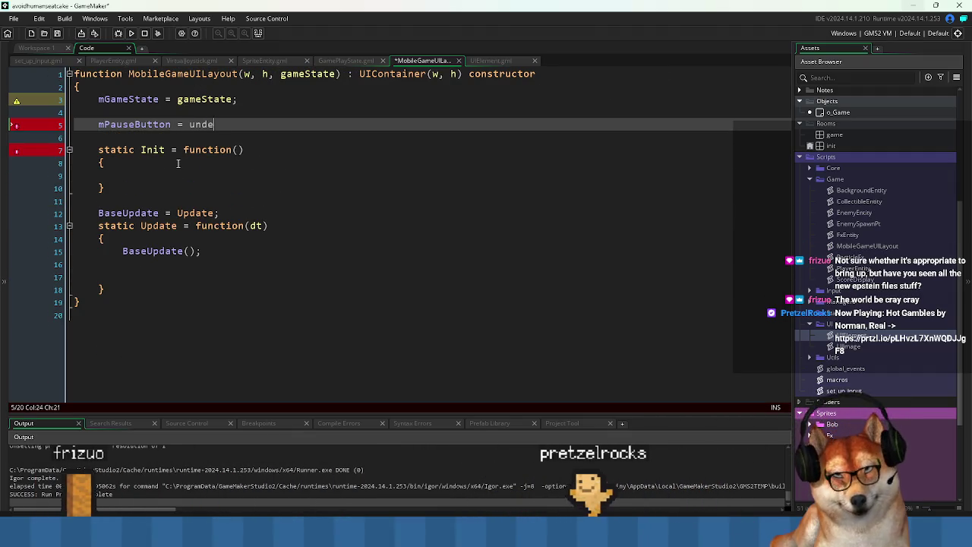
key("ctrl+s")
In Init, assign 'mPauseButton = new UIButton();' using autocomplete
key("Down")
key("Down")
key("Down")
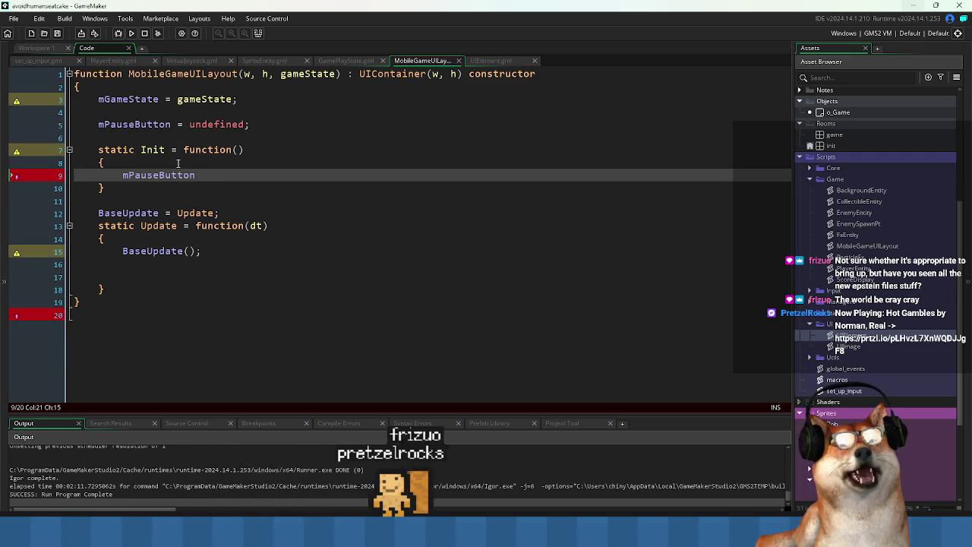
type("= new uibyutt")
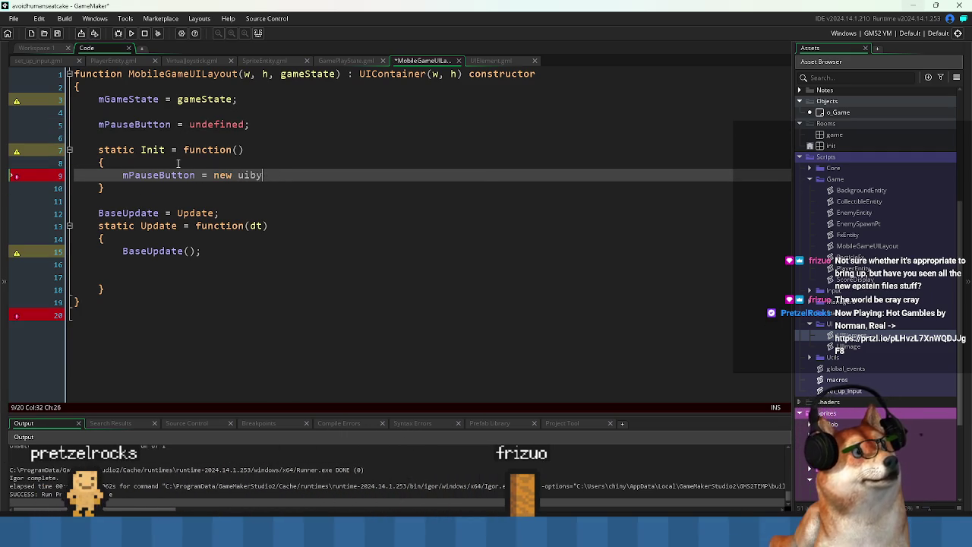
key("BackSpace")
type("utton();")
key("Return")
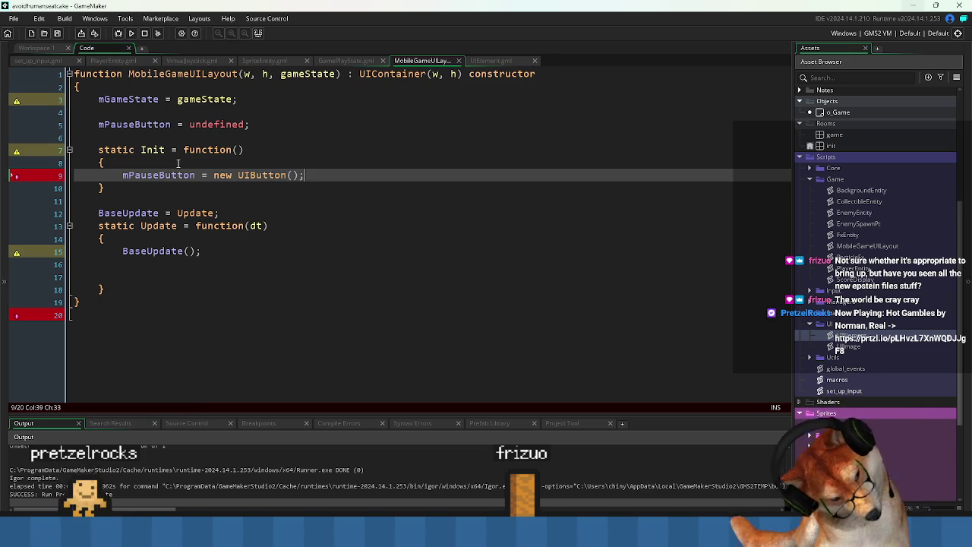
key("Left")
key("Left")
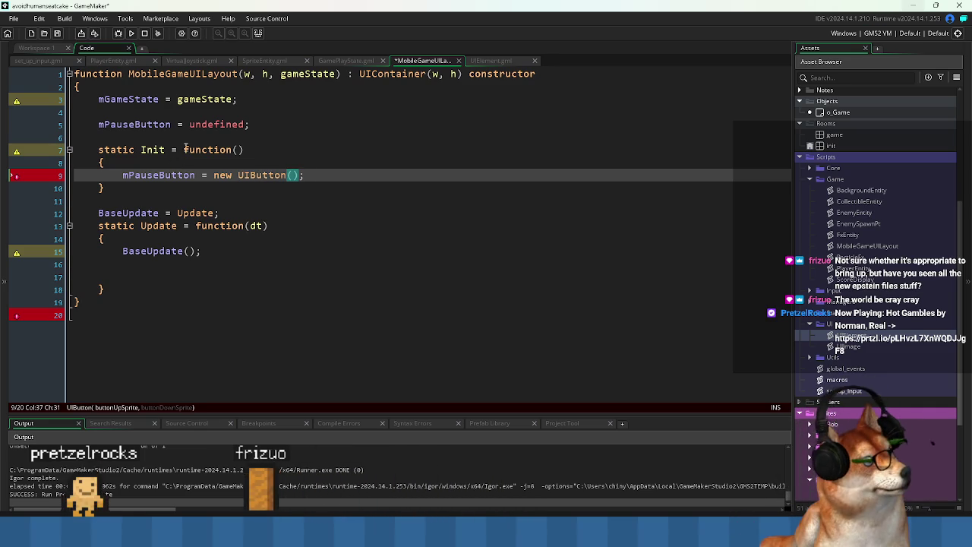
scroll(869, 352, "down", 4)
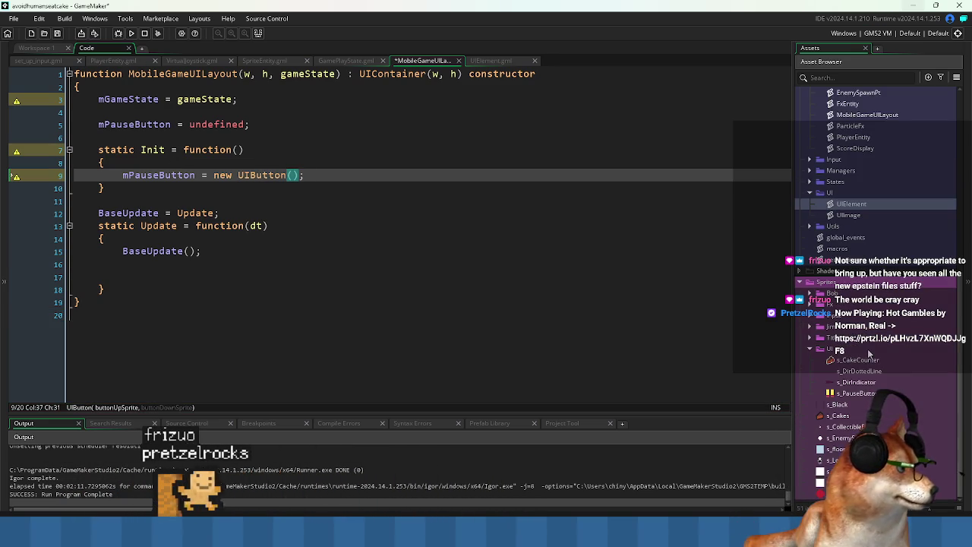
Duplicate s_PauseButton into s_PauseButtonUp and s_PauseButtonDown sprites
right_click(858, 393)
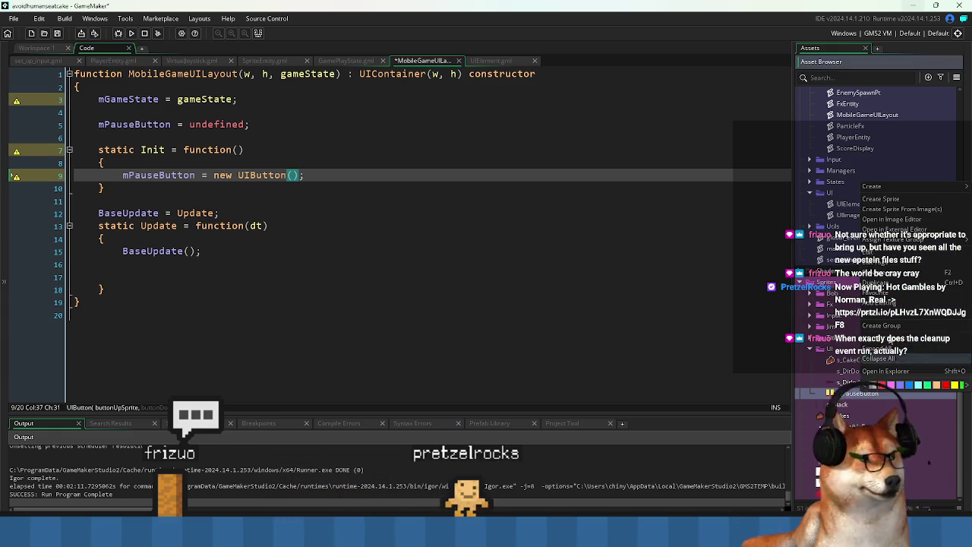
key("ctrl+d")
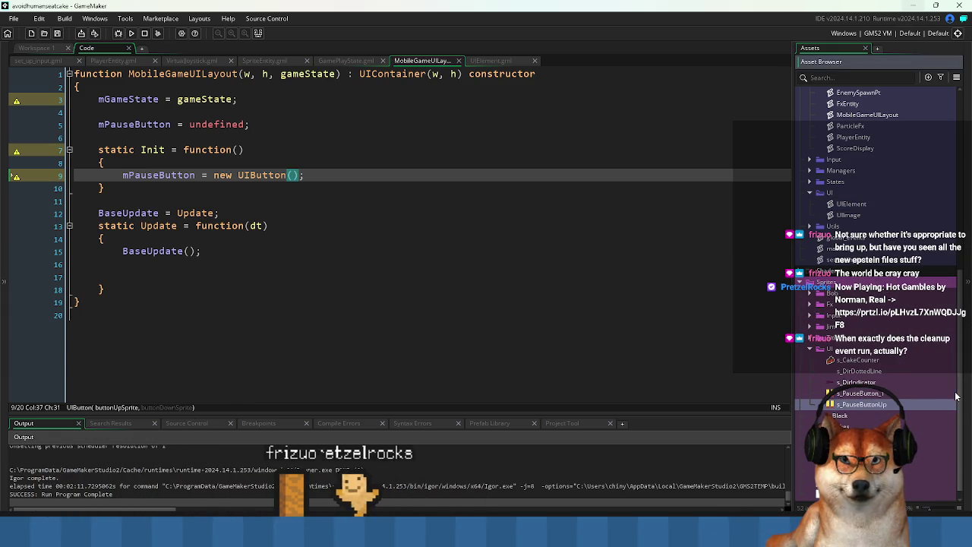
key("Down")
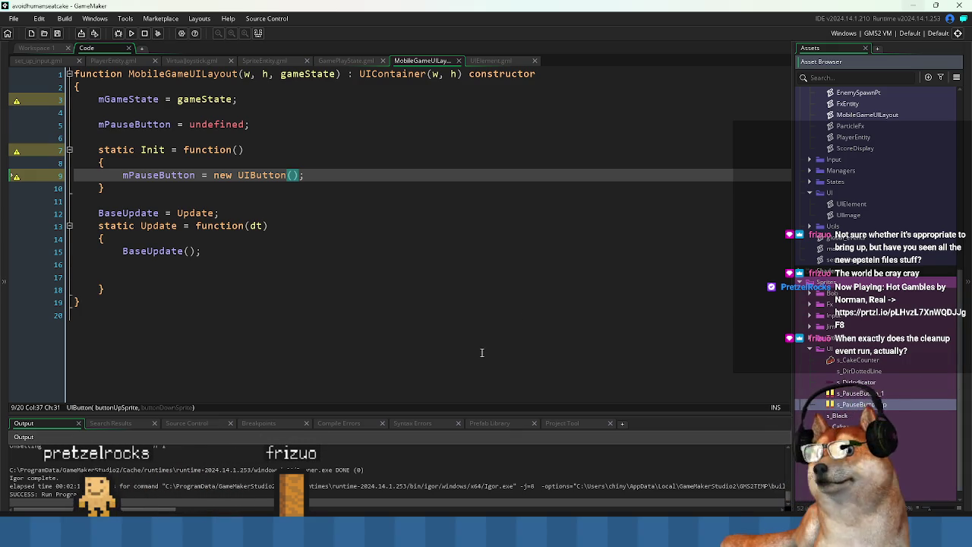
left_click(352, 264)
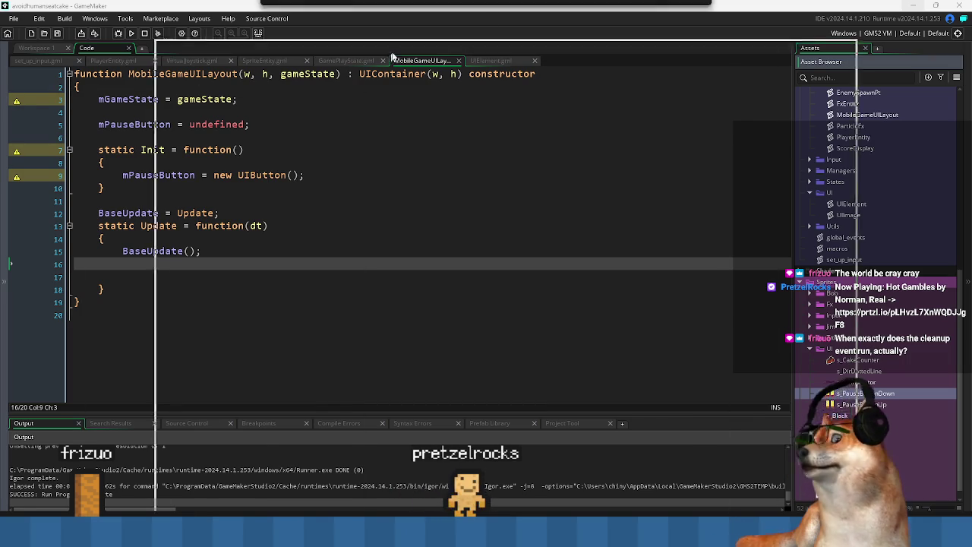
Maximize the browser and read the Sequence Events, Moments and Broadcast Messages manual page
key("alt+Tab")
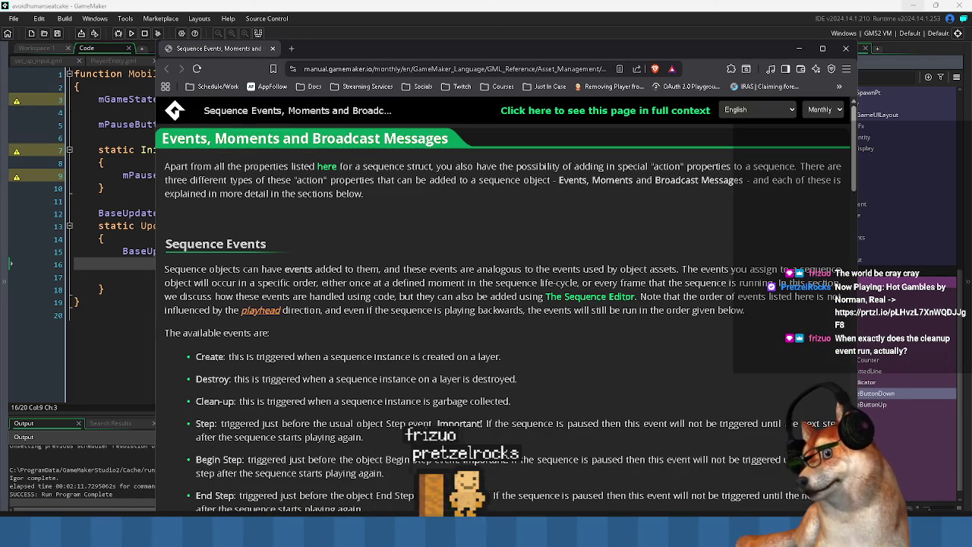
double_click(423, 53)
scroll(449, 229, "down", 2)
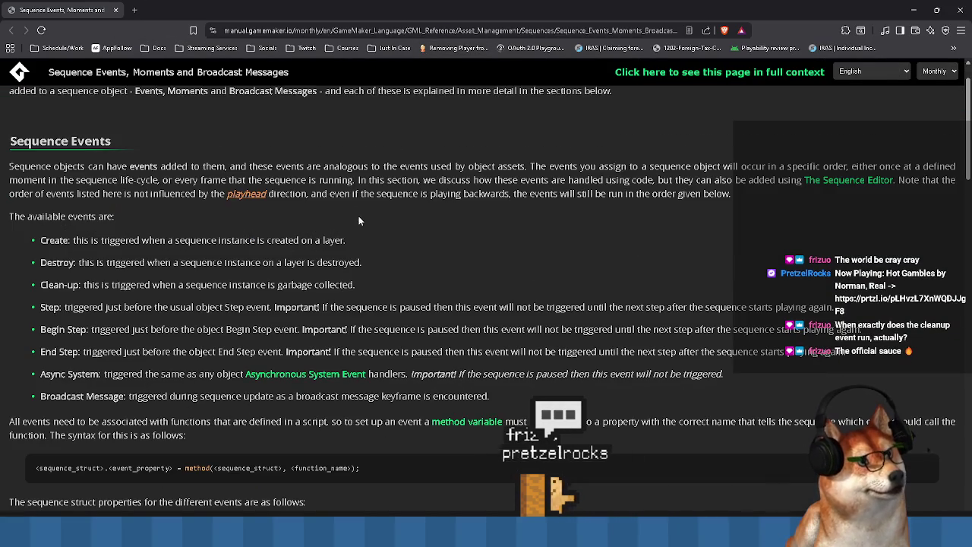
mouse_move(38, 188)
left_mouse_down()
mouse_move(61, 257)
mouse_move(181, 346)
left_mouse_up()
scroll(200, 265, "down", 3)
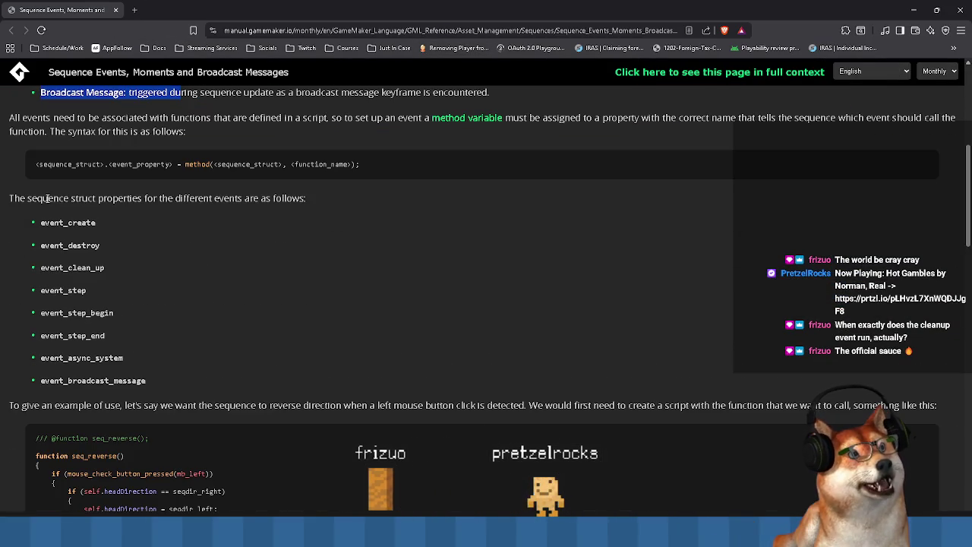
scroll(77, 199, "down", 7)
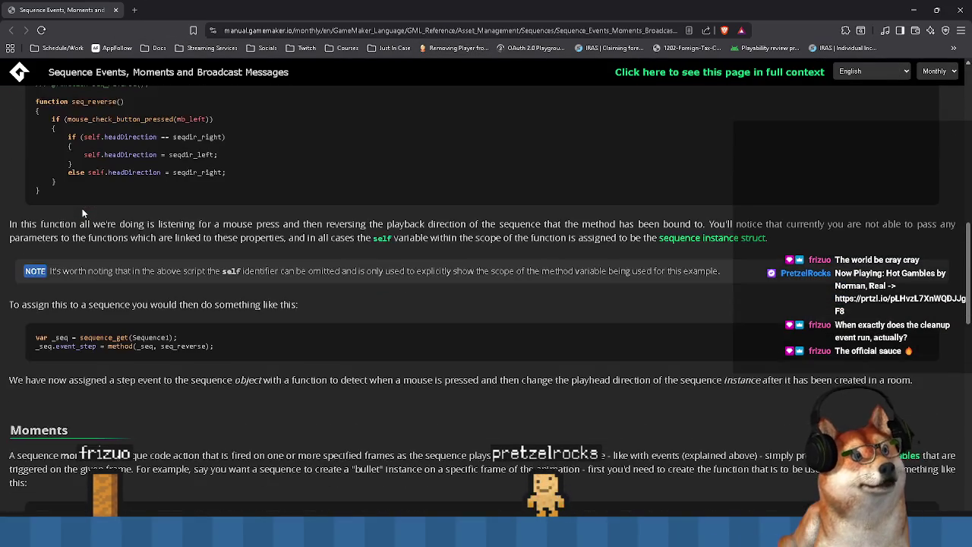
scroll(82, 213, "down", 10)
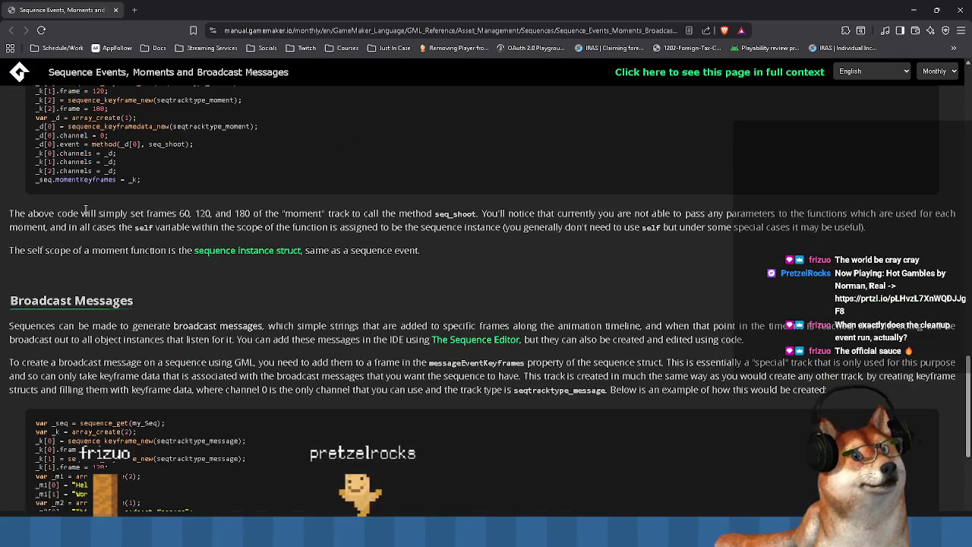
scroll(87, 214, "down", 1)
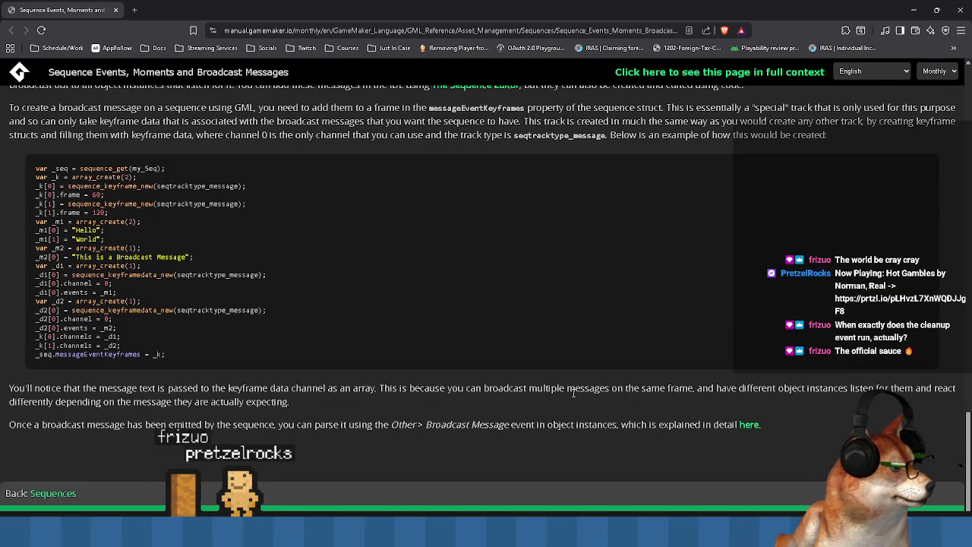
scroll(213, 396, "up", 10)
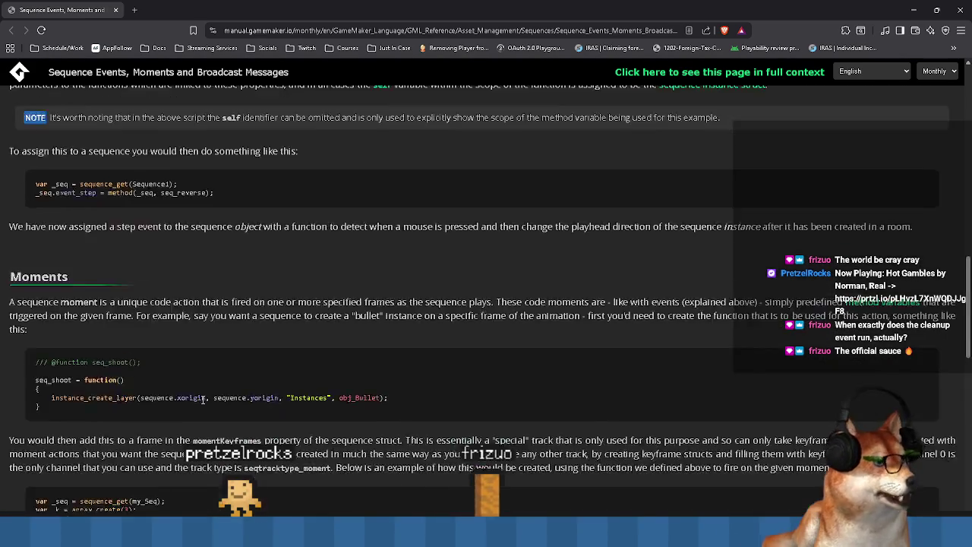
scroll(212, 396, "up", 8)
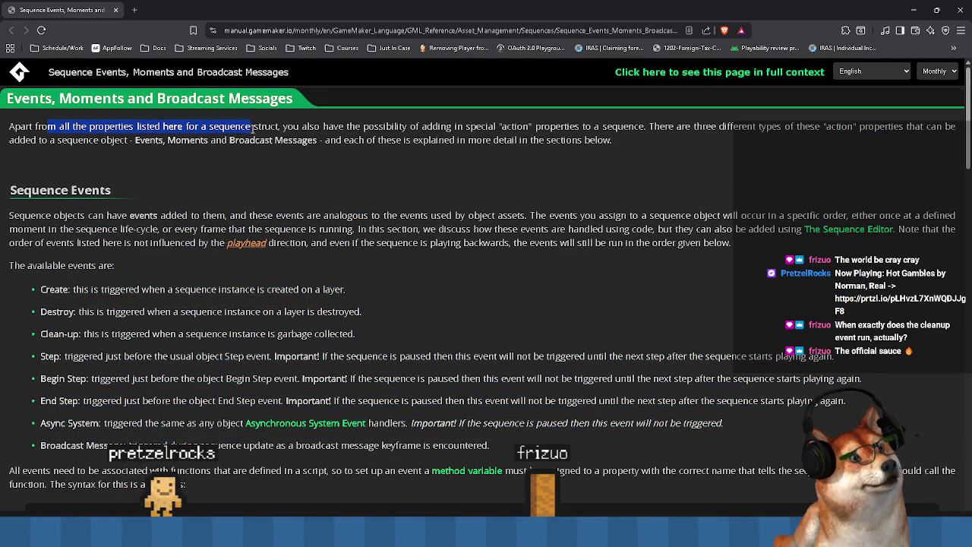
left_click_drag(498, 128, 262, 206)
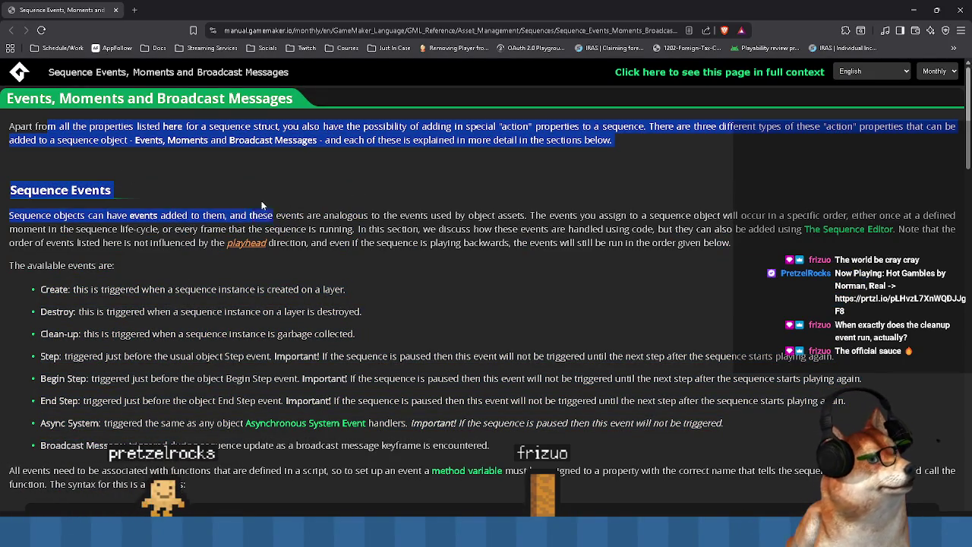
left_click(106, 210)
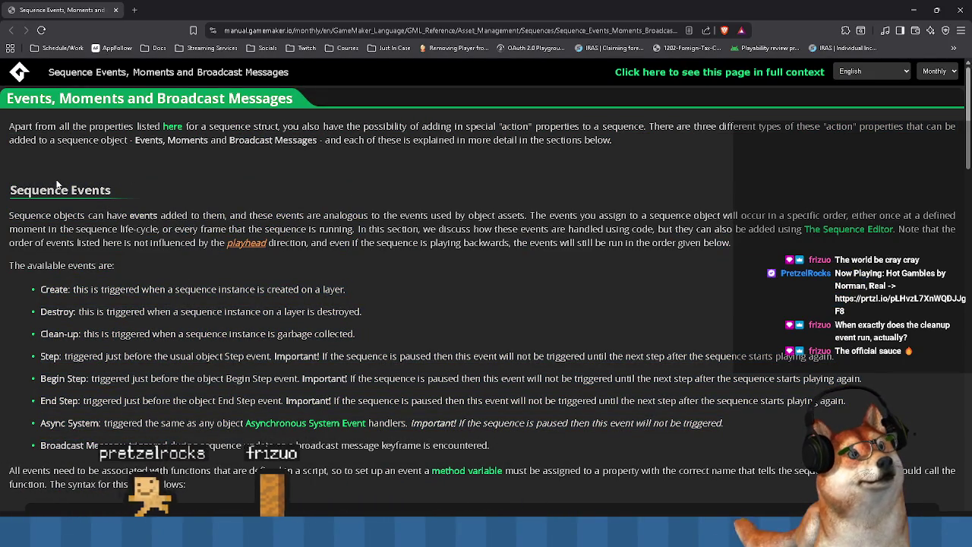
scroll(98, 268, "down", 6)
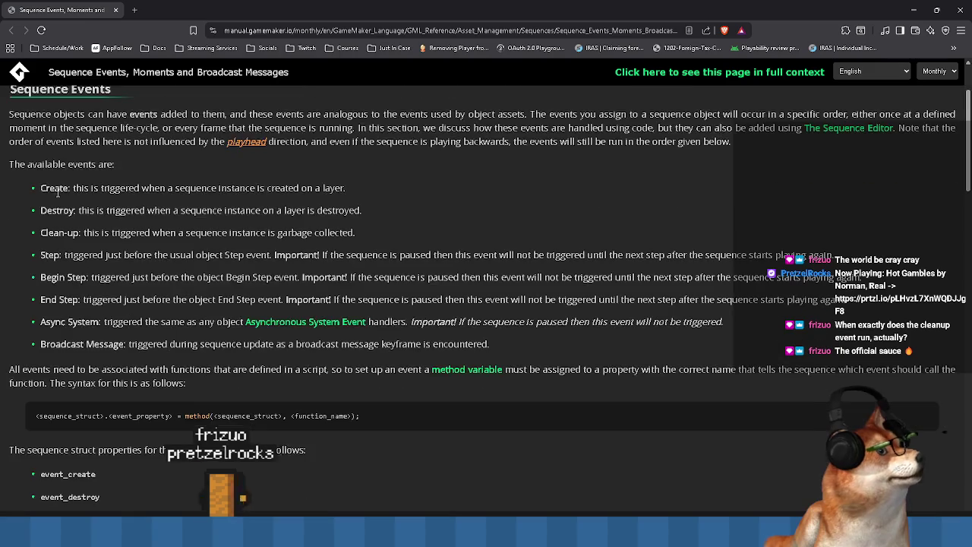
scroll(98, 268, "down", 8)
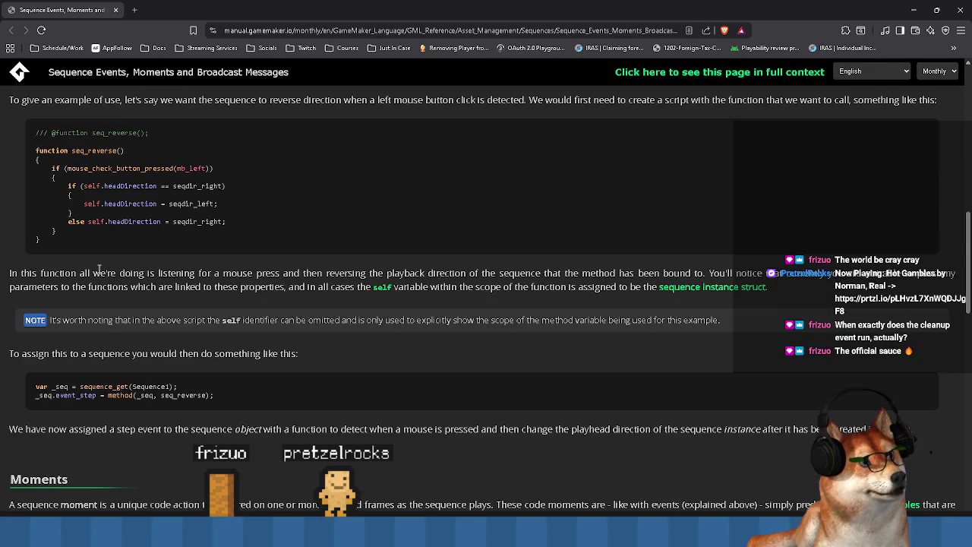
scroll(98, 269, "down", 8)
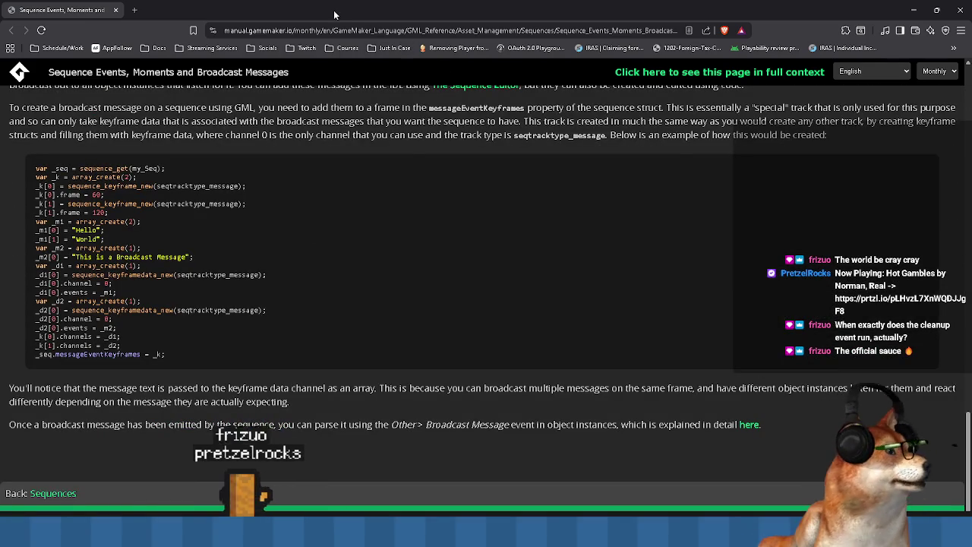
Check the MobileGameUILayout script, then return to the manual's Event Order page
key("alt+Tab")
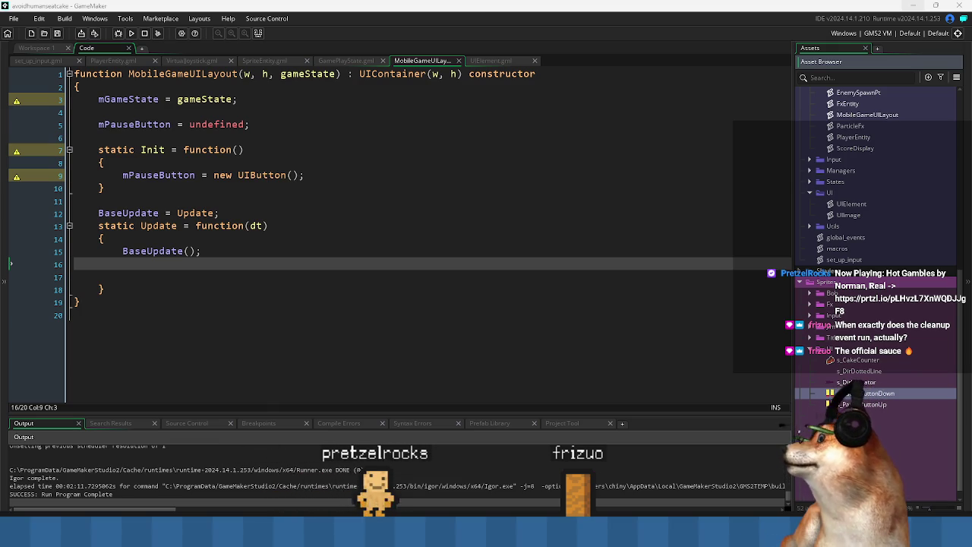
key("alt+Tab")
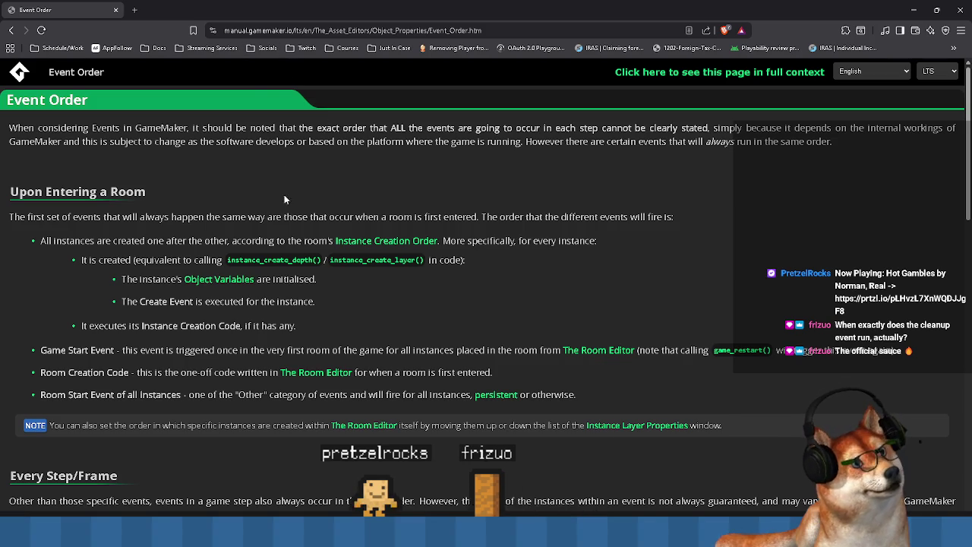
Read the Event Order step sequence, highlighting Time Sources and the collision check
scroll(286, 191, "down", 5)
scroll(129, 178, "down", 7)
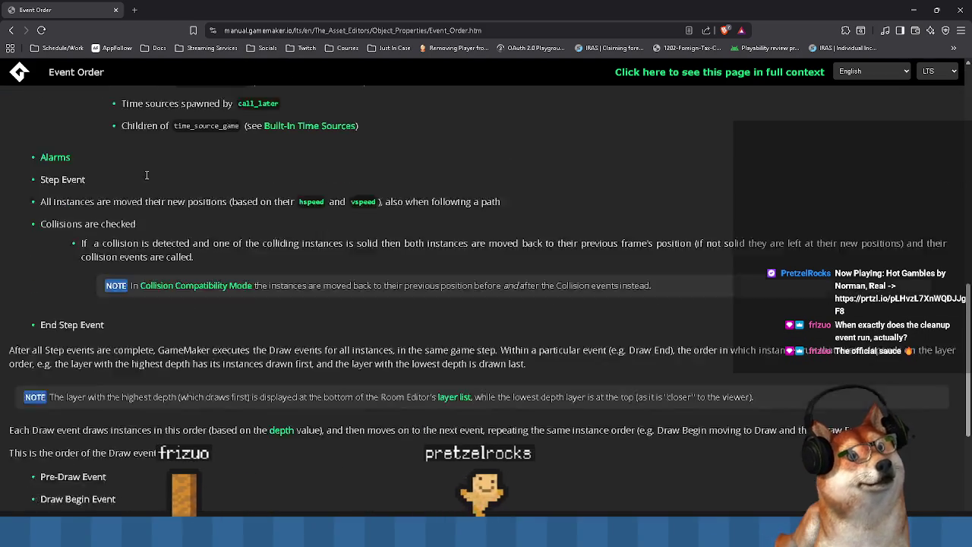
scroll(138, 213, "up", 5)
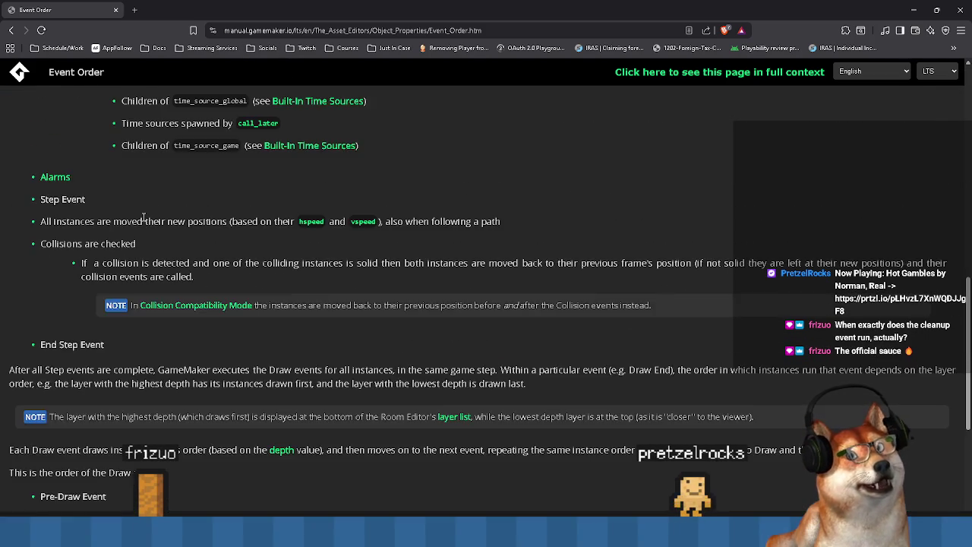
scroll(110, 166, "up", 1)
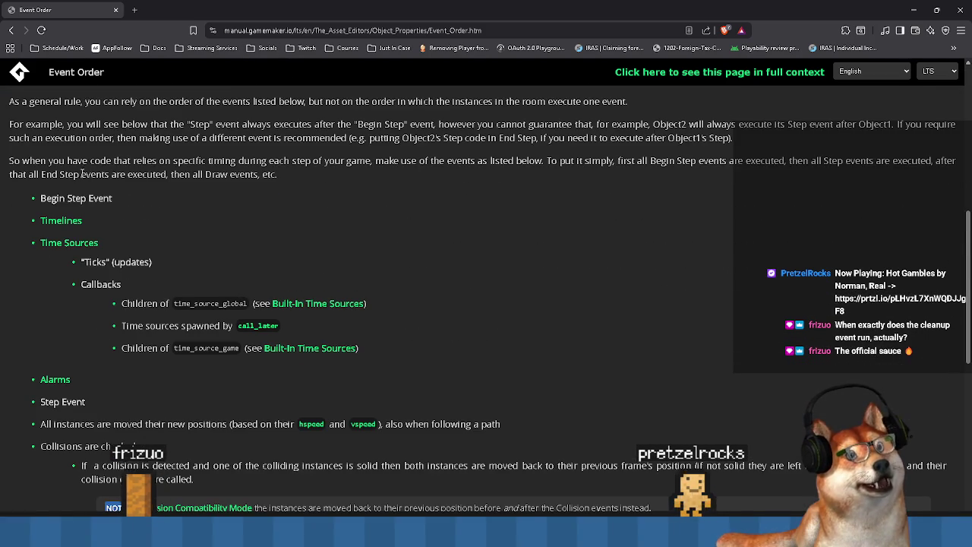
left_click_drag(27, 159, 34, 161)
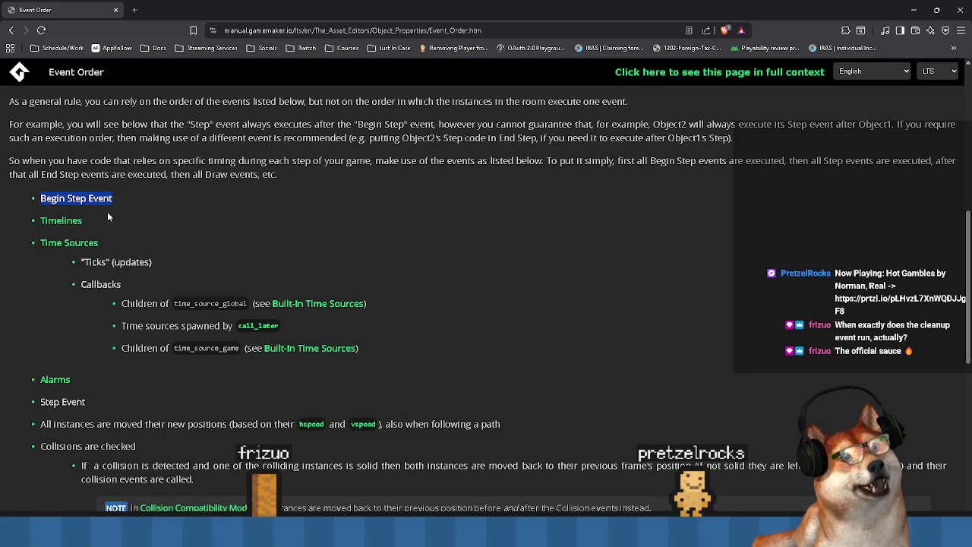
left_click_drag(30, 243, 120, 241)
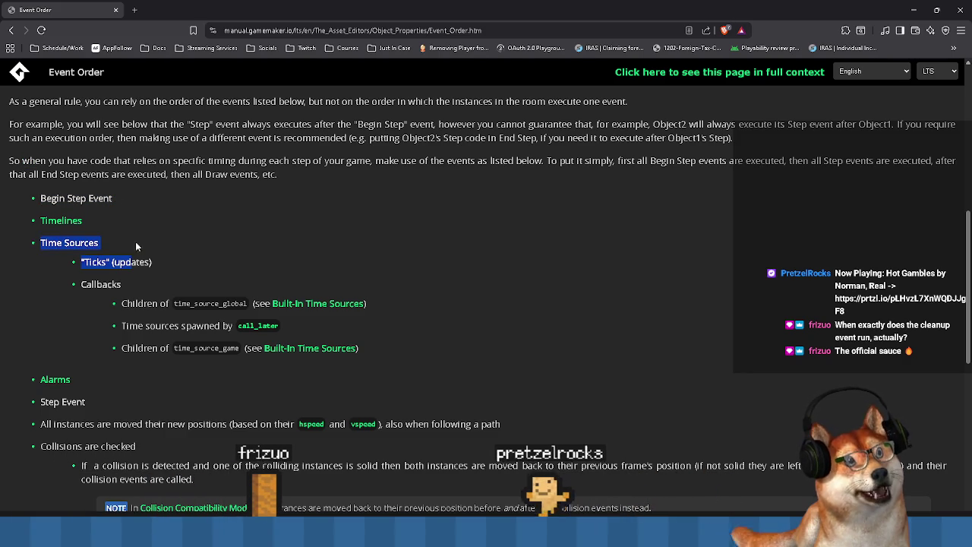
left_click(160, 229)
scroll(109, 312, "down", 1)
mouse_move(32, 351)
left_mouse_down()
mouse_move(31, 329)
mouse_move(31, 347)
mouse_move(105, 357)
left_mouse_up()
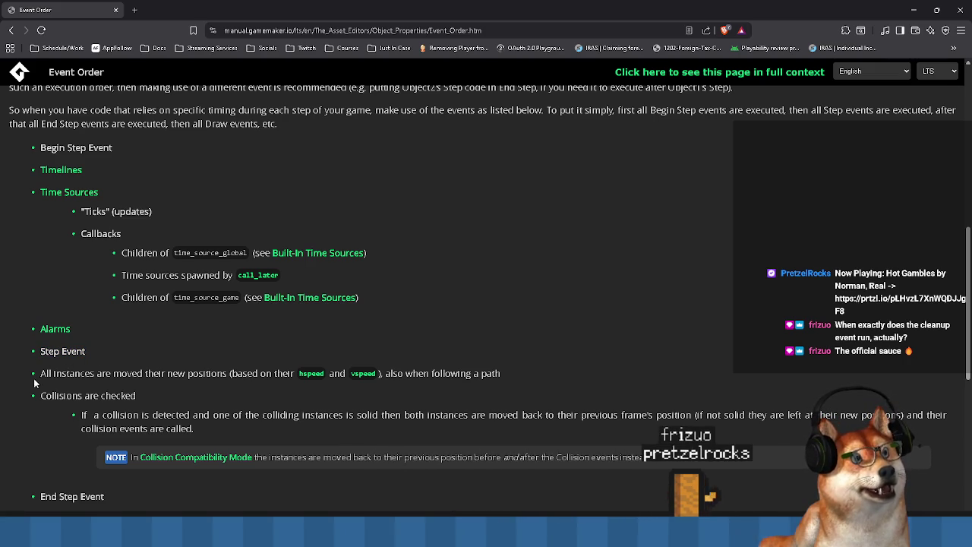
mouse_move(35, 400)
left_mouse_down()
mouse_move(135, 396)
mouse_move(190, 415)
mouse_move(254, 415)
mouse_move(243, 429)
mouse_move(209, 408)
left_mouse_up()
scroll(240, 408, "down", 1)
scroll(102, 408, "down", 1)
Highlight the End Step Event entry and the ordered list of Draw events
left_click_drag(105, 396, 42, 399)
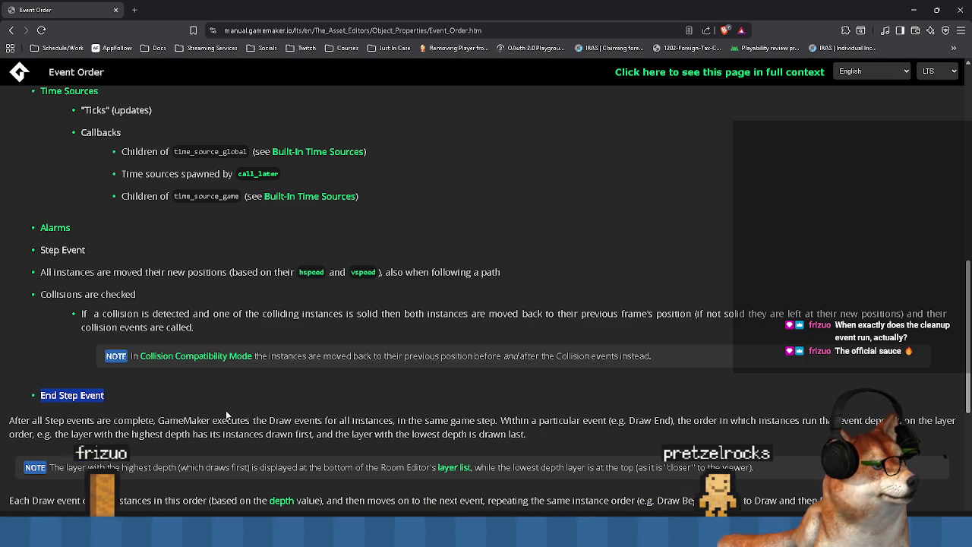
scroll(205, 387, "down", 2)
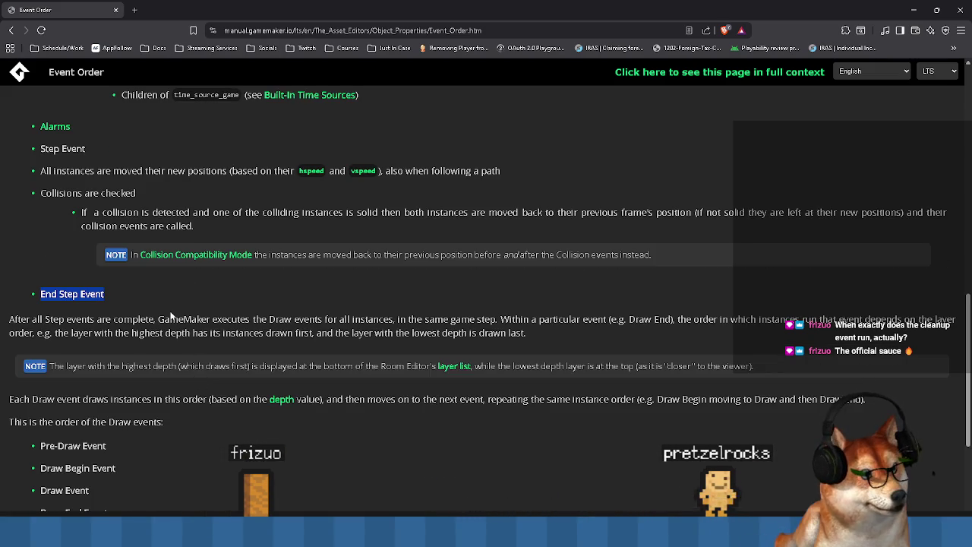
scroll(170, 316, "down", 1)
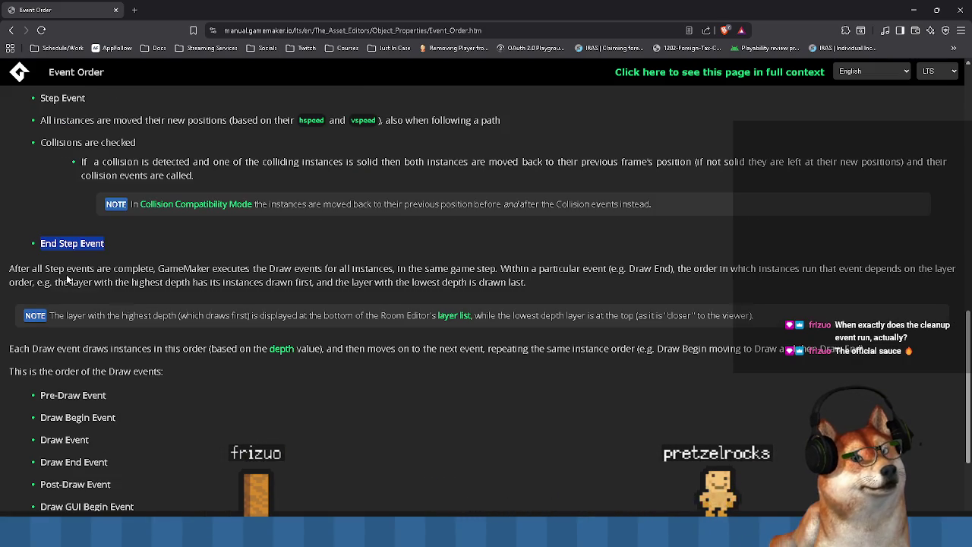
mouse_move(38, 268)
left_mouse_down()
mouse_move(228, 270)
mouse_move(205, 280)
mouse_move(212, 270)
mouse_move(339, 270)
left_mouse_up()
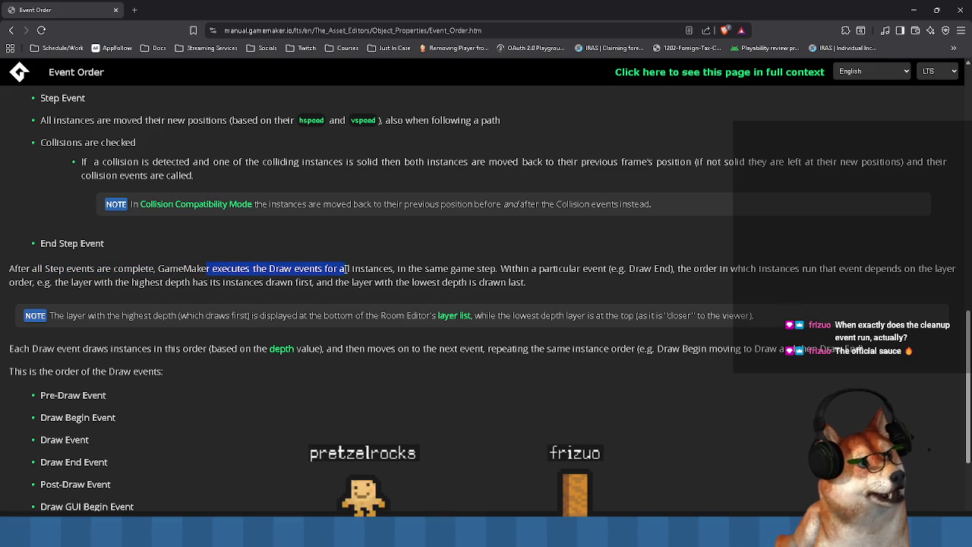
scroll(203, 305, "down", 2)
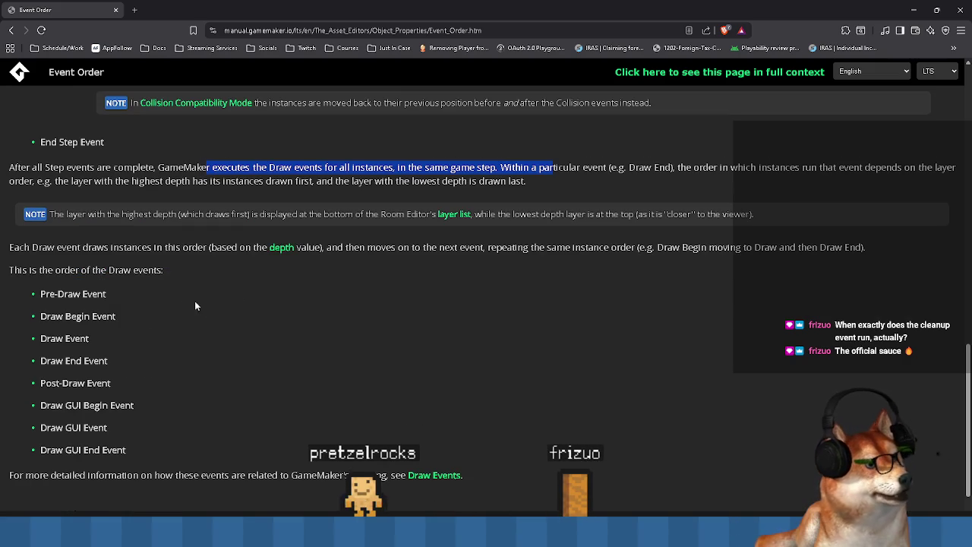
left_click_drag(42, 291, 147, 427)
scroll(184, 414, "down", 1)
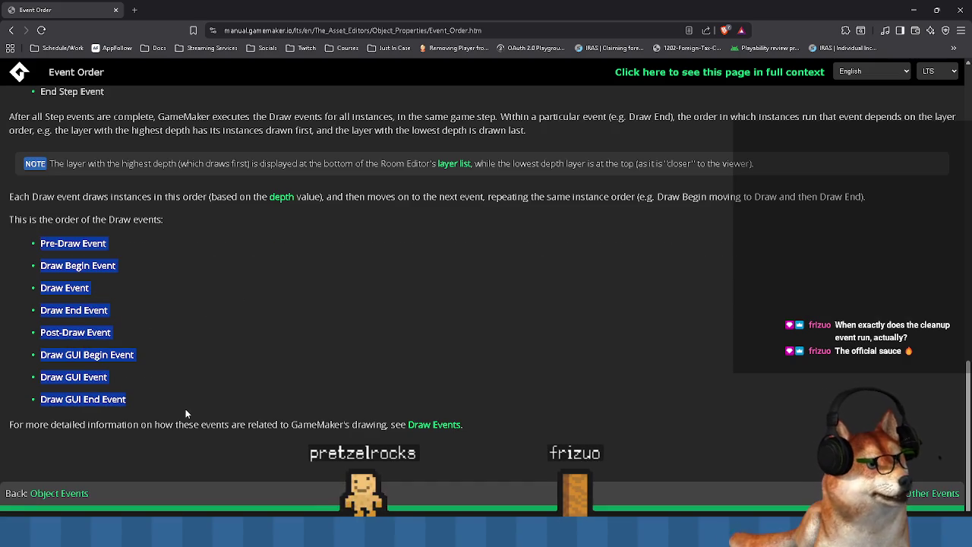
scroll(216, 409, "up", 1)
scroll(333, 379, "up", 20)
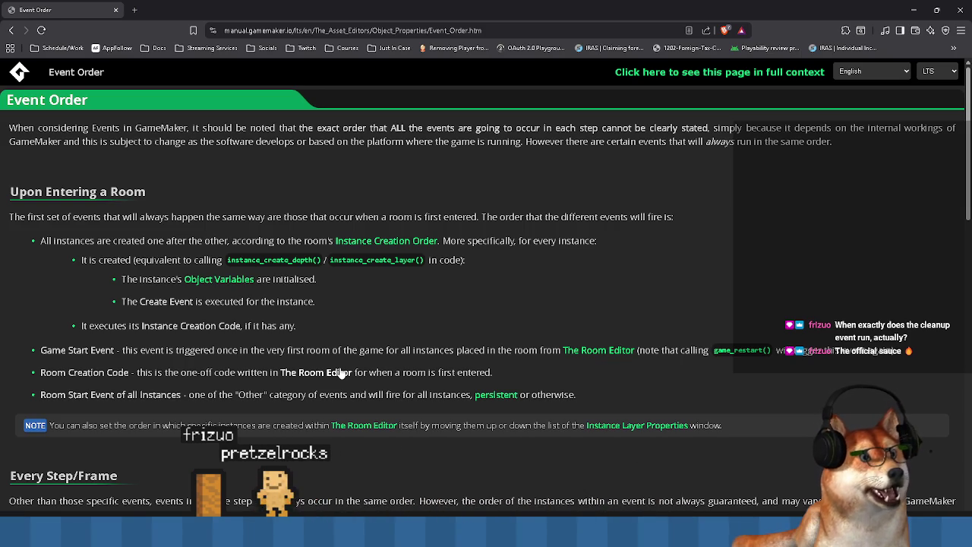
Review the room entry and Room Start events, then open Object Events in a new tab
left_click_drag(40, 373, 129, 372)
left_click_drag(40, 394, 136, 394)
left_click(137, 394)
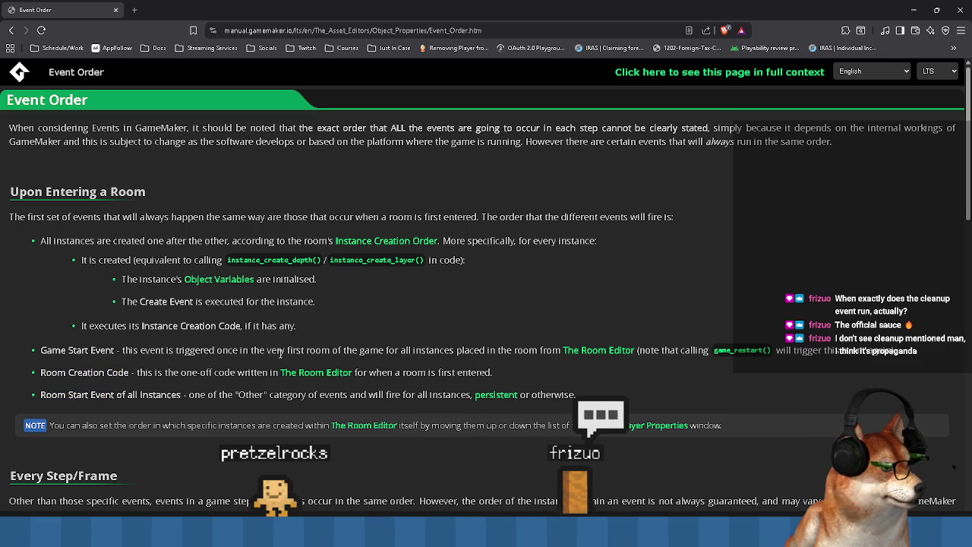
scroll(662, 419, "down", 15)
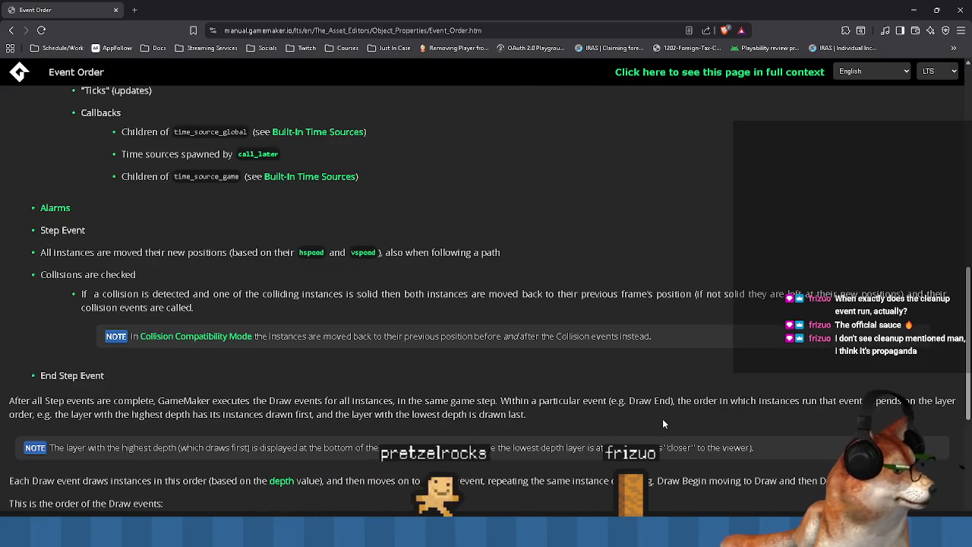
scroll(662, 423, "down", 1)
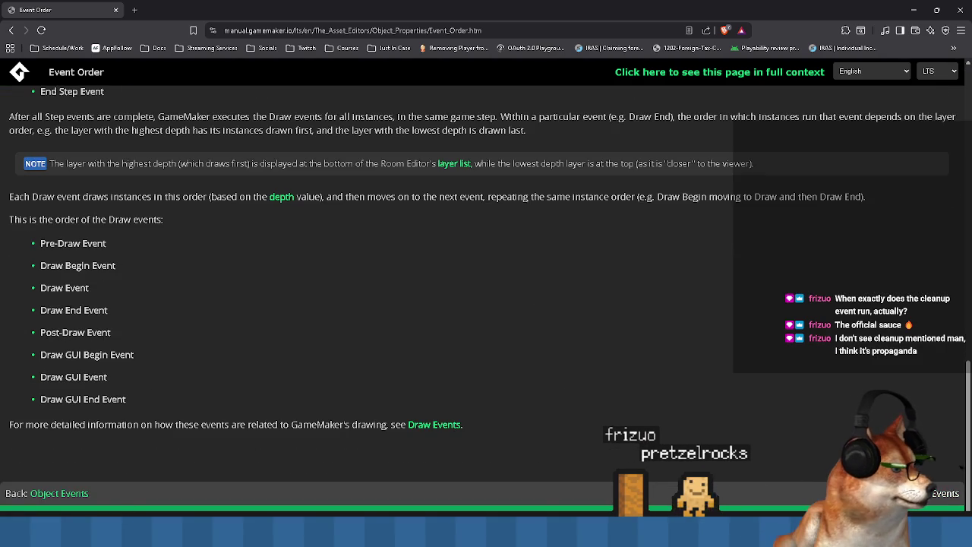
left_click(70, 493)
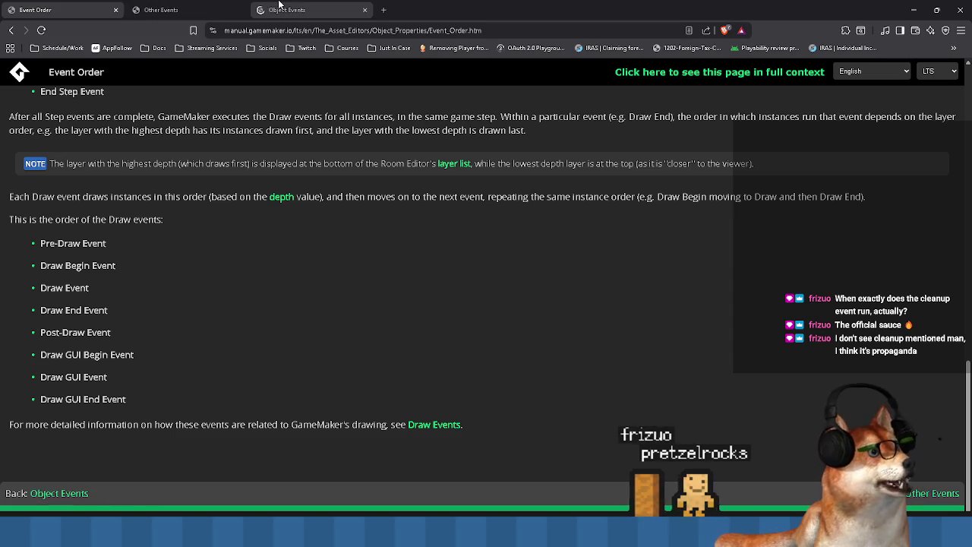
Expand the Clean Up event description on the Object Events page and read its trigger sentence
scroll(366, 316, "down", 15)
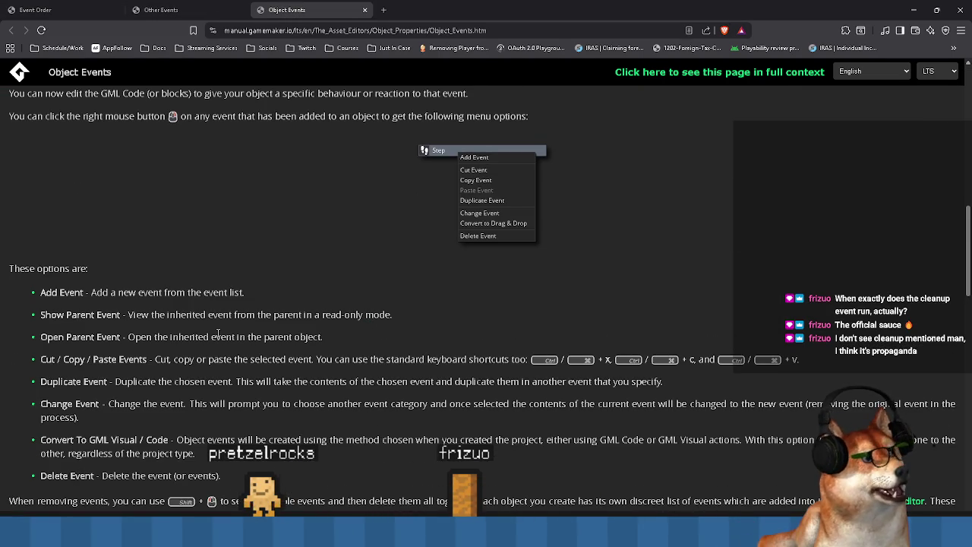
scroll(217, 334, "down", 7)
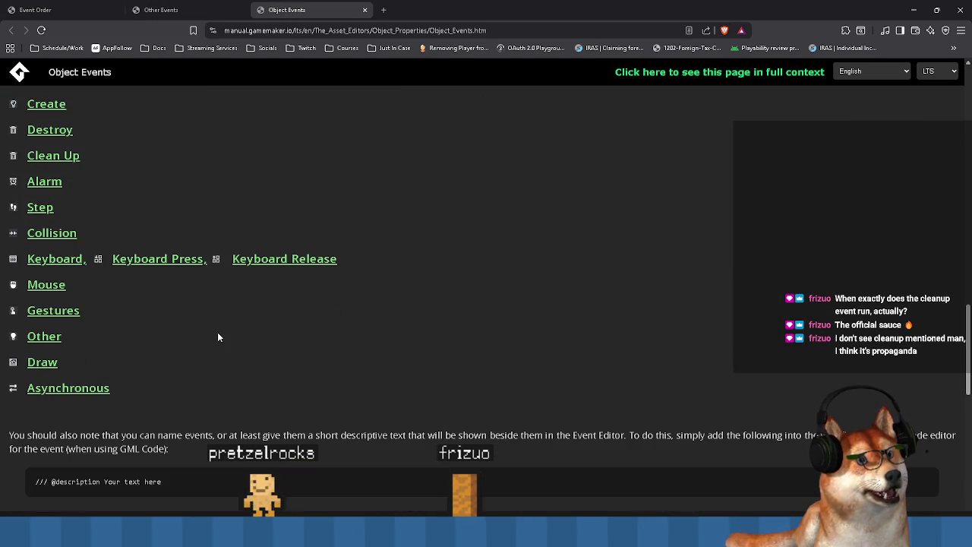
scroll(117, 289, "up", 1)
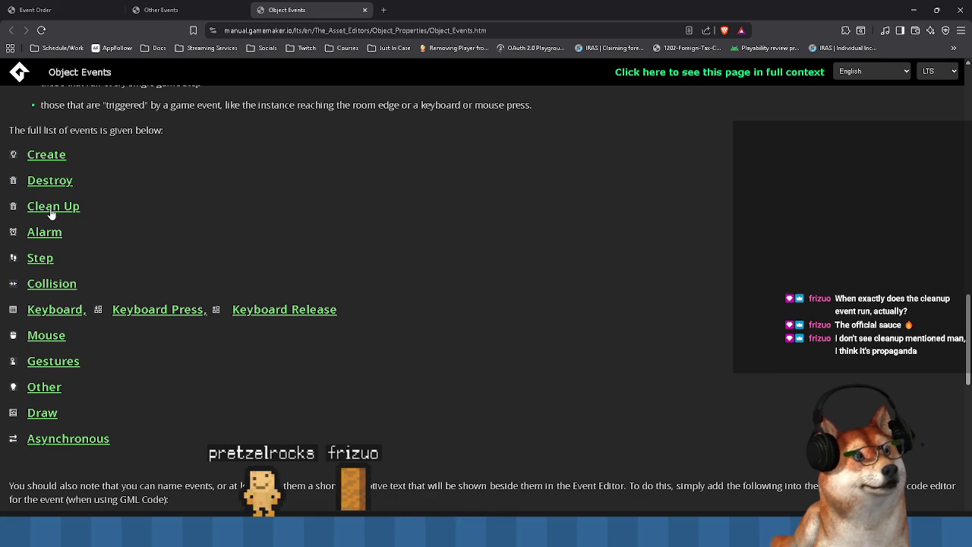
left_click(51, 211)
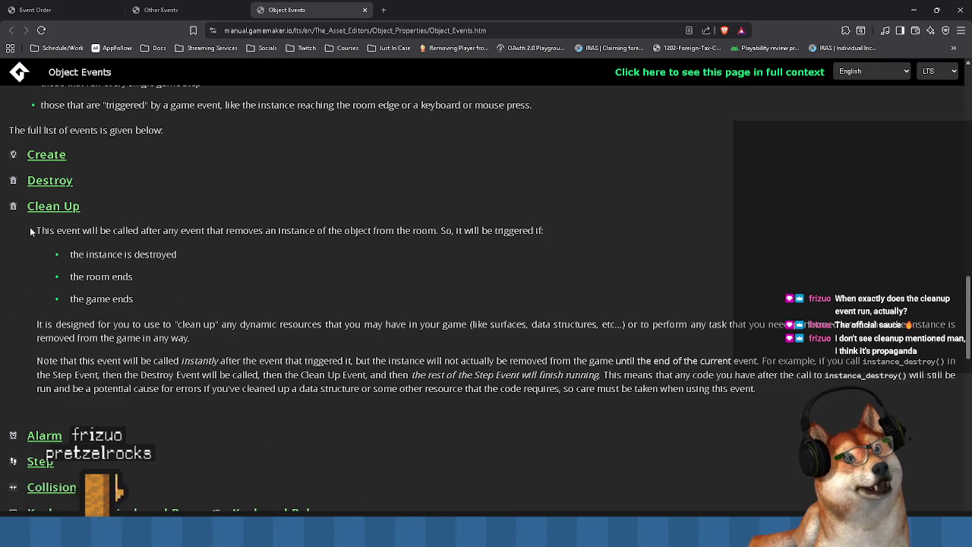
left_click_drag(33, 230, 136, 230)
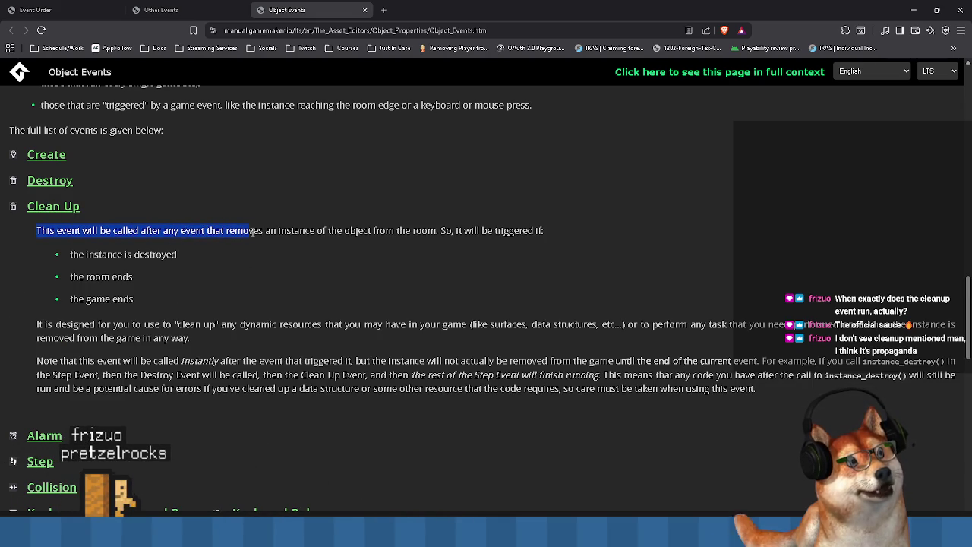
mouse_move(327, 230)
left_mouse_down()
mouse_move(559, 233)
mouse_move(144, 268)
mouse_move(187, 261)
mouse_move(170, 279)
mouse_move(163, 319)
mouse_move(170, 299)
left_mouse_up()
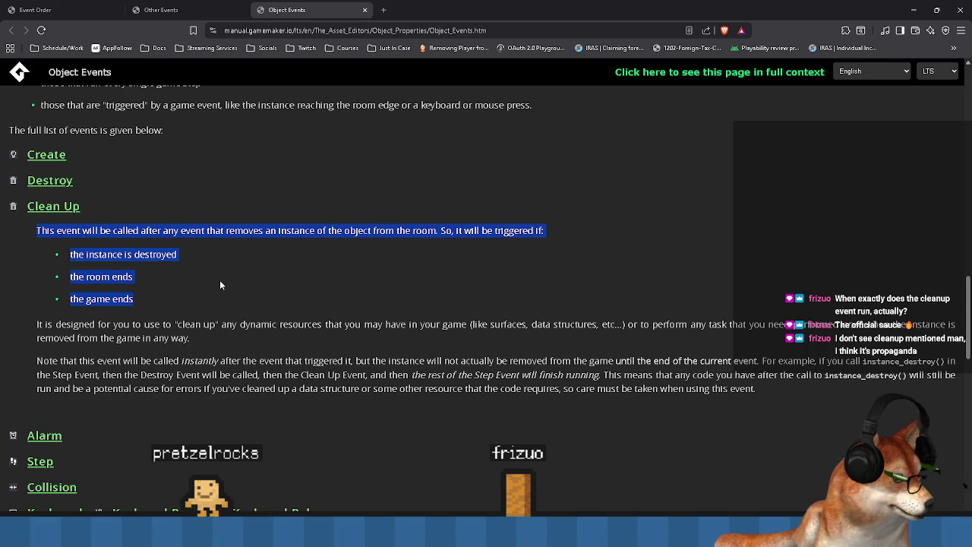
left_click(81, 232)
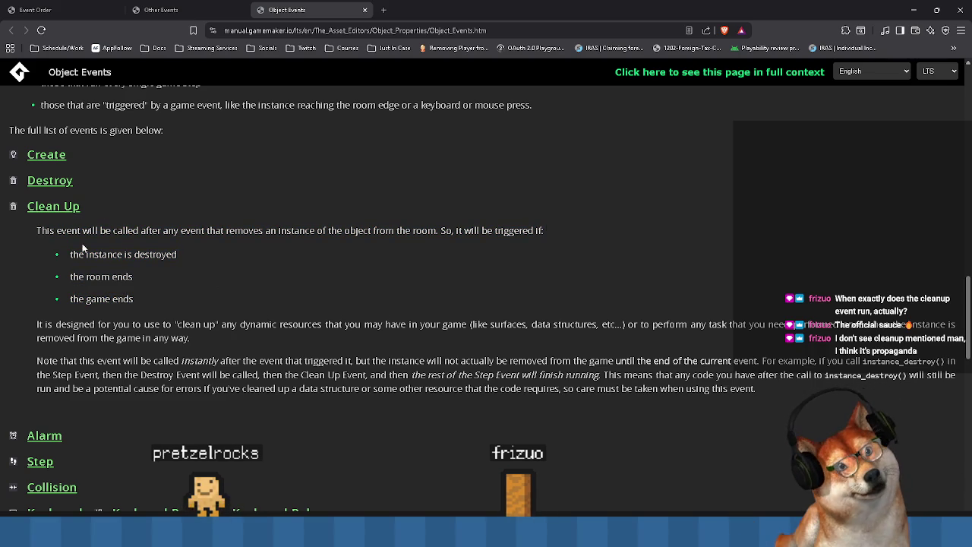
left_click(191, 256)
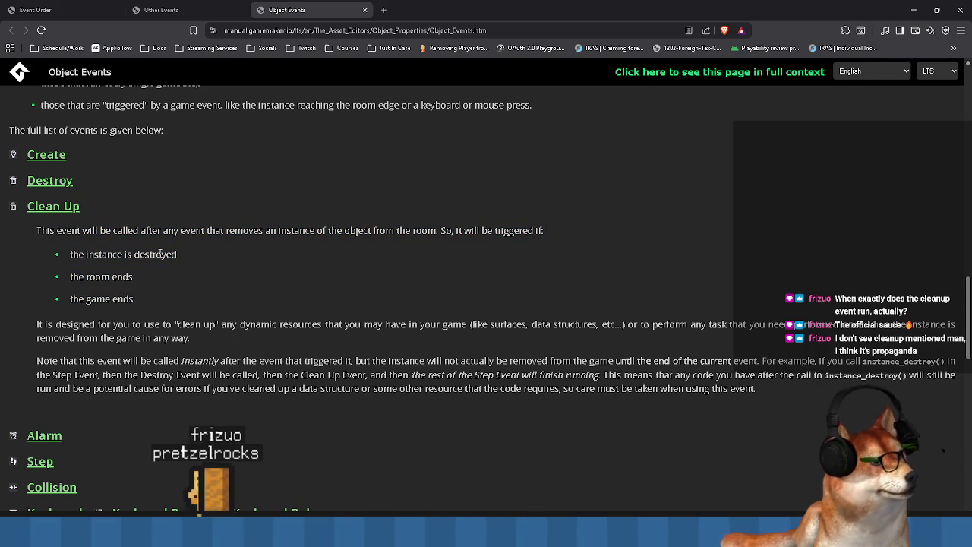
Expand the Destroy event description and read through it
scroll(34, 266, "up", 2)
left_click(34, 281)
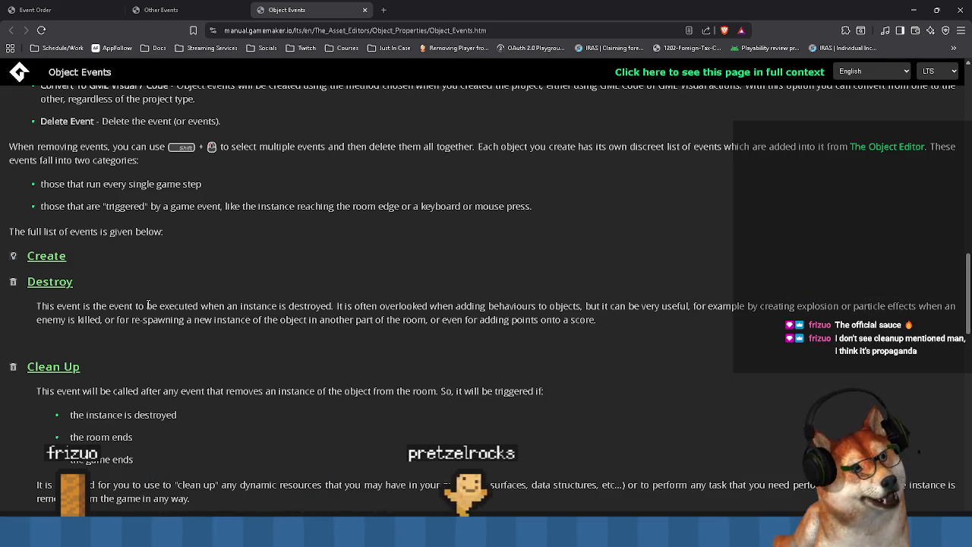
scroll(82, 281, "down", 2)
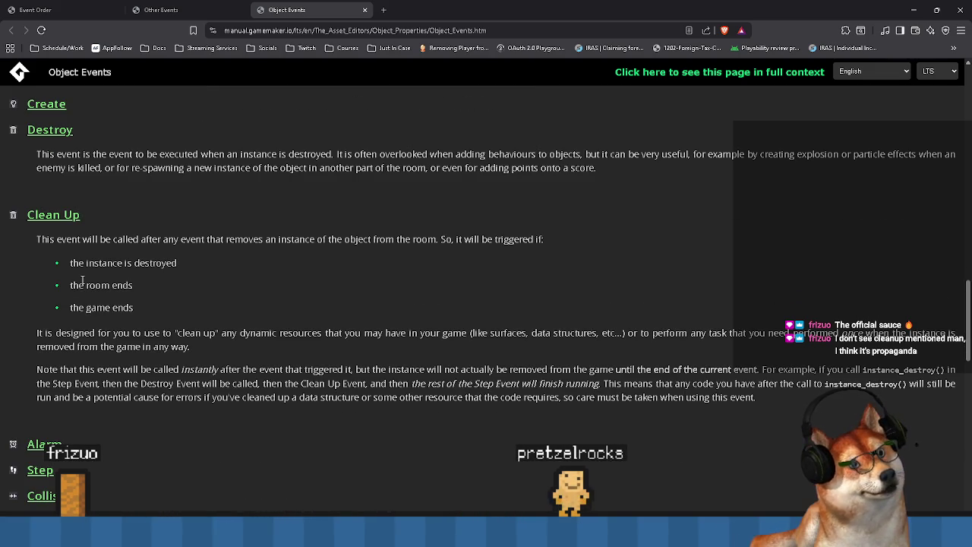
scroll(82, 281, "down", 1)
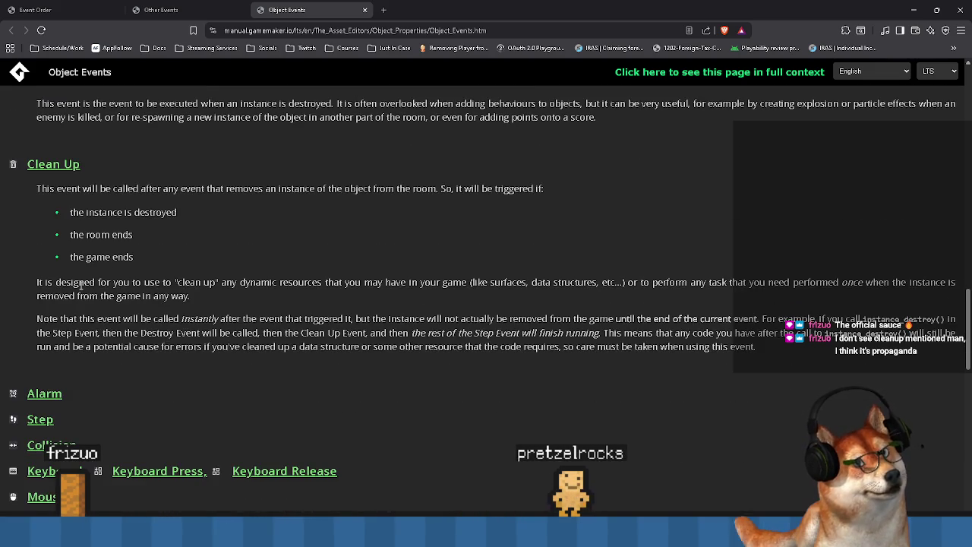
scroll(80, 284, "up", 4)
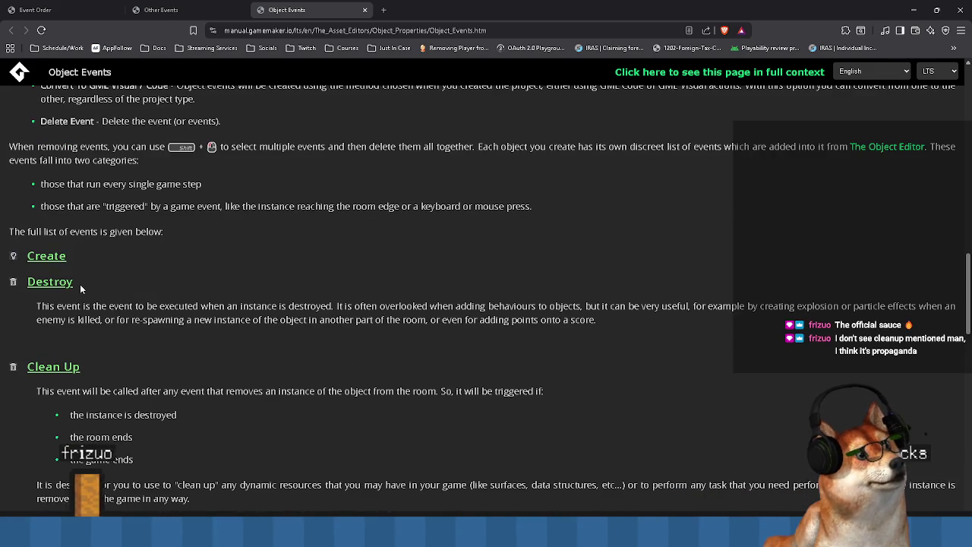
scroll(80, 284, "up", 2)
scroll(80, 284, "down", 3)
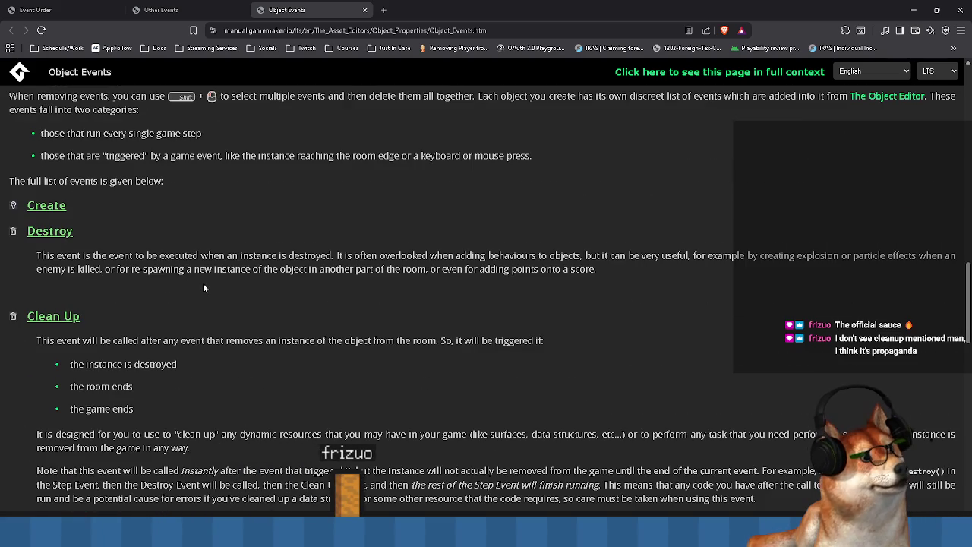
double_click(89, 258)
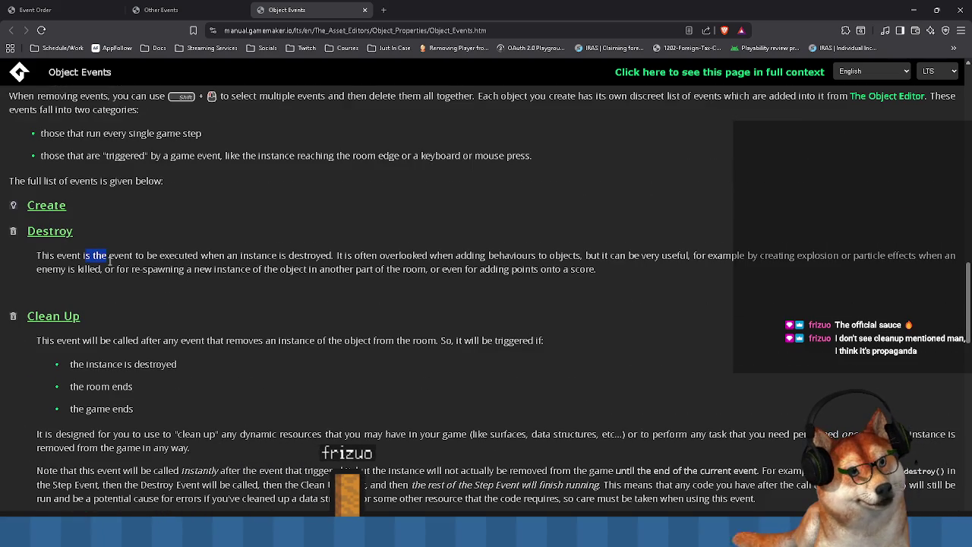
mouse_move(139, 257)
left_mouse_down()
mouse_move(282, 272)
mouse_move(364, 257)
mouse_move(440, 271)
mouse_move(418, 257)
left_mouse_up()
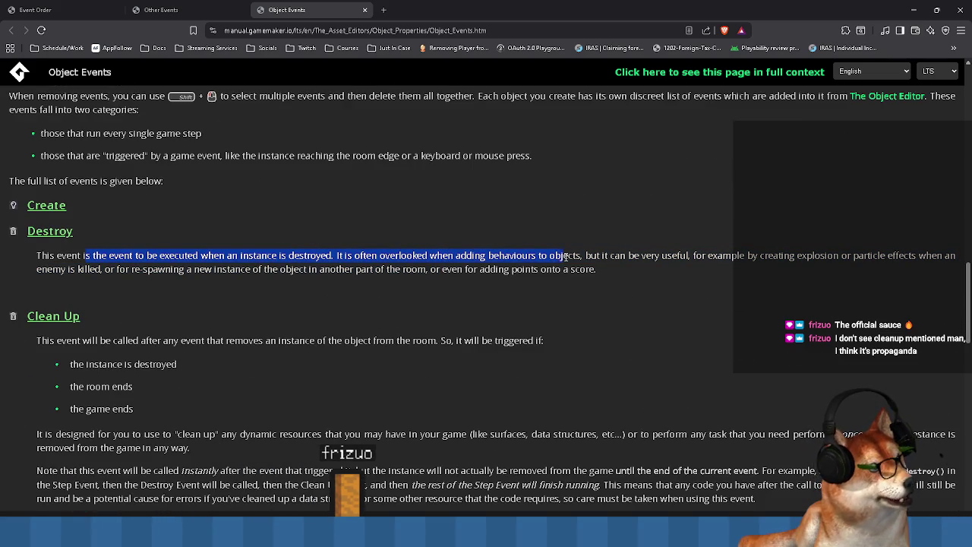
mouse_move(728, 256)
left_mouse_down()
mouse_move(874, 255)
mouse_move(105, 271)
left_mouse_up()
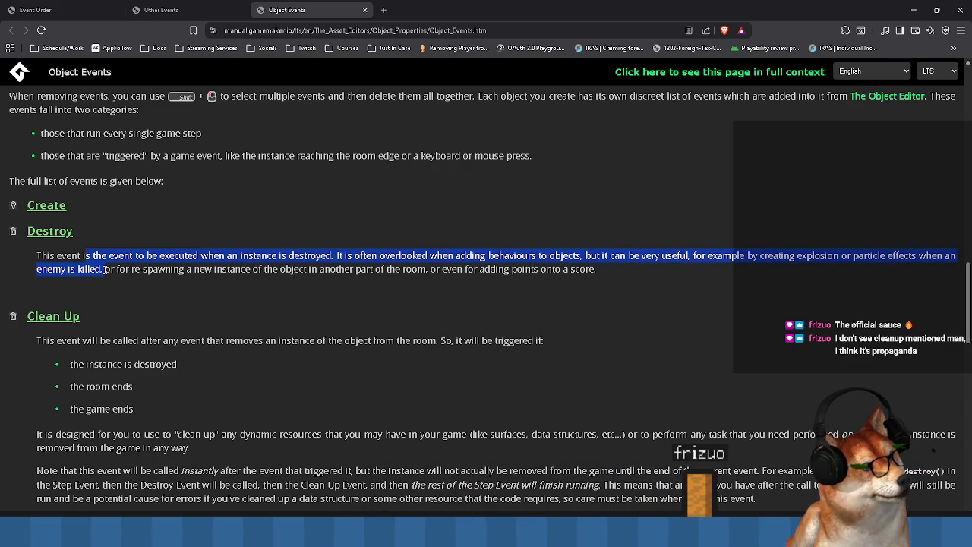
left_click(611, 275)
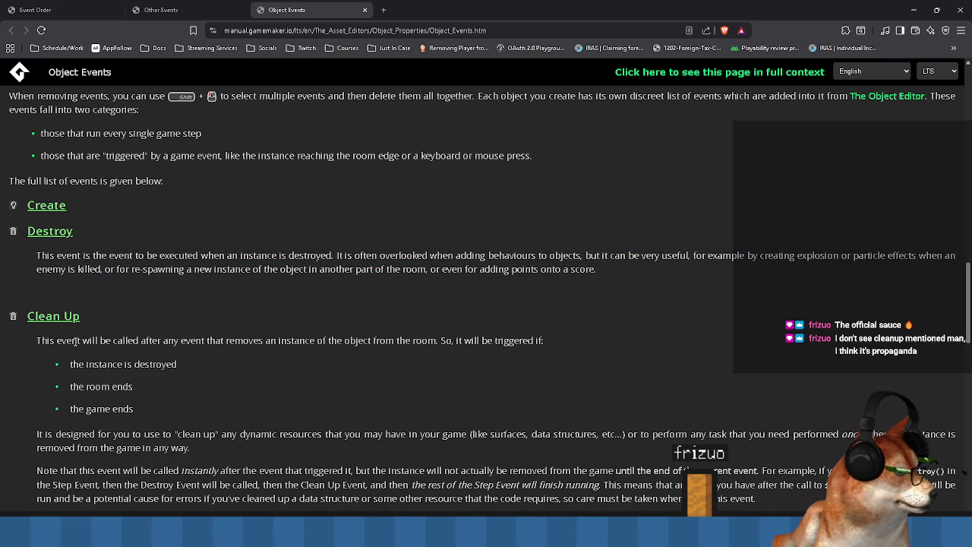
Go from the bottom of Object Events to the Event Order page
scroll(75, 341, "down", 2)
scroll(123, 342, "down", 12)
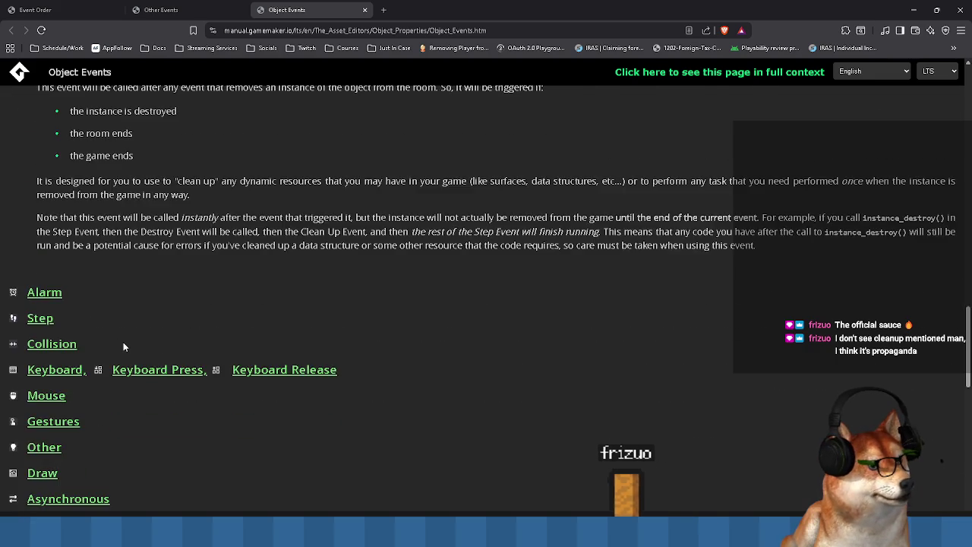
scroll(124, 347, "down", 4)
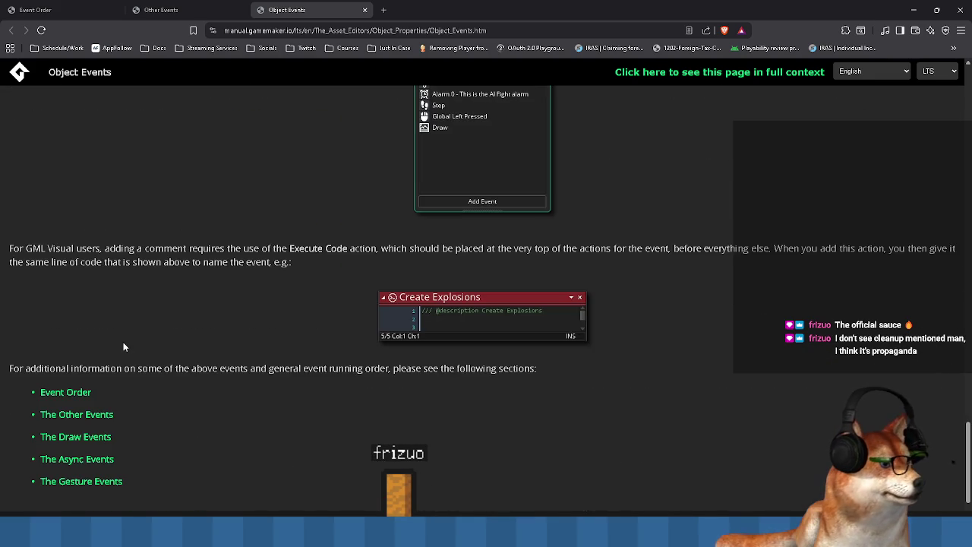
left_click(65, 392)
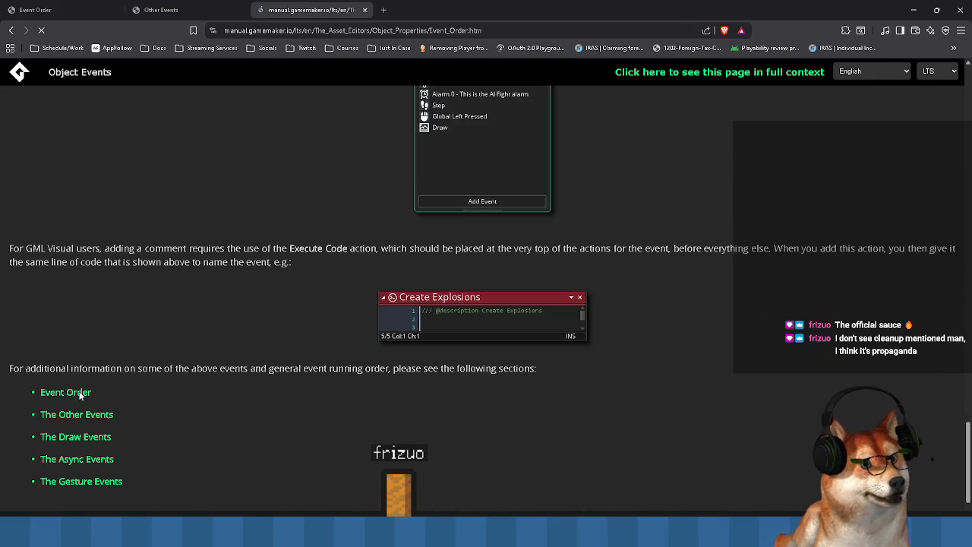
scroll(306, 346, "down", 6)
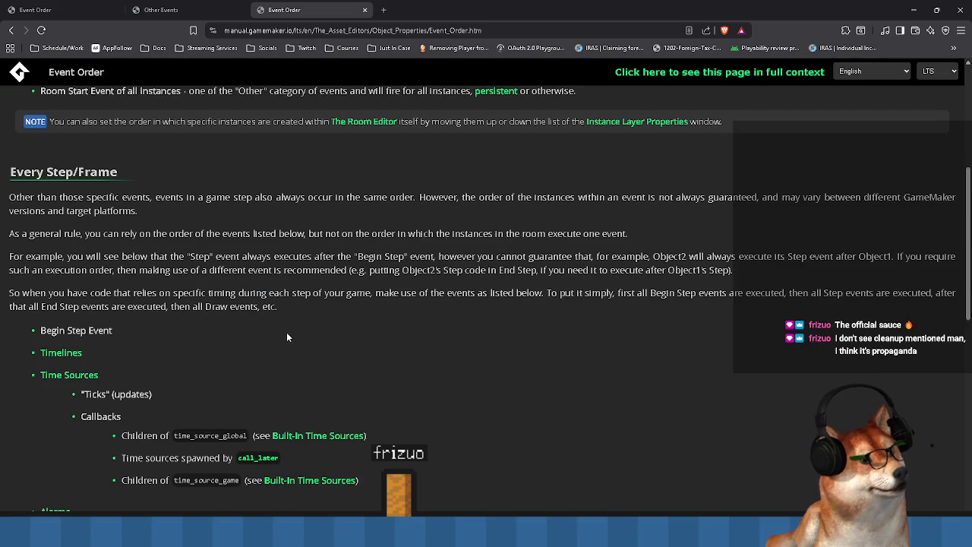
scroll(286, 332, "down", 9)
scroll(282, 354, "down", 4)
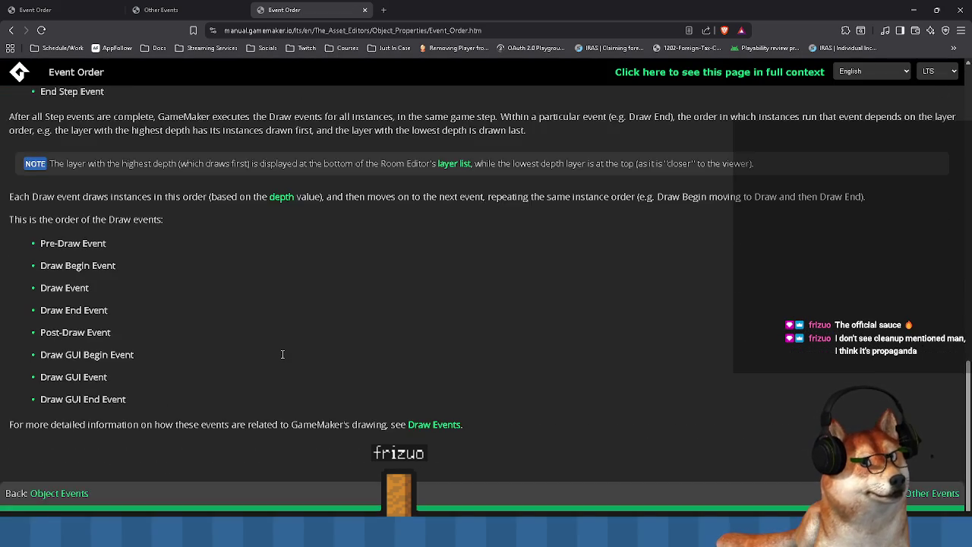
scroll(282, 352, "up", 7)
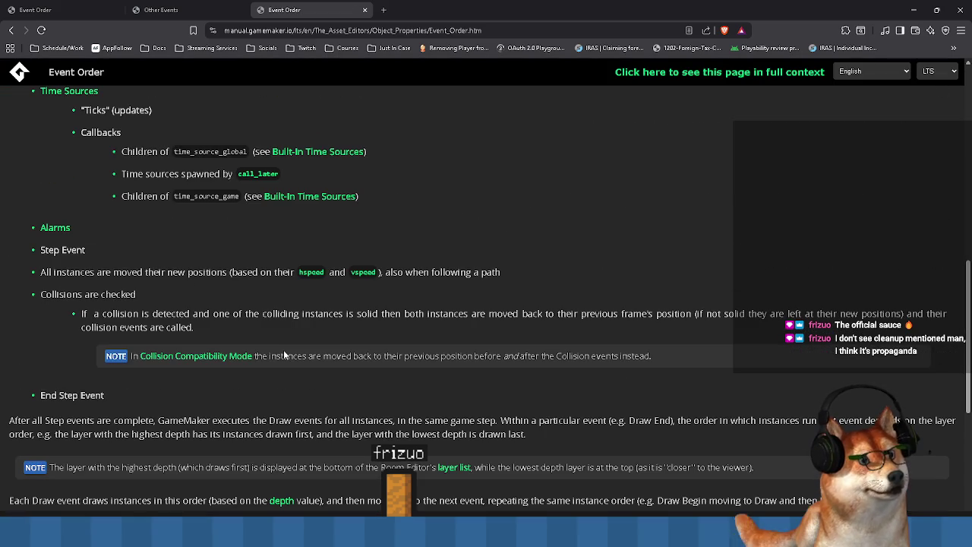
triple_click(64, 252)
left_click(63, 251)
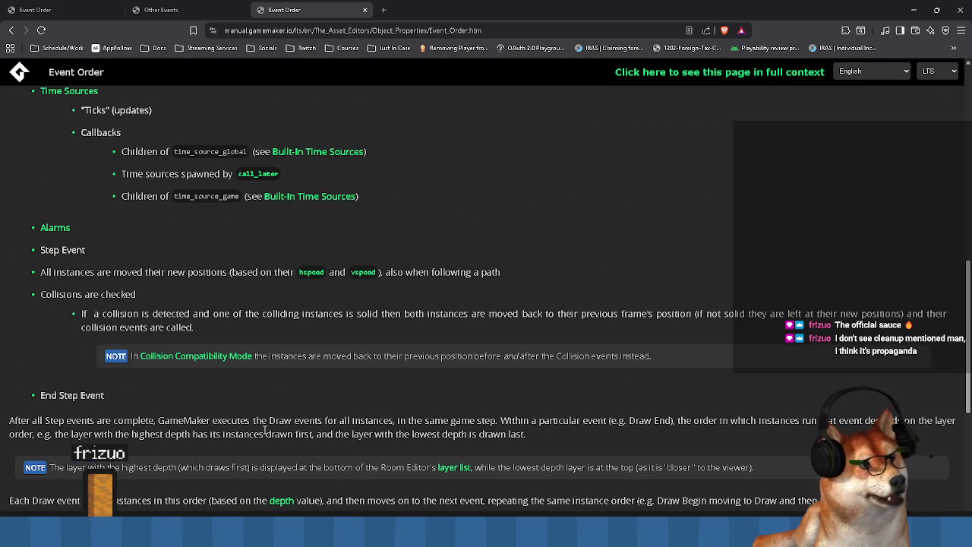
scroll(319, 414, "up", 8)
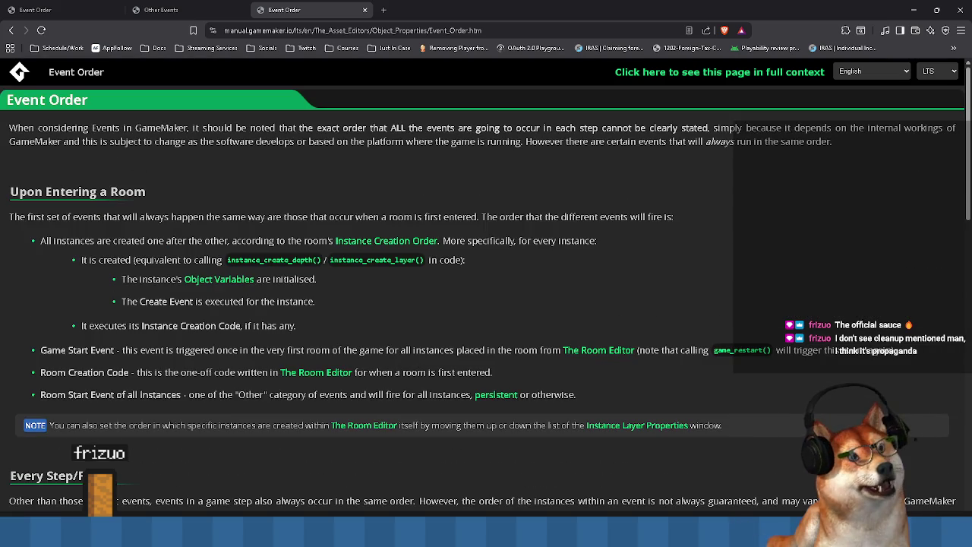
left_click(11, 31)
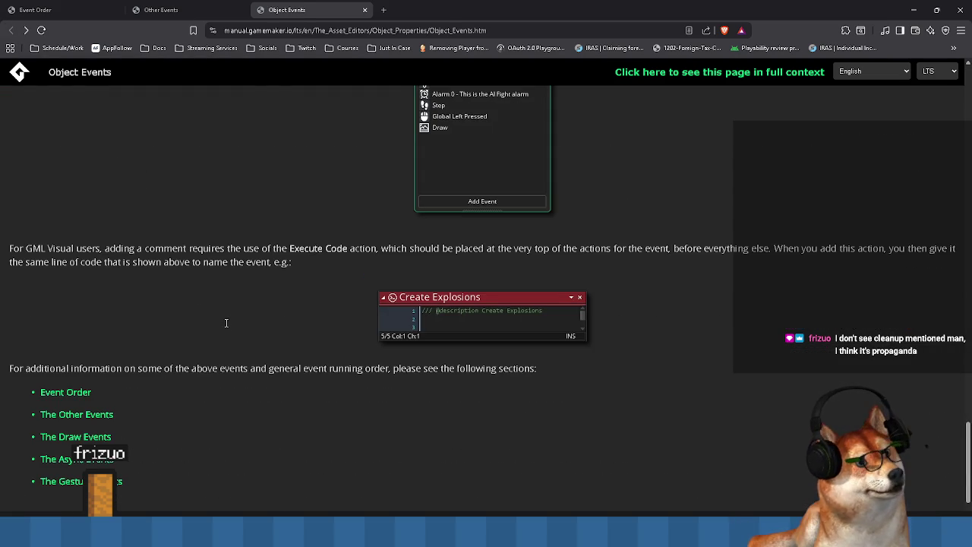
Reread the Clean Up note about instant calling and the Step Event finishing
scroll(225, 319, "down", 2)
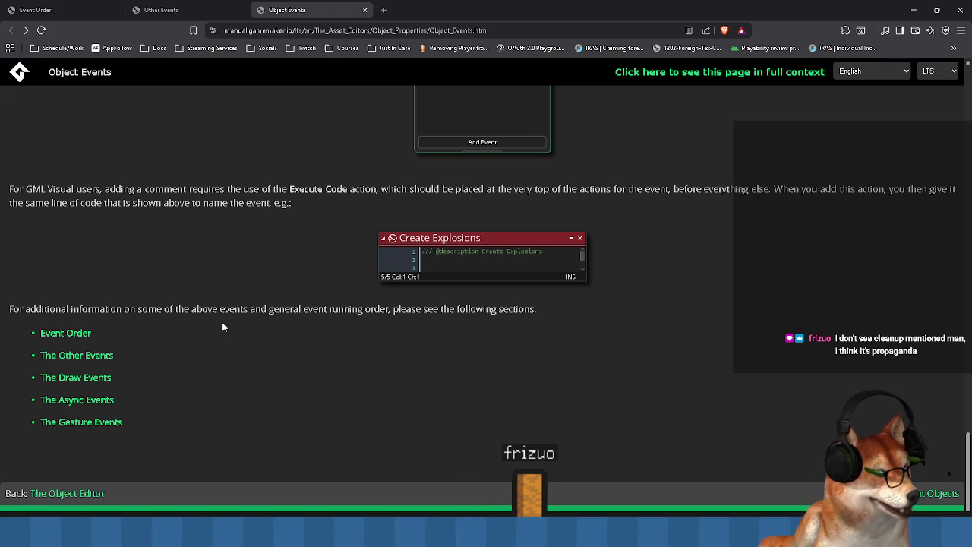
scroll(222, 325, "up", 5)
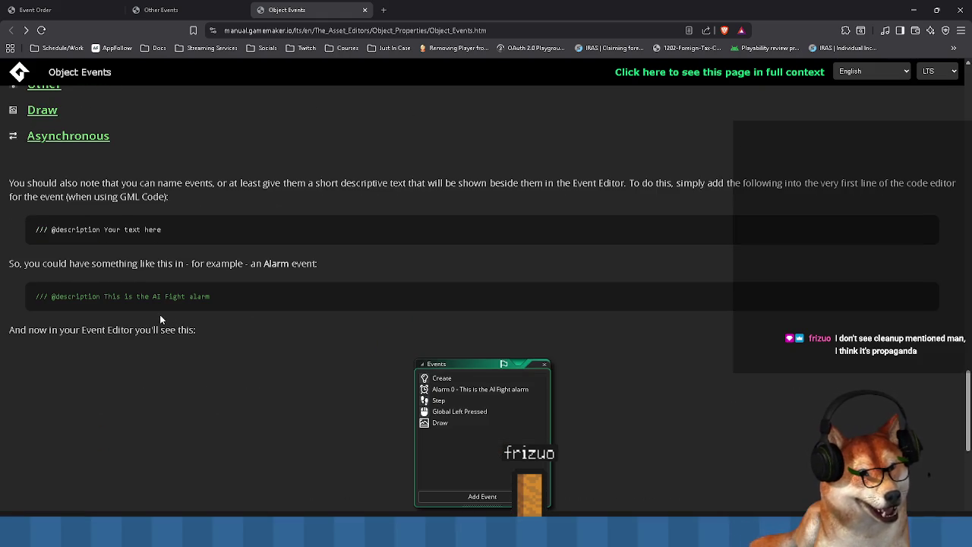
scroll(160, 319, "up", 5)
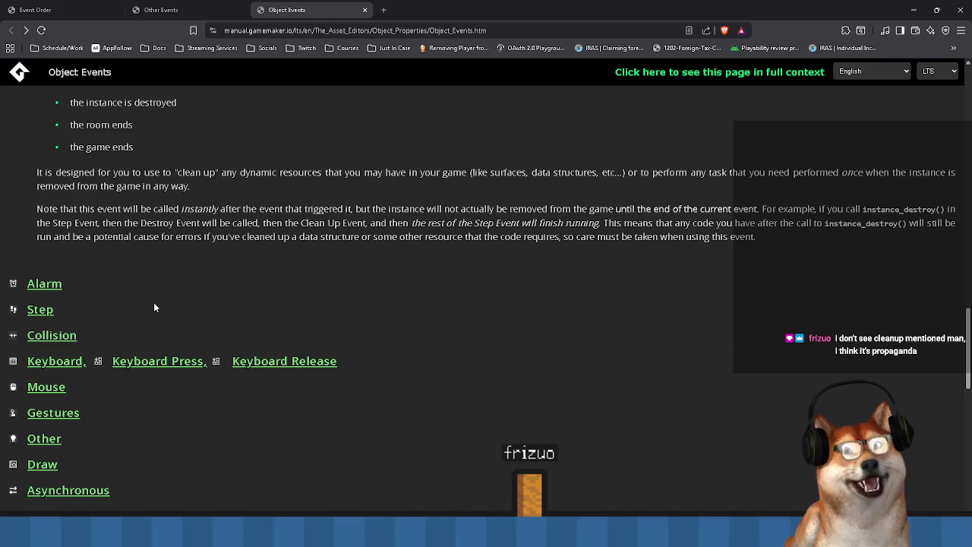
scroll(158, 302, "up", 2)
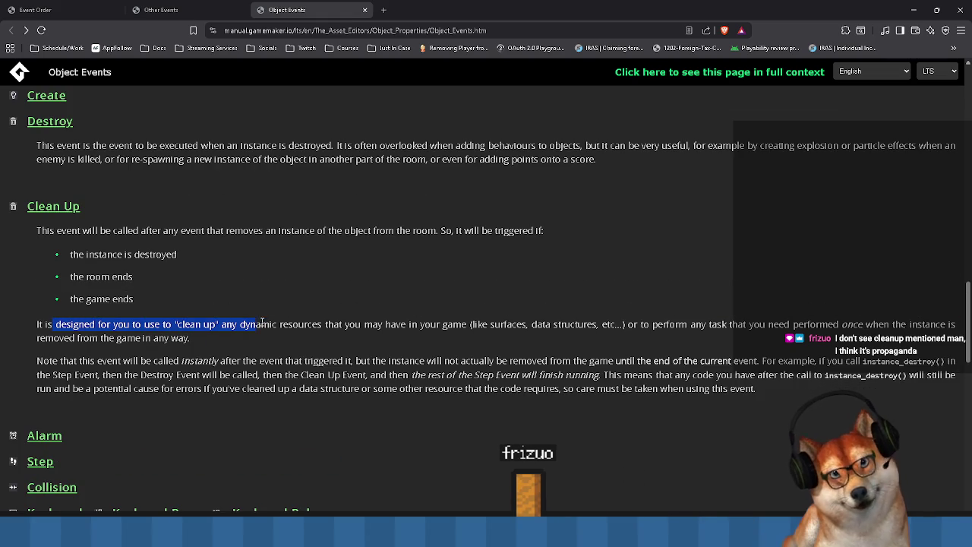
left_click(321, 324)
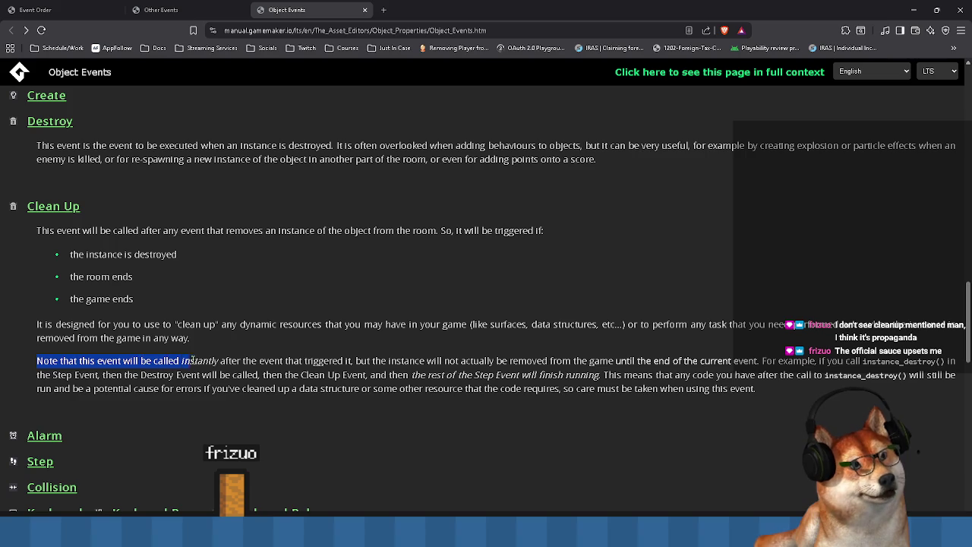
left_click_drag(259, 361, 370, 363)
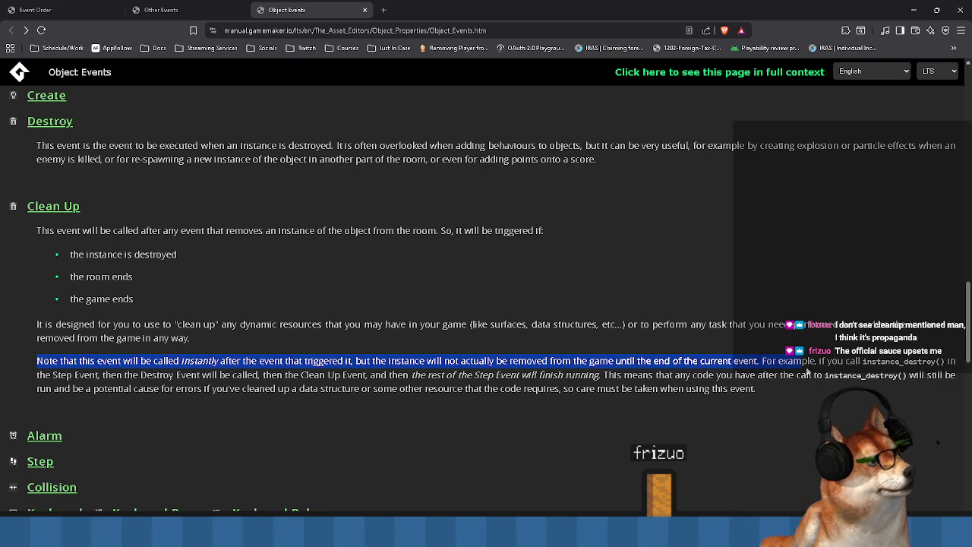
mouse_move(878, 363)
left_mouse_down()
mouse_move(137, 361)
mouse_move(91, 376)
mouse_move(142, 377)
left_mouse_up()
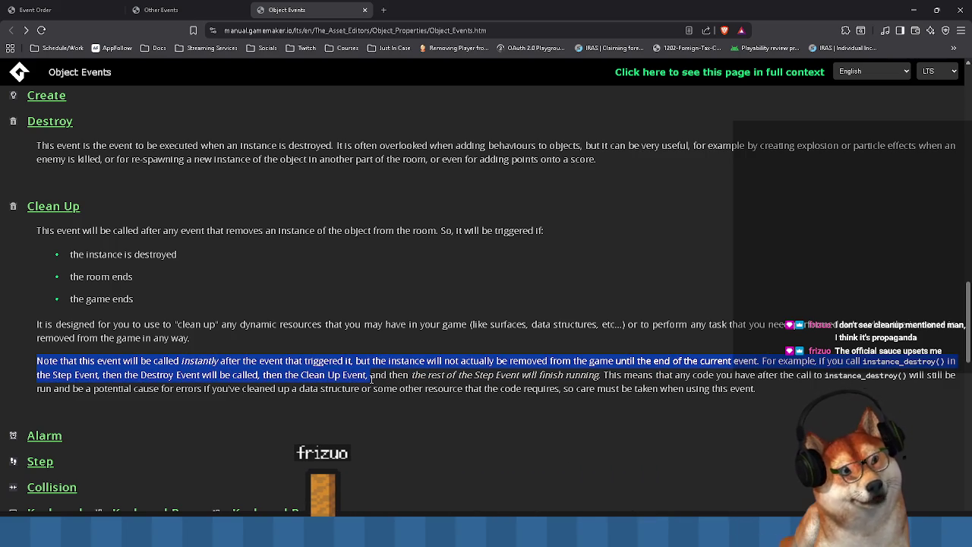
double_click(346, 378)
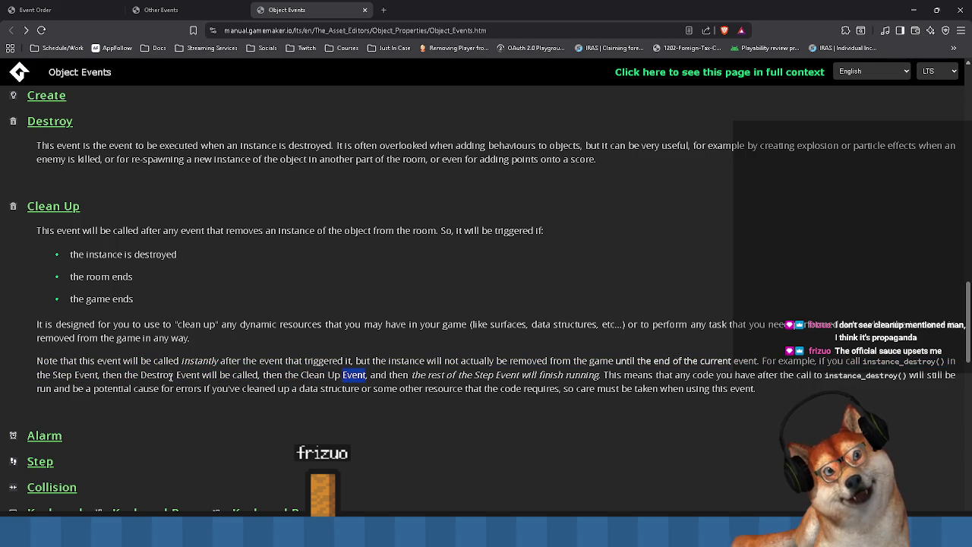
left_click_drag(484, 377, 605, 377)
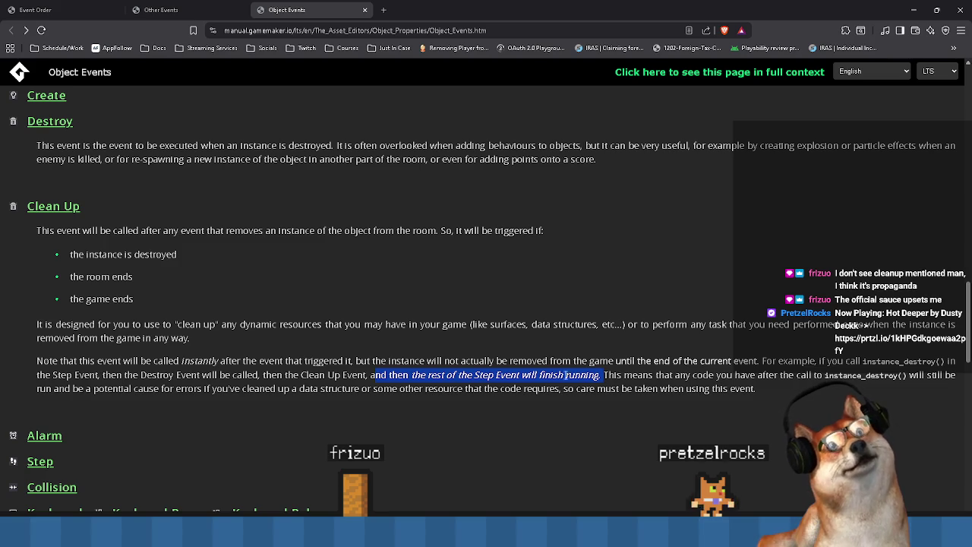
Copy the Object Events page address, close Object Events and Other Events, and return to GameMaker
left_click(303, 31)
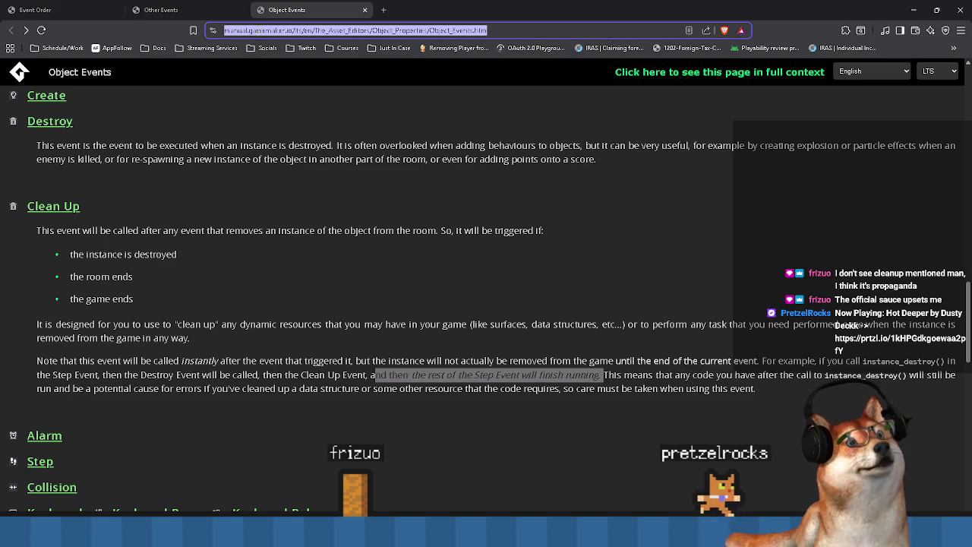
key("alt+Tab")
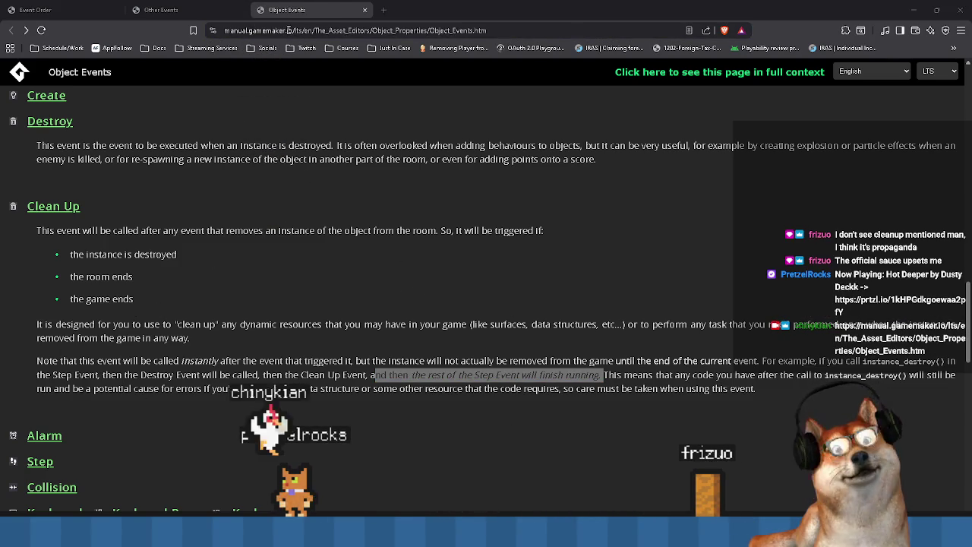
left_click(364, 10)
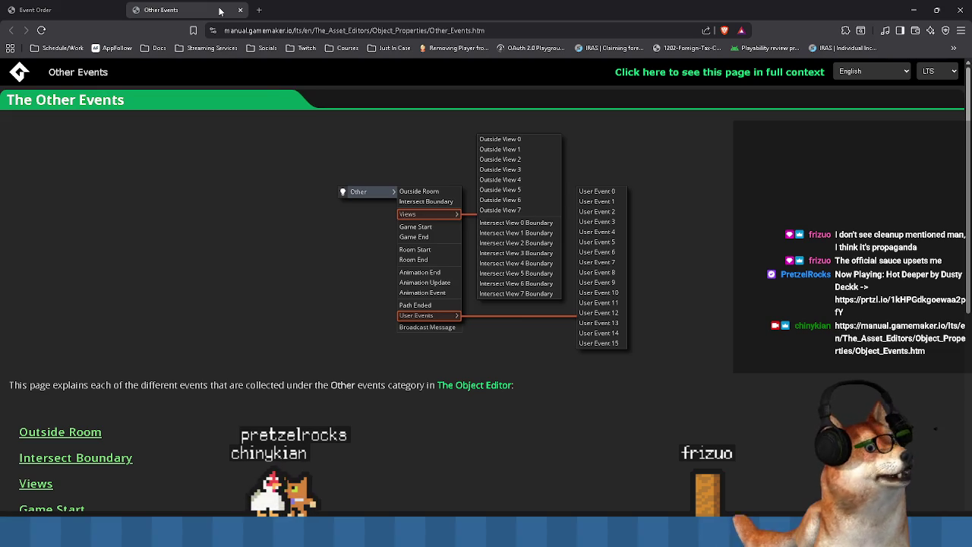
left_click(240, 10)
key("alt+Tab")
left_click(388, 303)
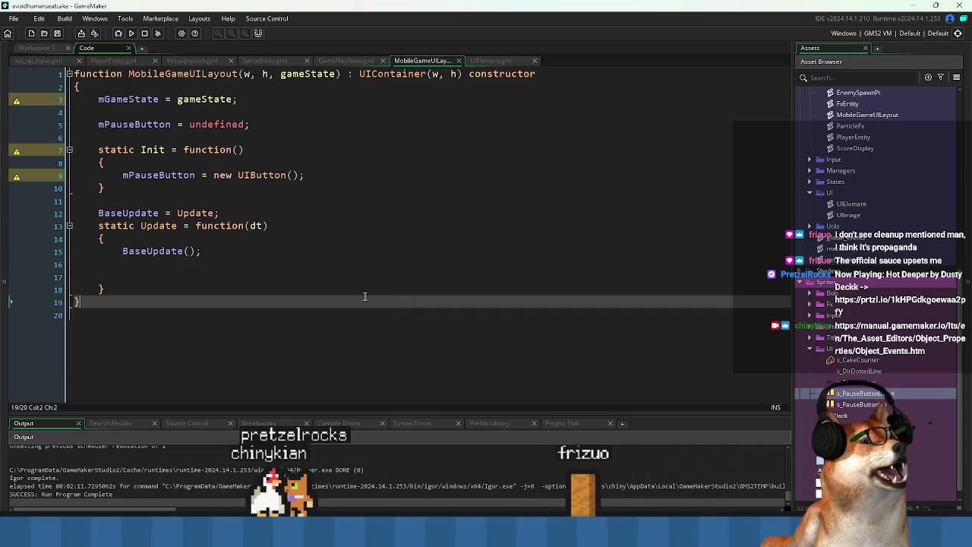
Check the Init and Update lines, then look up Cleanup in the UIElement script
left_click(282, 262)
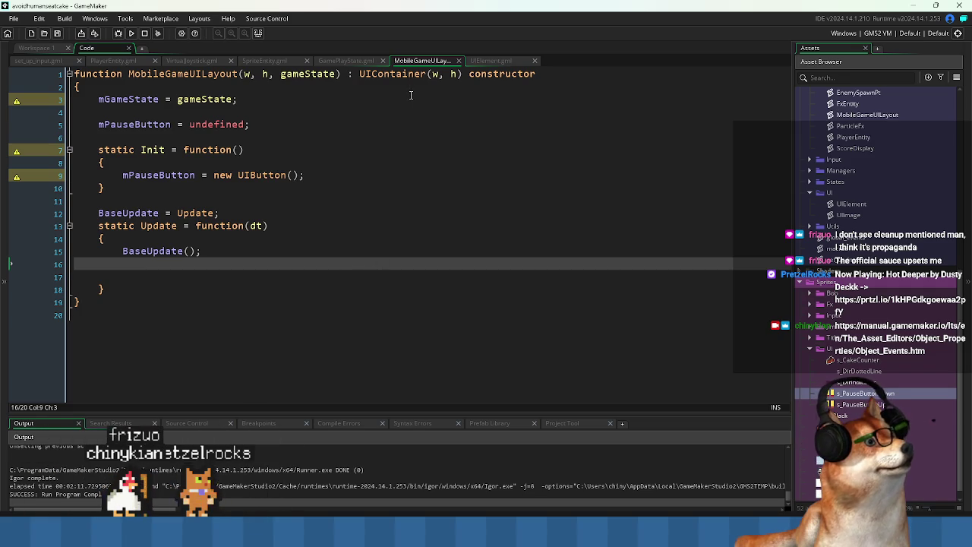
left_click(376, 186)
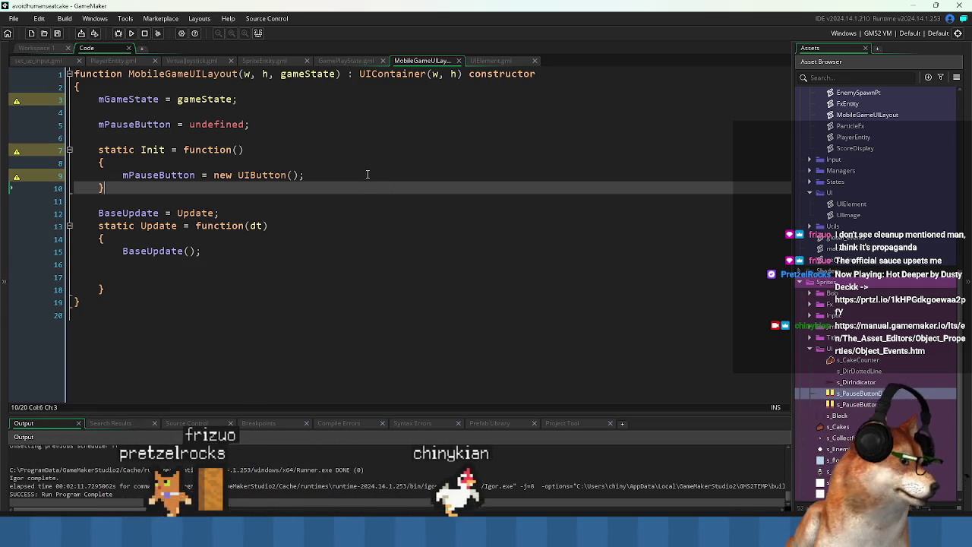
left_click(305, 264)
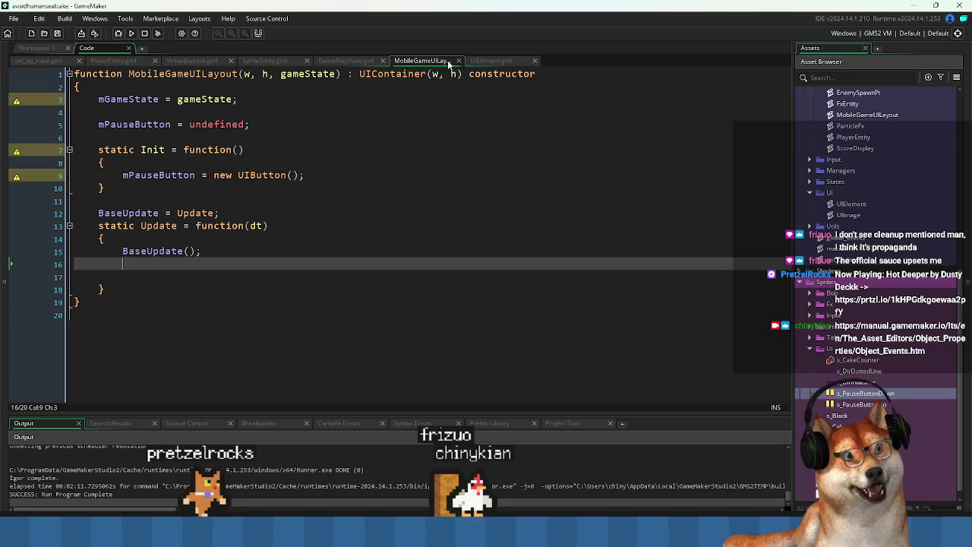
left_click(488, 64)
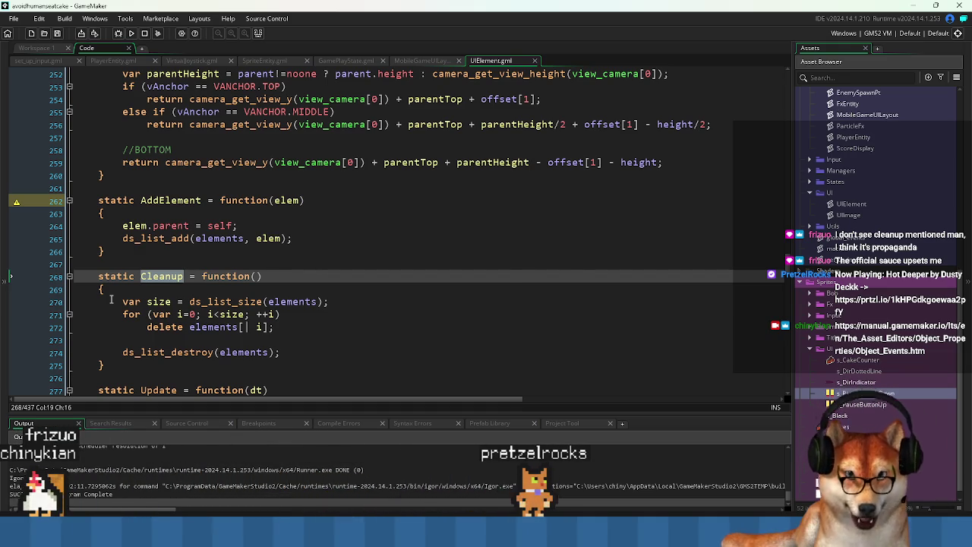
Back in MobileGameUILayout, put the caret inside new UIButton() to see its argument hint
key("ctrl+Tab")
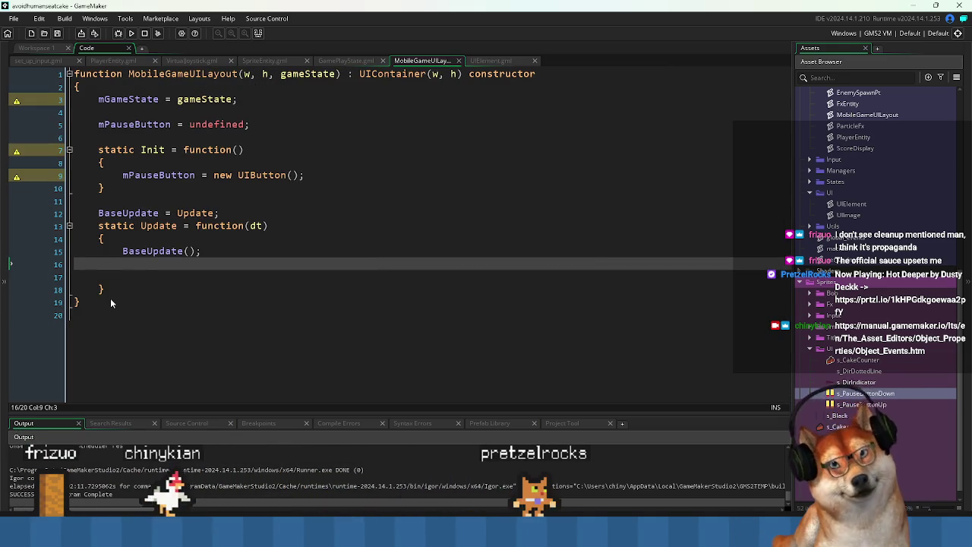
left_click_drag(122, 279, 141, 270)
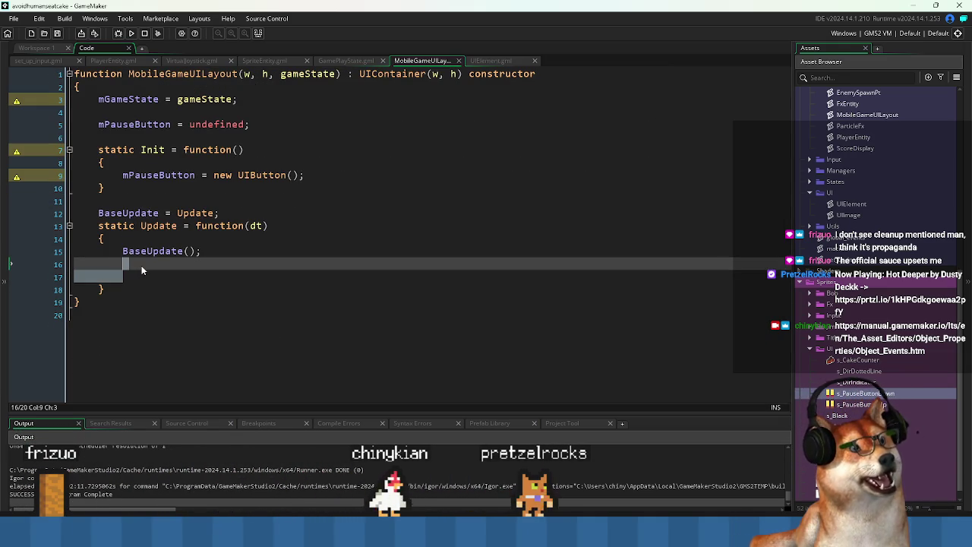
left_click(303, 176)
key("Left")
key("Left")
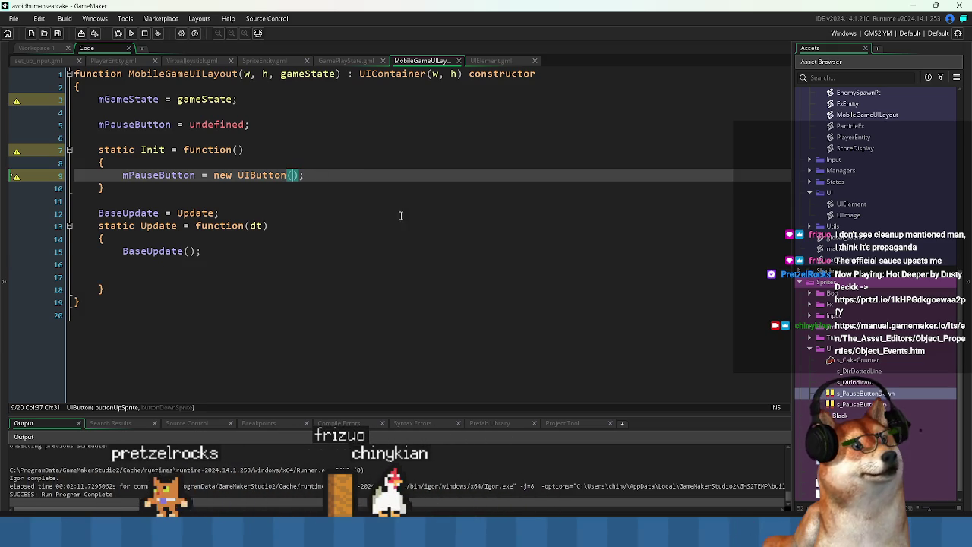
Delete one frame each from s_PauseButtonDown and s_PauseButtonUp, leaving a single frame apiece
double_click(862, 394)
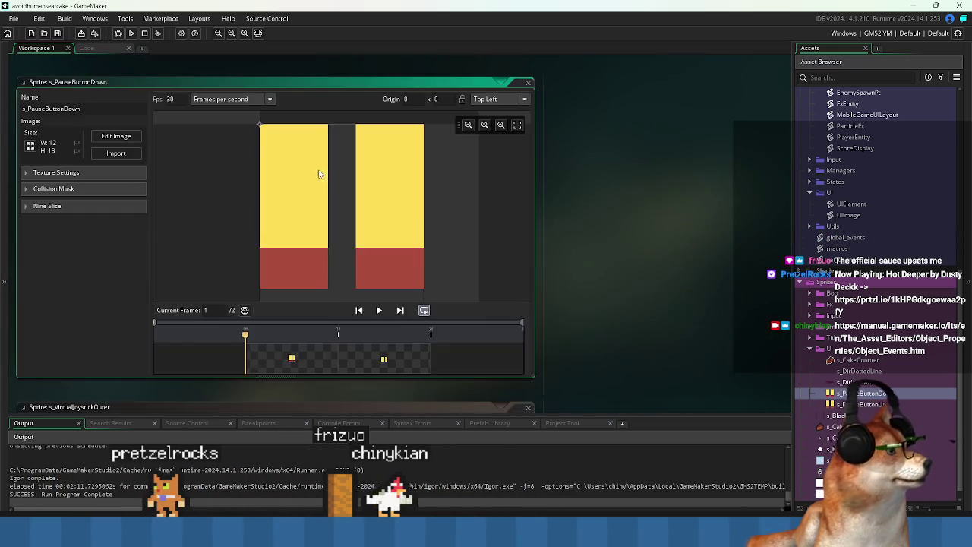
left_click(291, 357)
key("Delete")
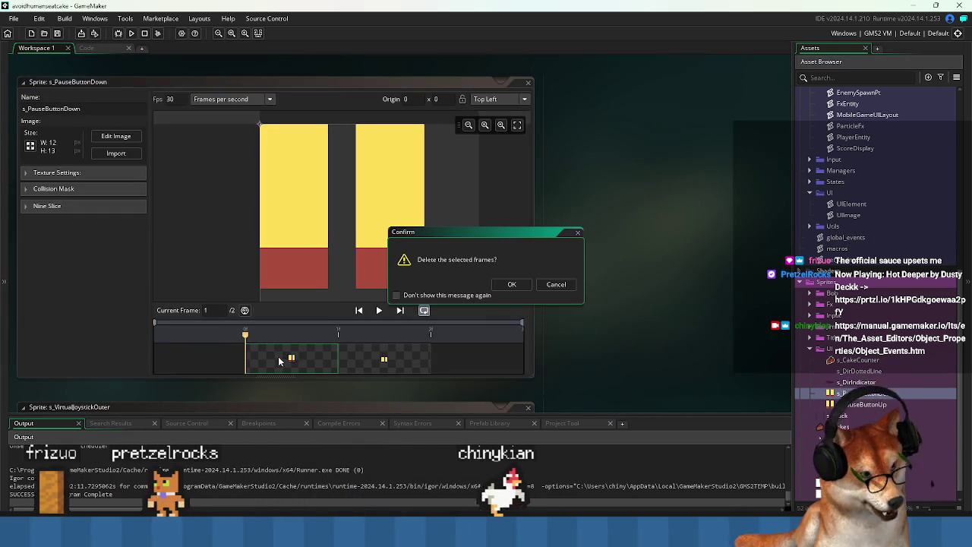
left_click(512, 284)
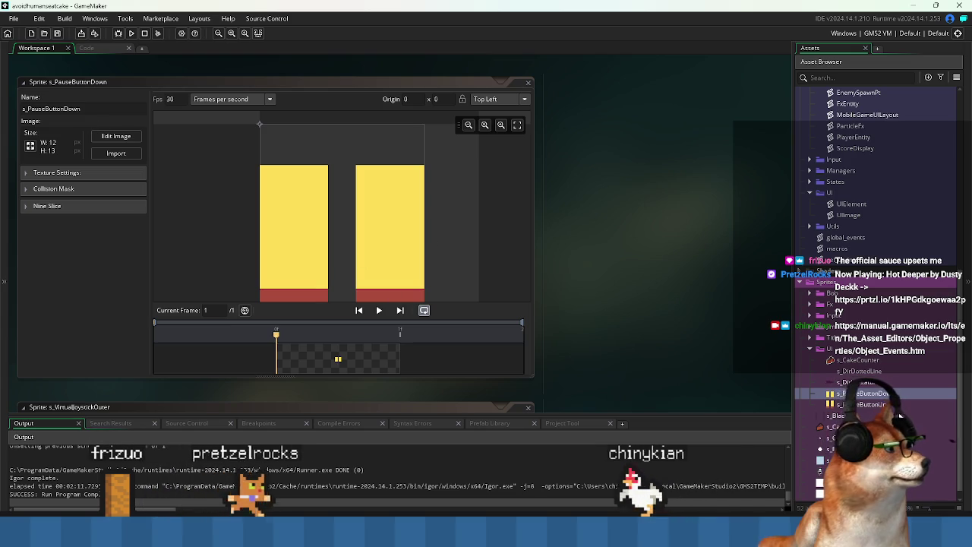
double_click(862, 404)
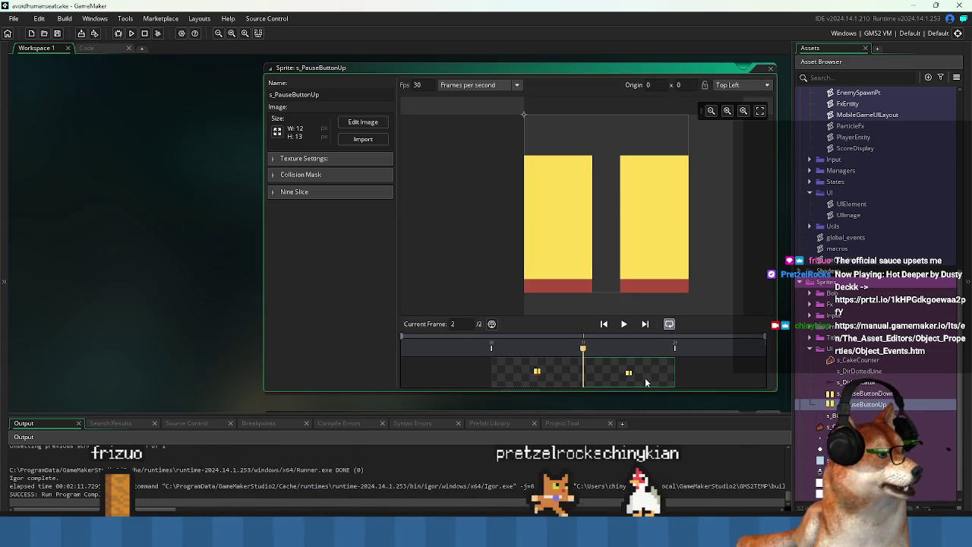
key("Delete")
left_click(512, 284)
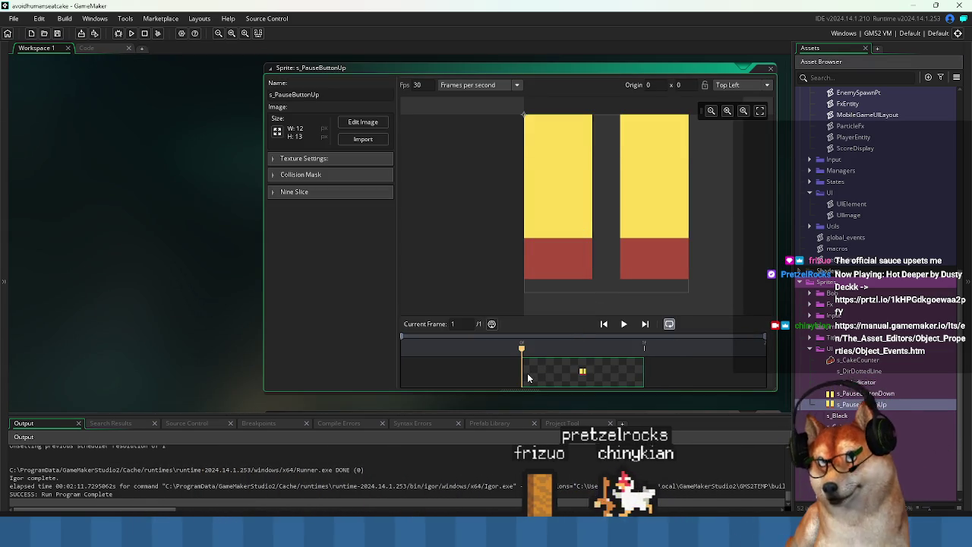
key("ctrl+Tab")
key("ctrl+Tab")
key("ctrl+Tab")
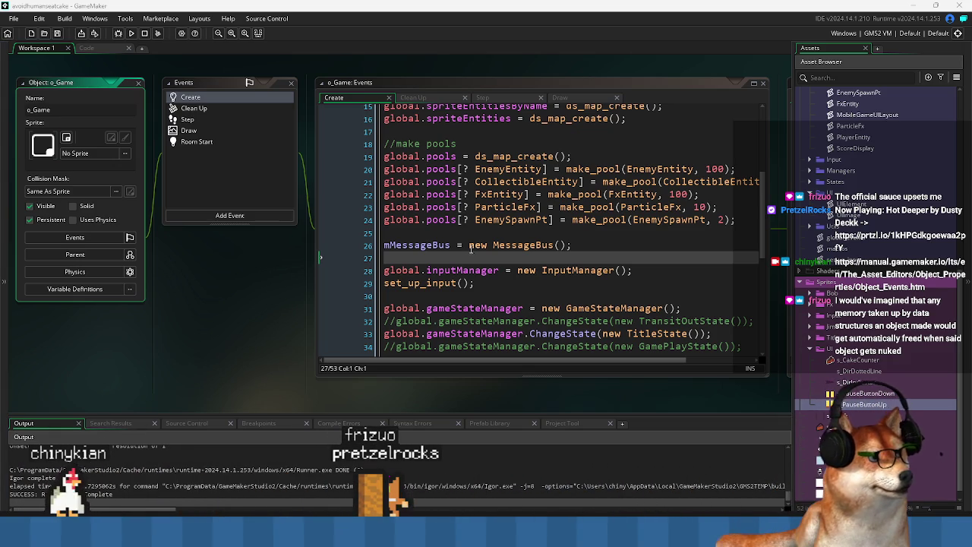
Inspect the MessageBus creation around line 26 of o_Game's Create event
left_click(519, 246)
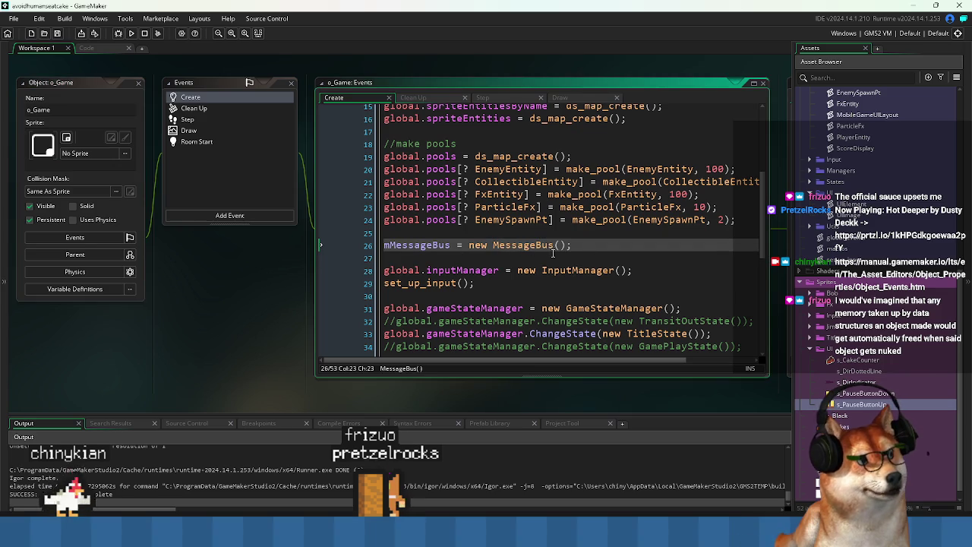
double_click(479, 246)
left_click(459, 257)
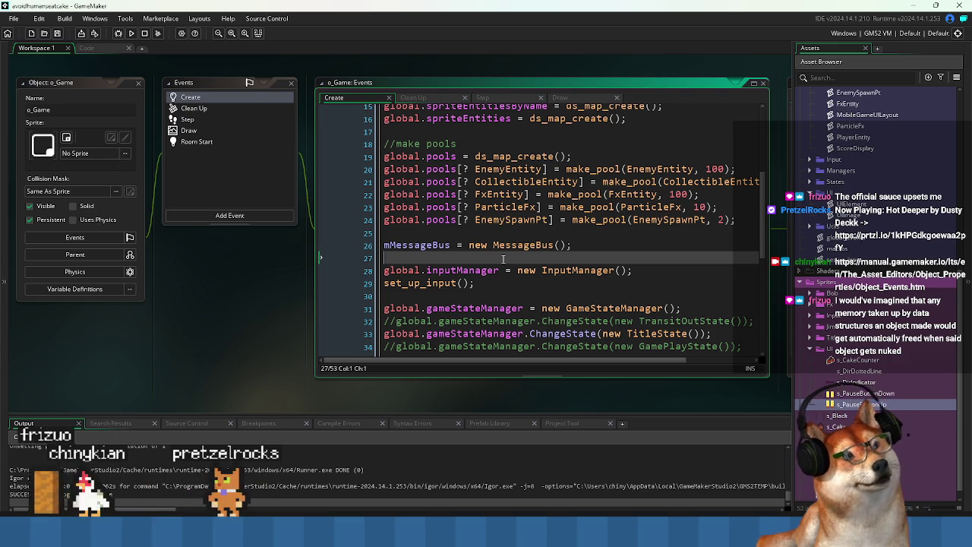
left_click_drag(426, 235, 363, 279)
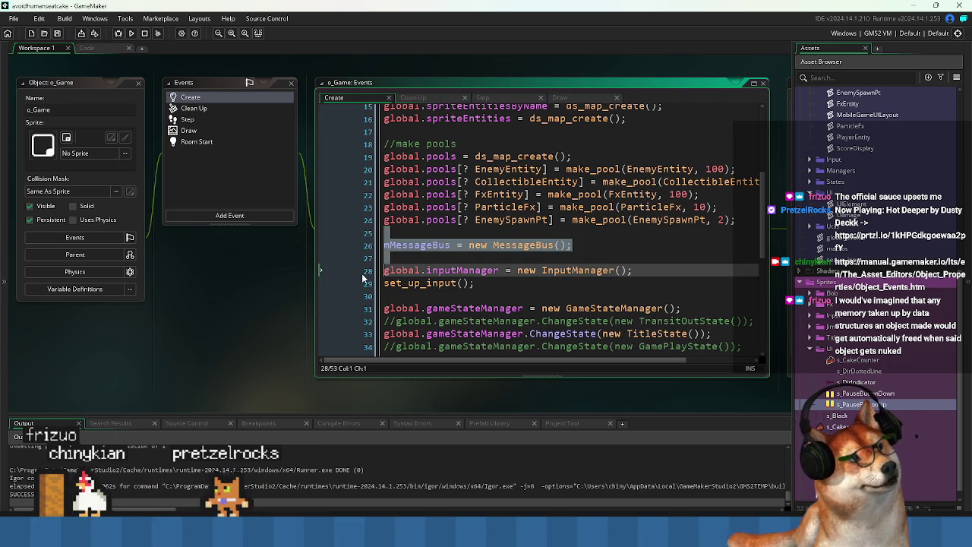
left_click(414, 257)
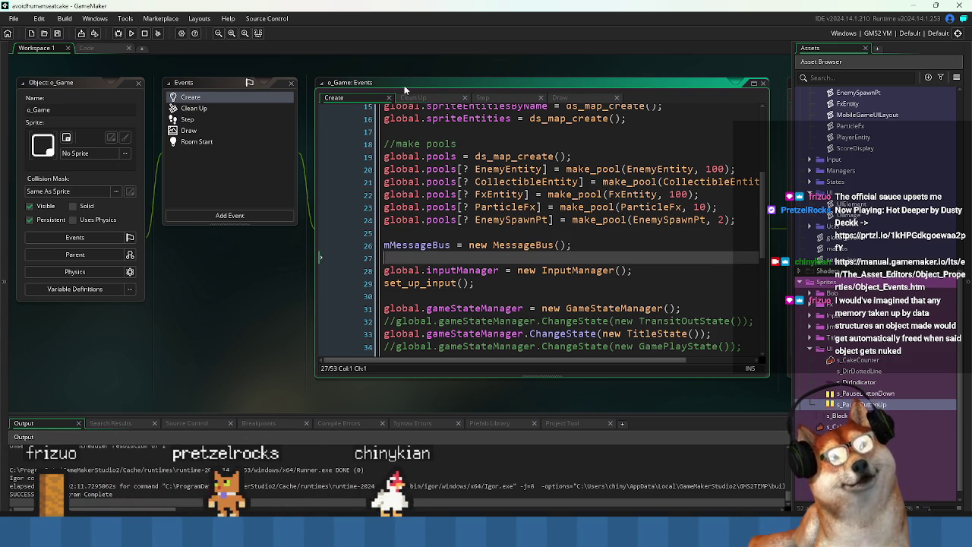
Add ds_map_destroy on line 17, right below the spriteEntities ds_map_create call
scroll(584, 208, "up", 2)
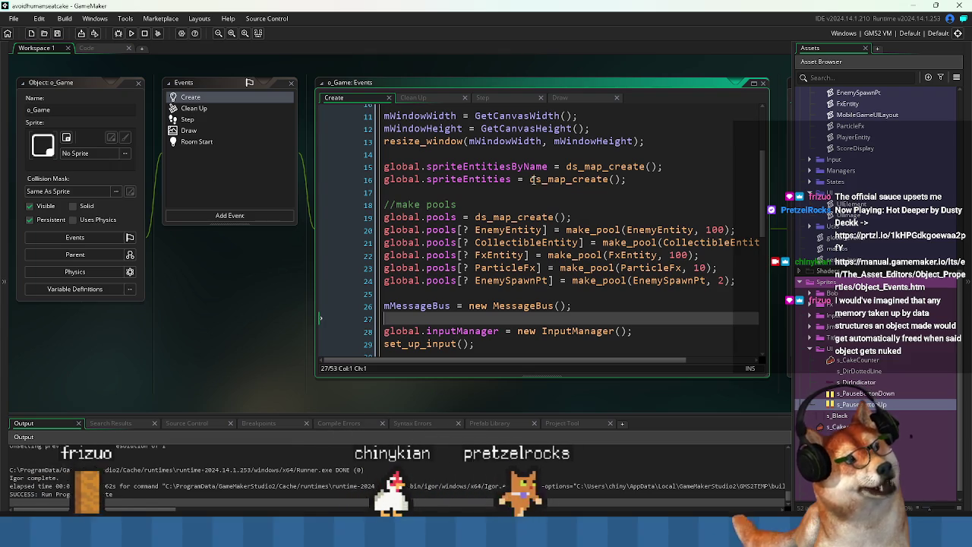
left_click(548, 180)
left_click(535, 180)
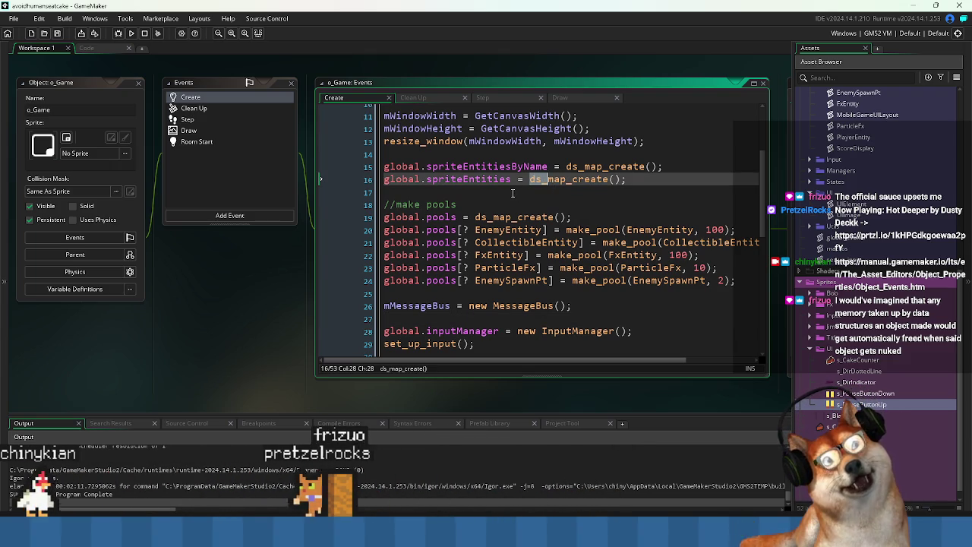
left_click(513, 193)
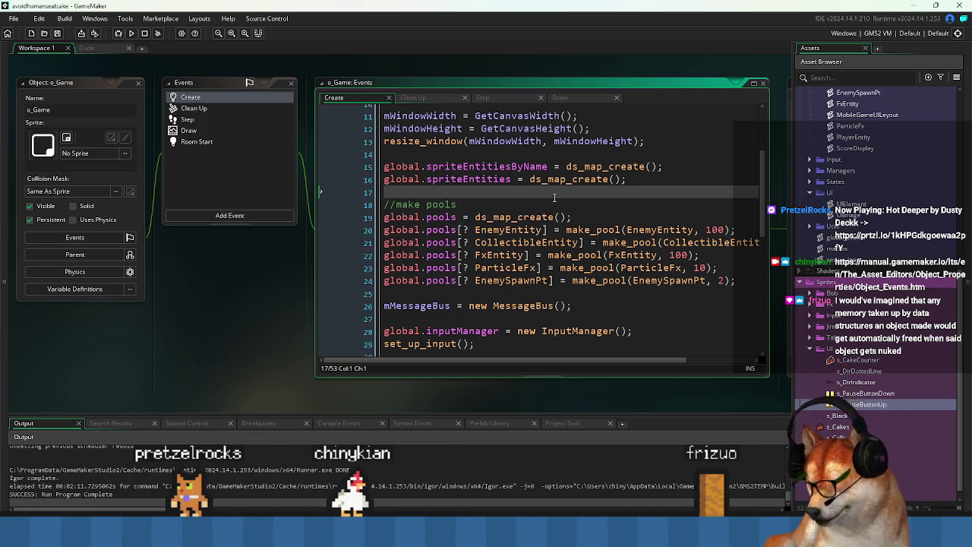
type("ds_f")
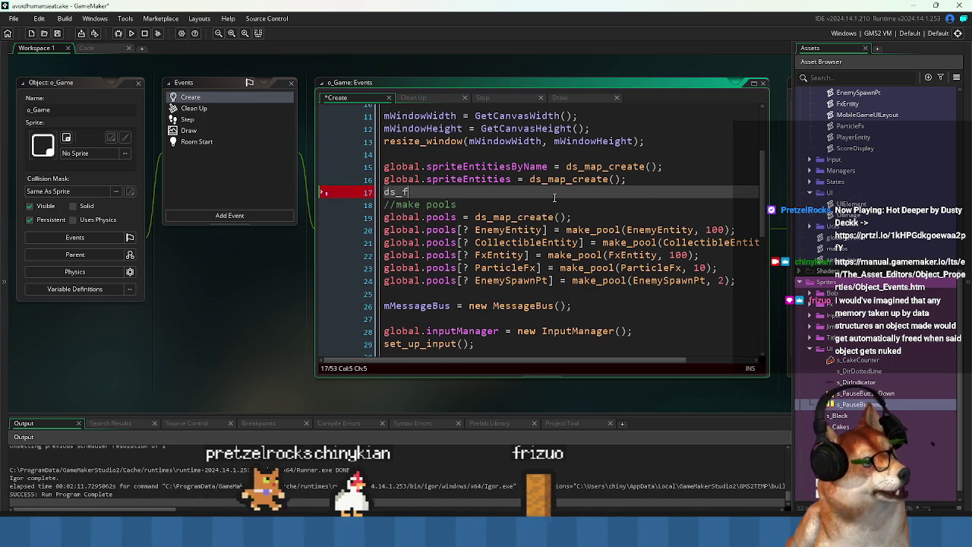
key("BackSpace")
type("des")
key("BackSpace")
key("BackSpace")
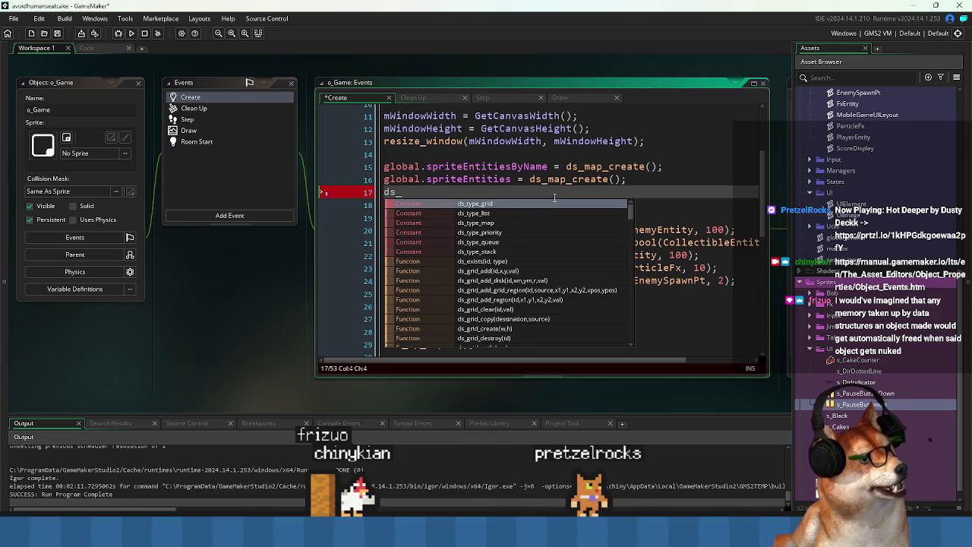
type("map_de")
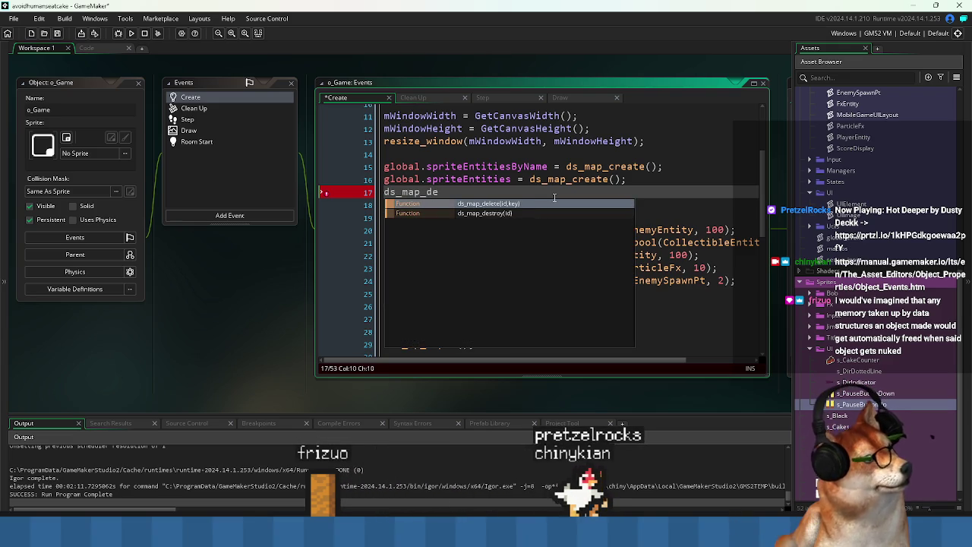
type("s")
key("Return")
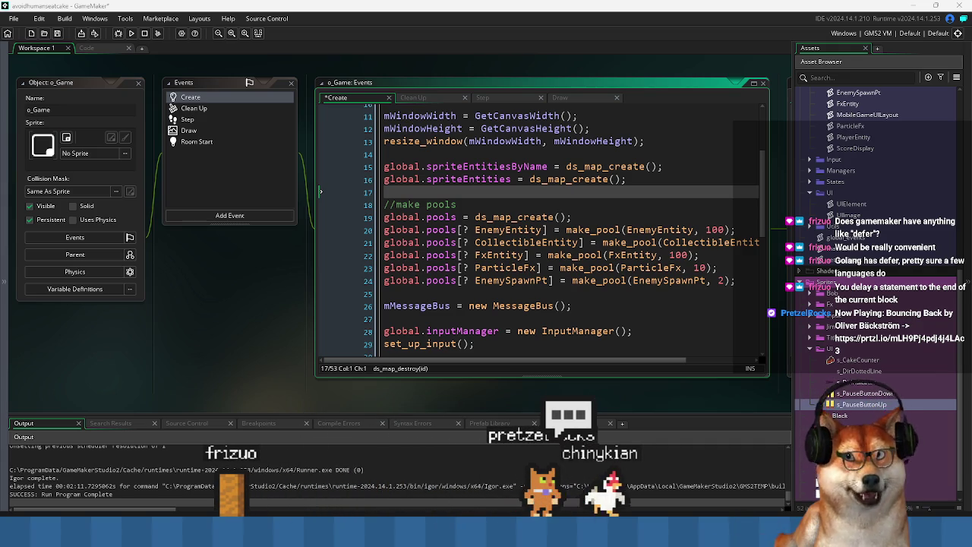
Move through the MessageBus line and empty lines near the end of o_Game's Create code
left_click(460, 294)
left_click(420, 318)
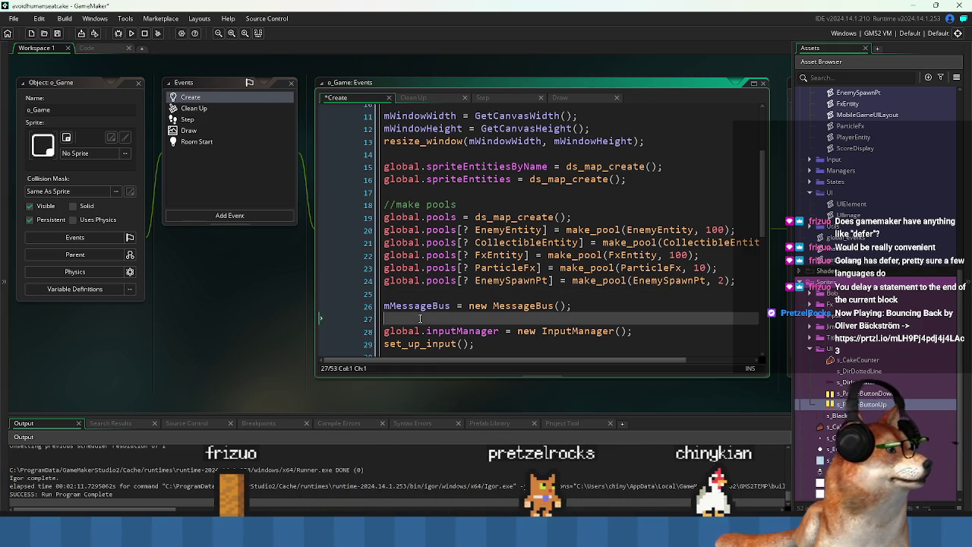
left_click_drag(263, 299, 227, 293)
left_click(529, 301)
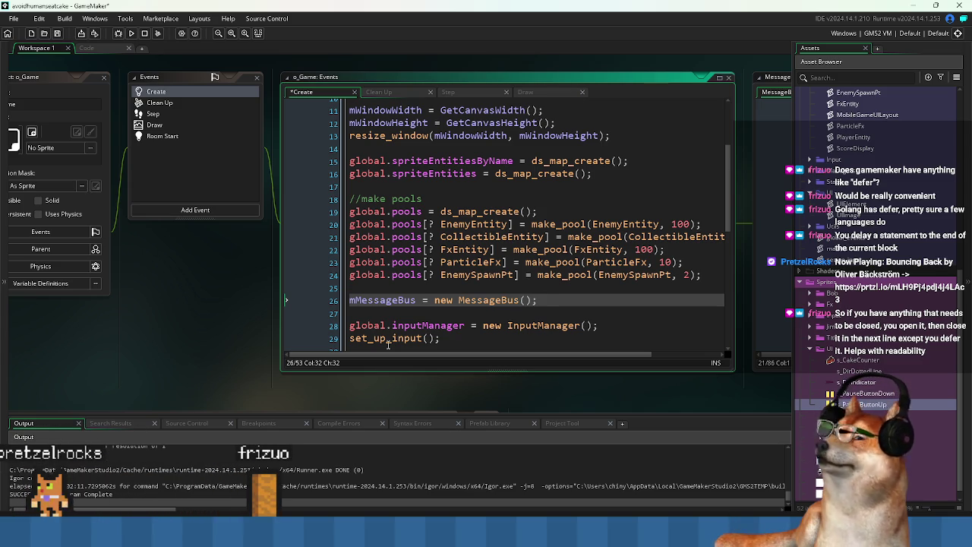
key("Up")
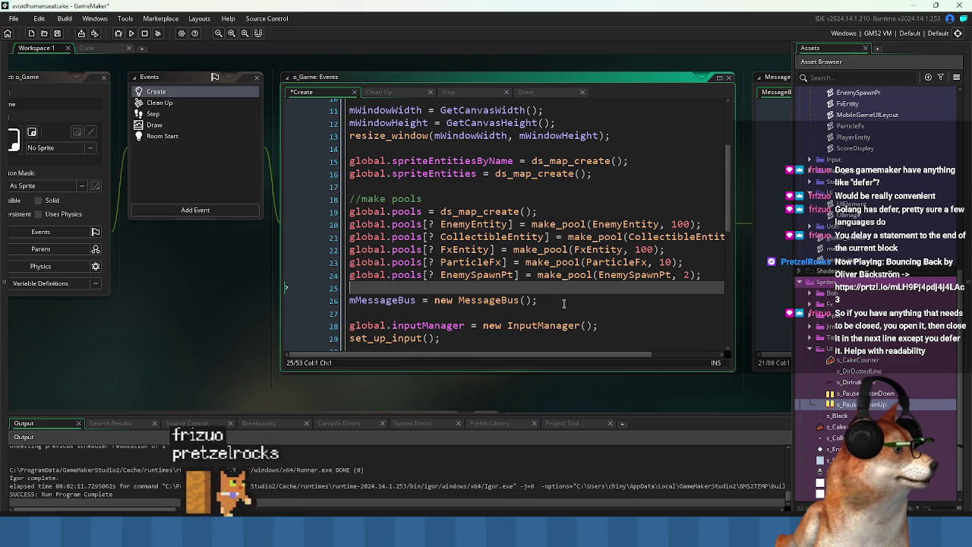
left_click(560, 309)
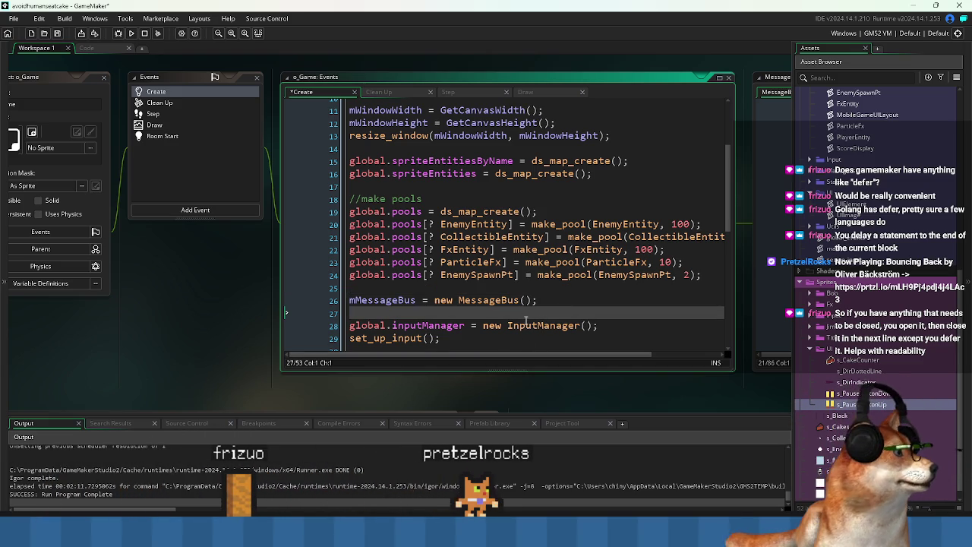
scroll(529, 315, "down", 4)
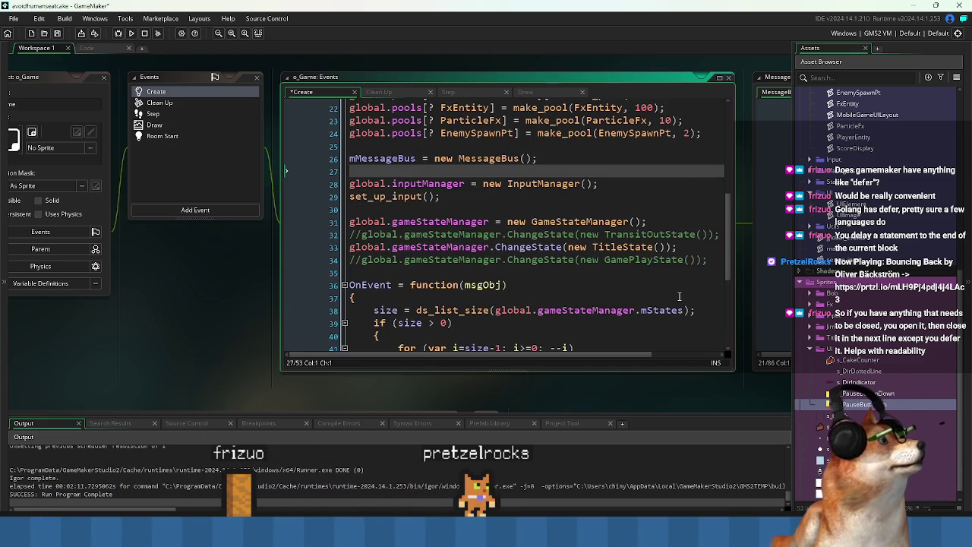
Widen the o_Game Create code window and open the s_PauseButtonUp sprite
left_click(676, 296)
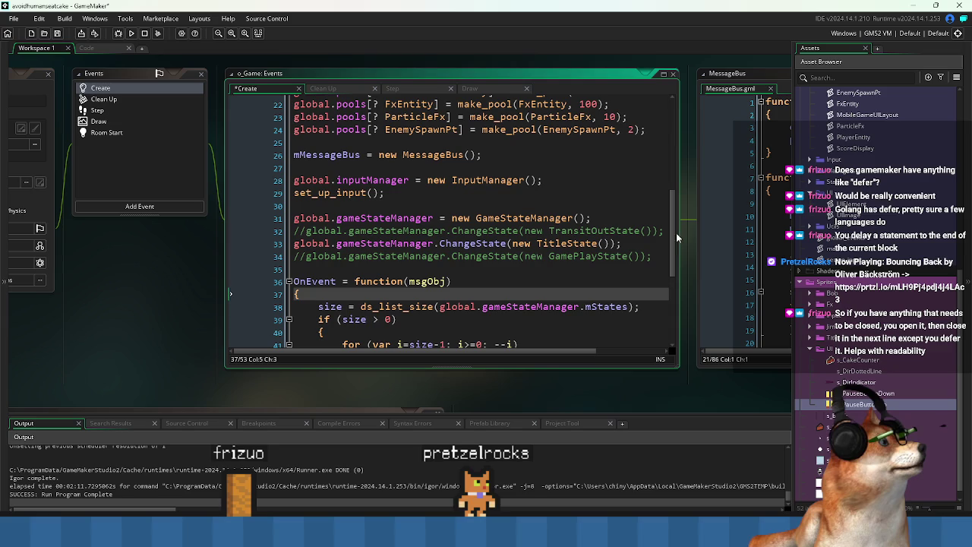
left_click_drag(680, 233, 720, 234)
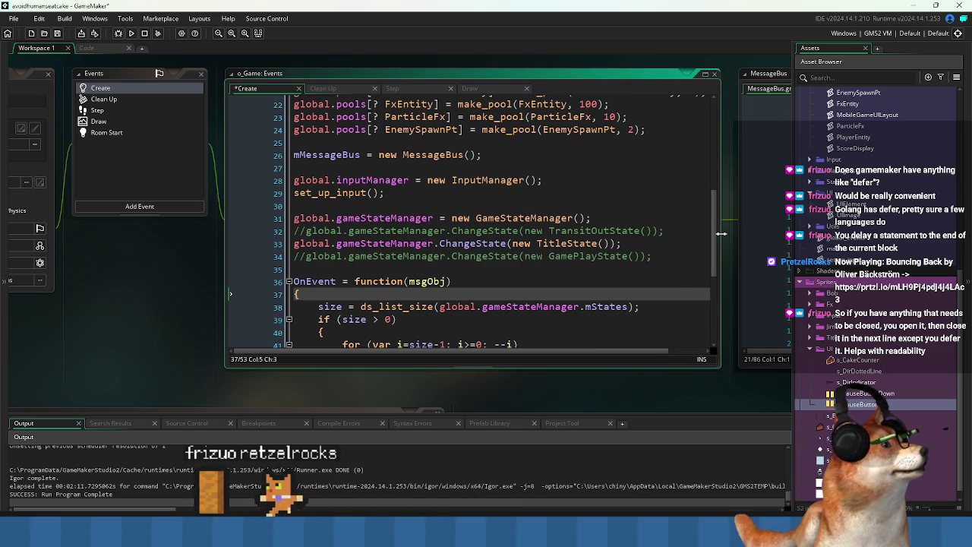
scroll(720, 311, "down", 5)
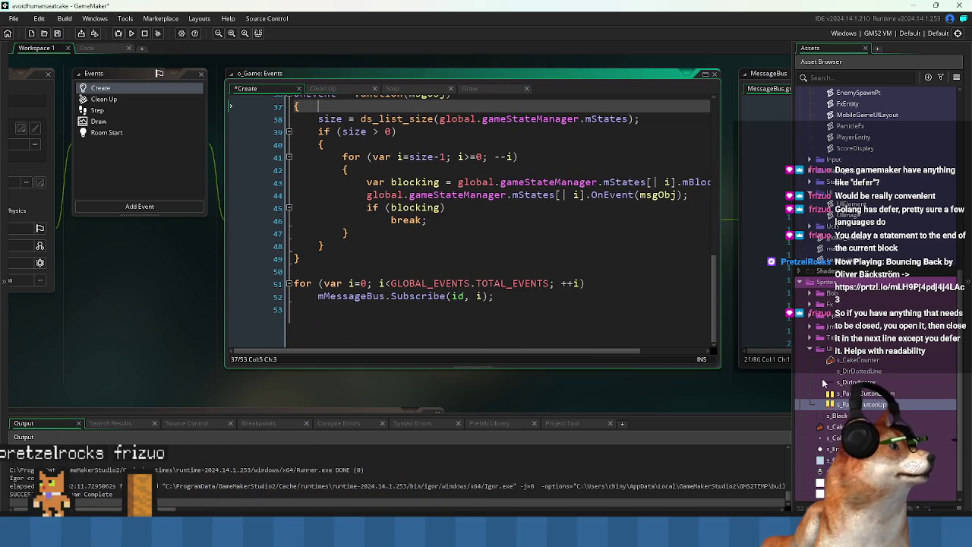
double_click(858, 404)
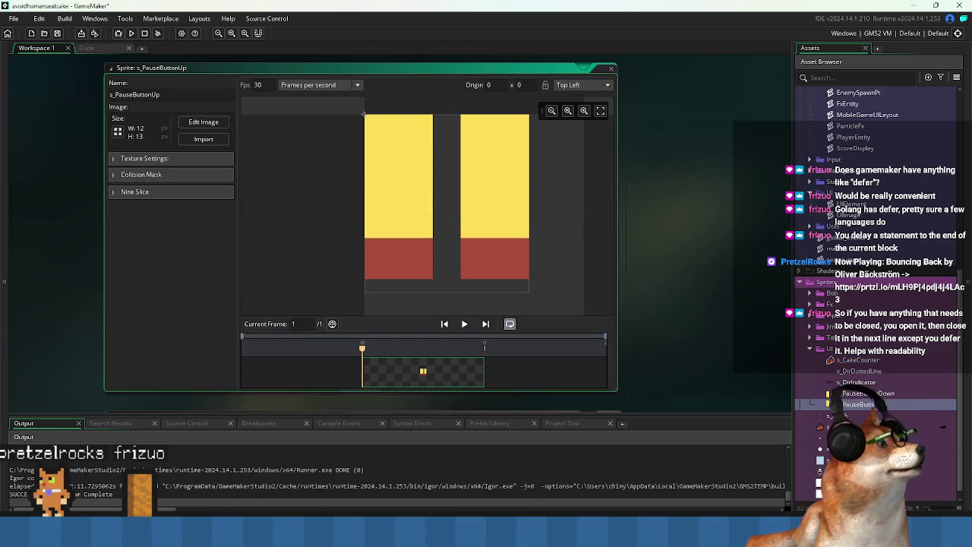
Open s_PauseButtonDown, then cycle through windows back to the MobileGameUILayout.gml workspace
left_click(881, 394)
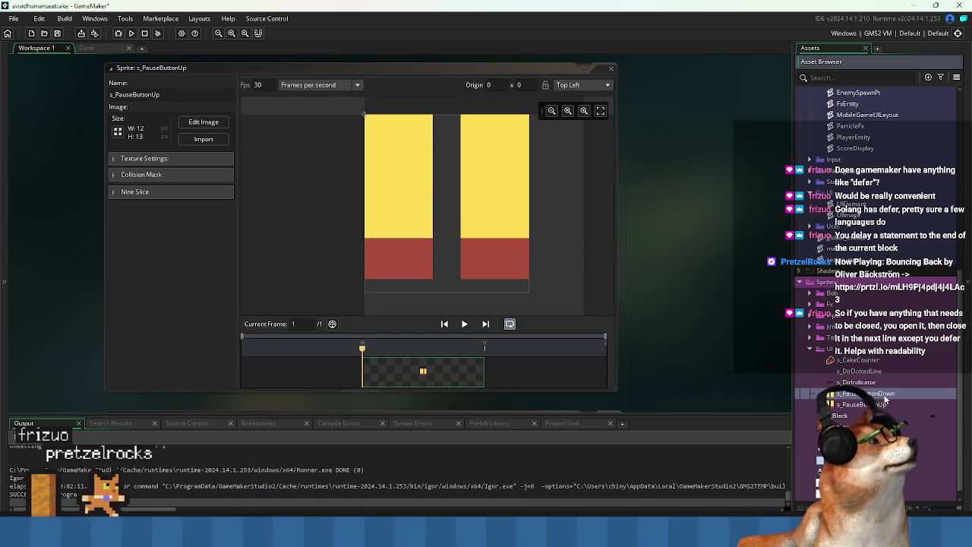
double_click(882, 395)
key("ctrl+Tab")
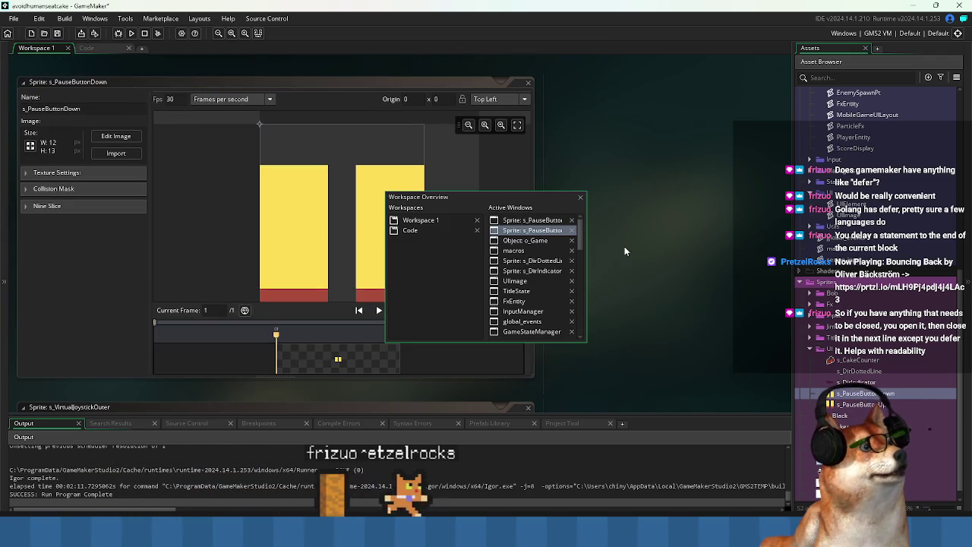
key("ctrl+Tab")
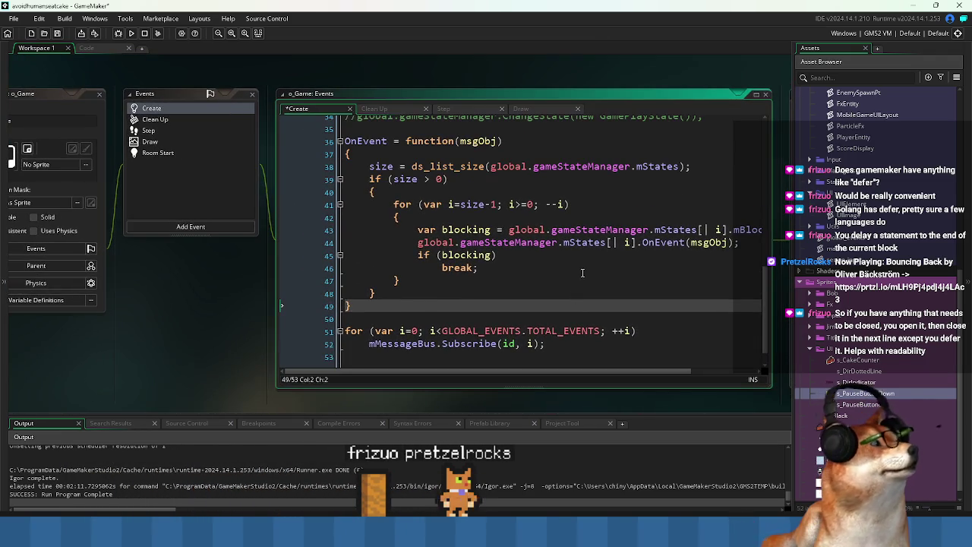
left_click(103, 49)
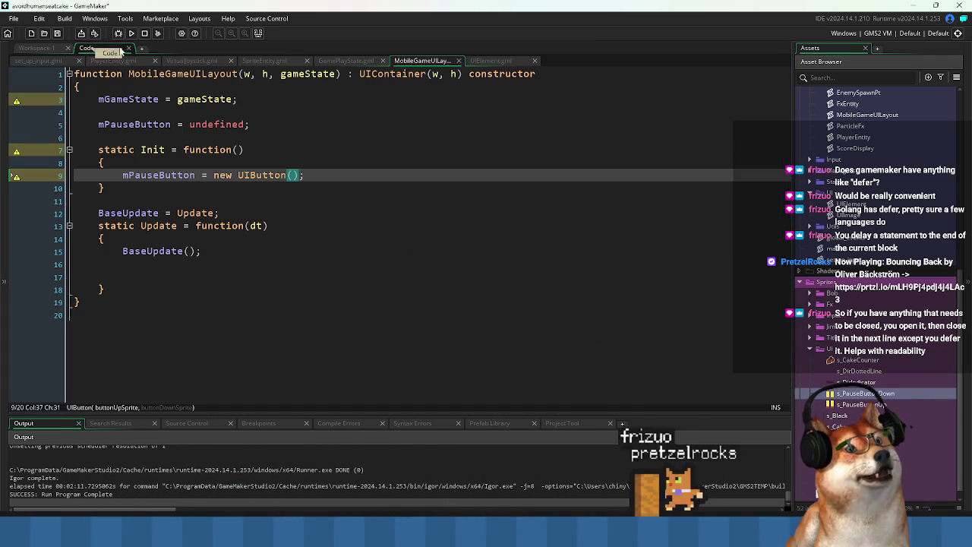
Delete the extra blank line in MobileGameUILayout's Update function
left_click(306, 137)
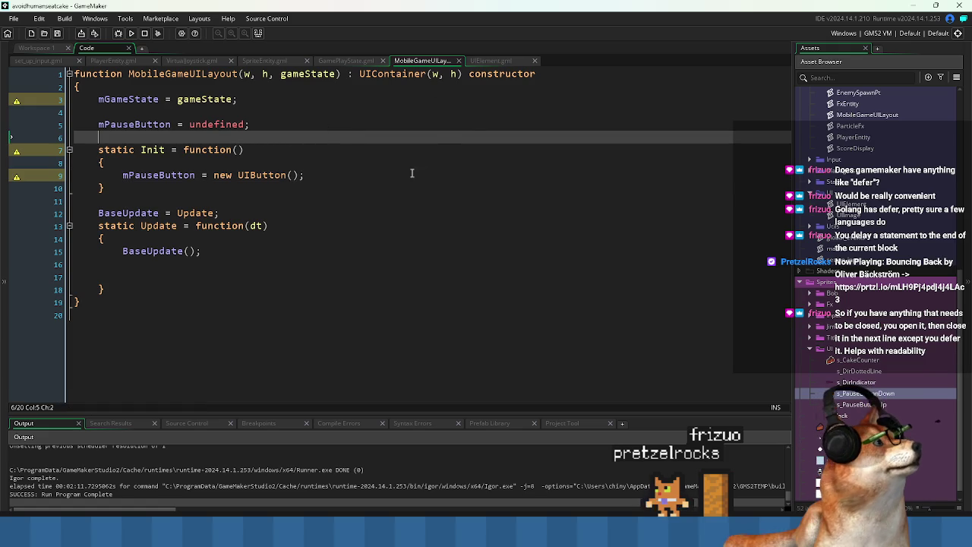
left_click(129, 190)
left_click(159, 270)
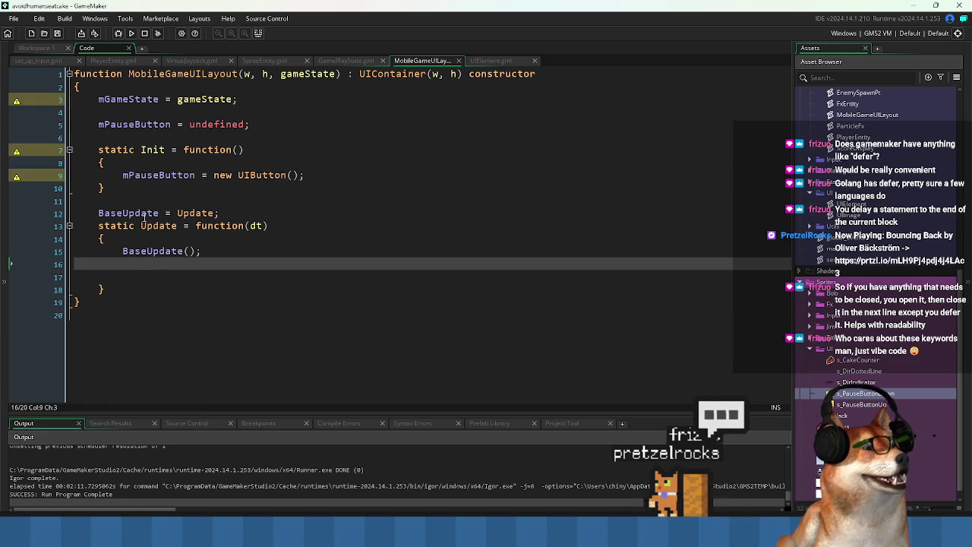
left_click(196, 176)
left_click(179, 277)
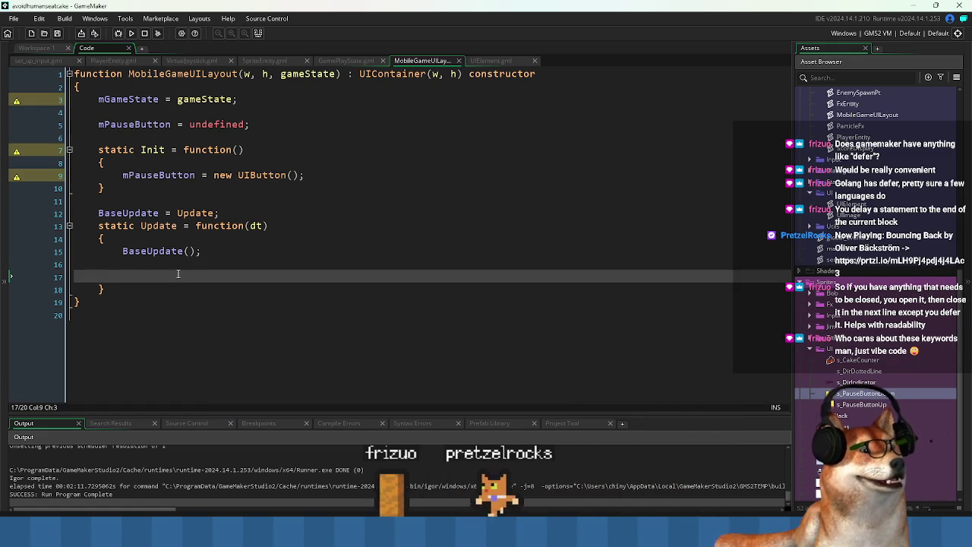
key("BackSpace")
key("BackSpace")
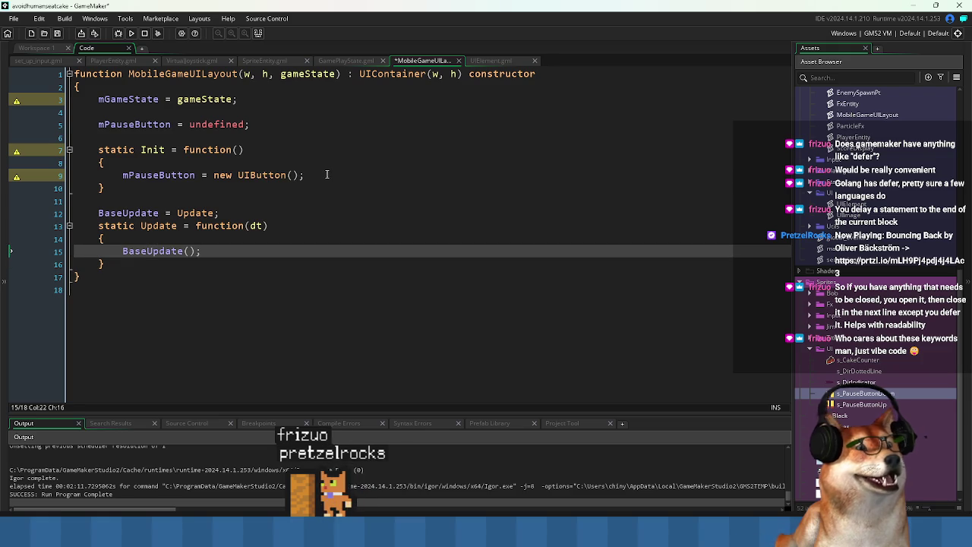
Pass s_PauseButtonUp and s_PauseButtonDown into UIButton() in Init and start a new line
left_click(320, 174)
key("Down")
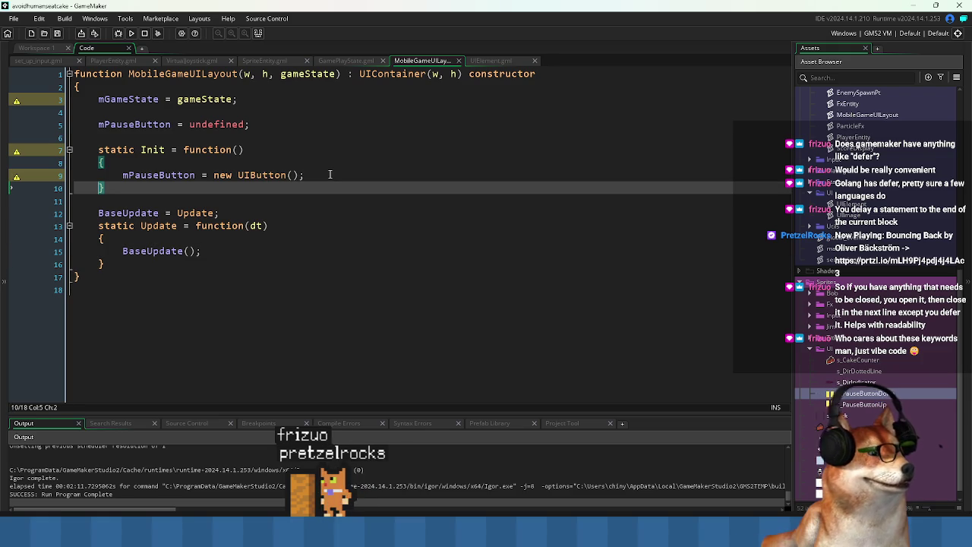
key("Up")
type("s_")
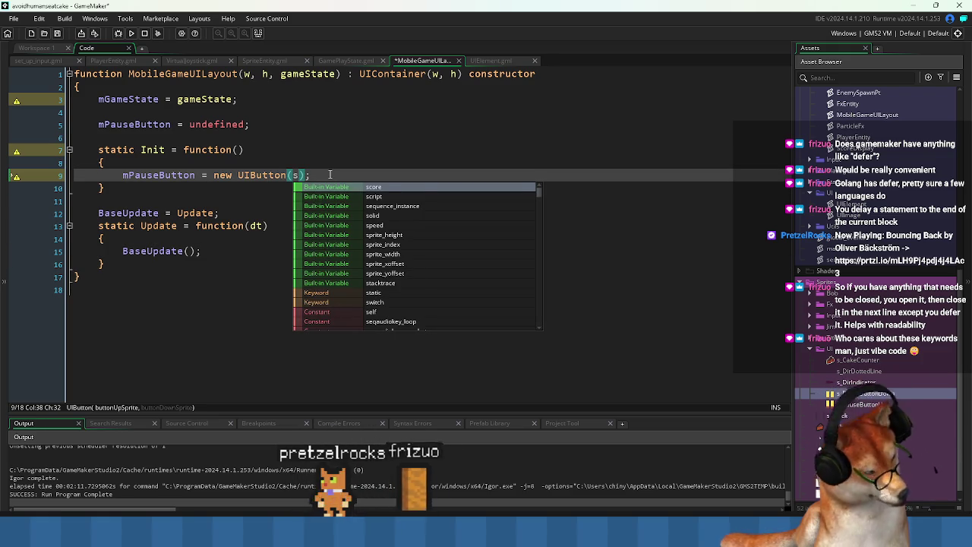
type("Pa")
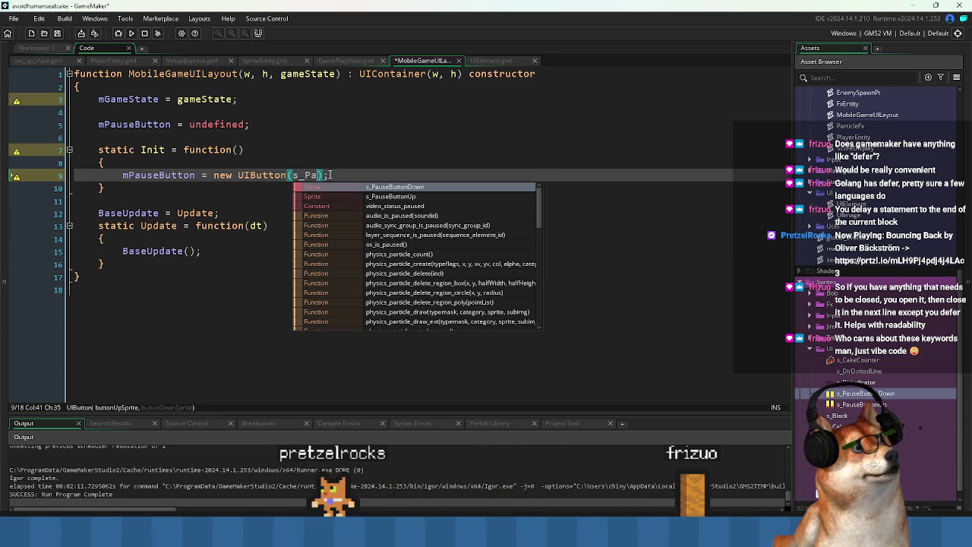
key("Down")
key("Return")
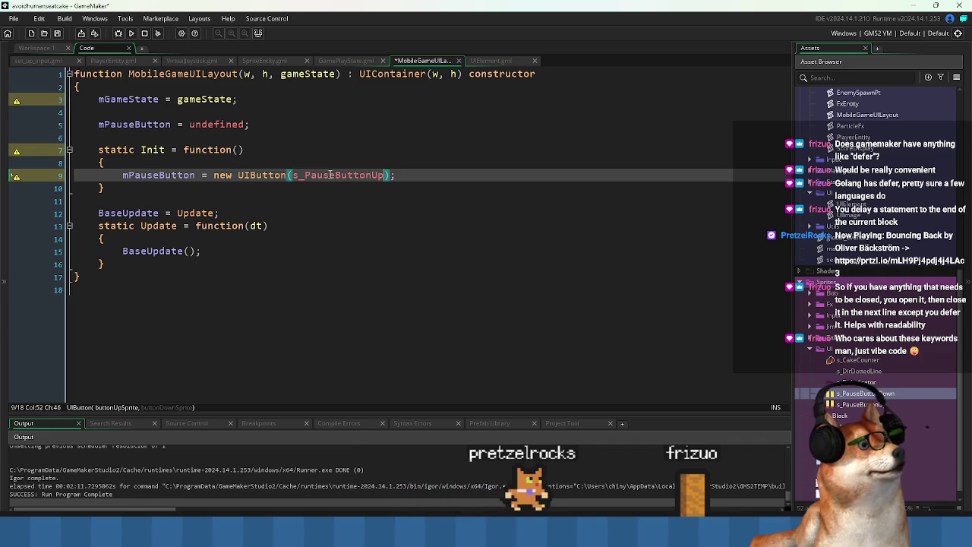
type(", s_PauseButtonUp")
type("own")
key("Return")
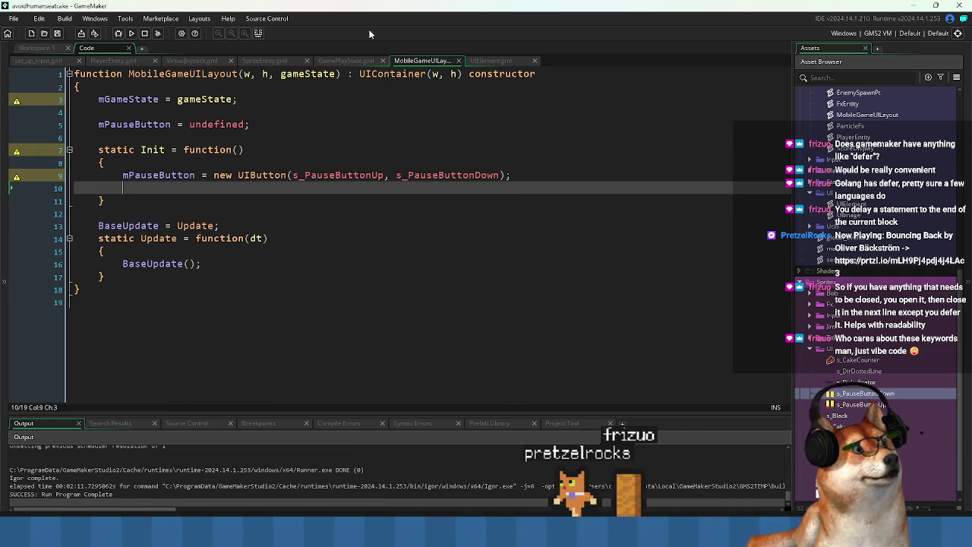
middle_click(417, 74)
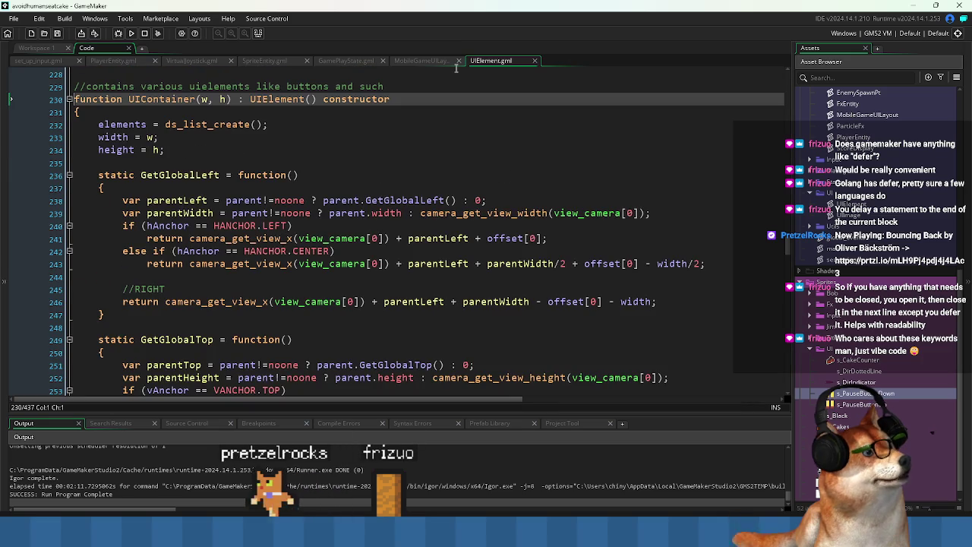
Read UIContainer's AddElement function in UIElement.gml
scroll(202, 283, "down", 5)
left_click(179, 321)
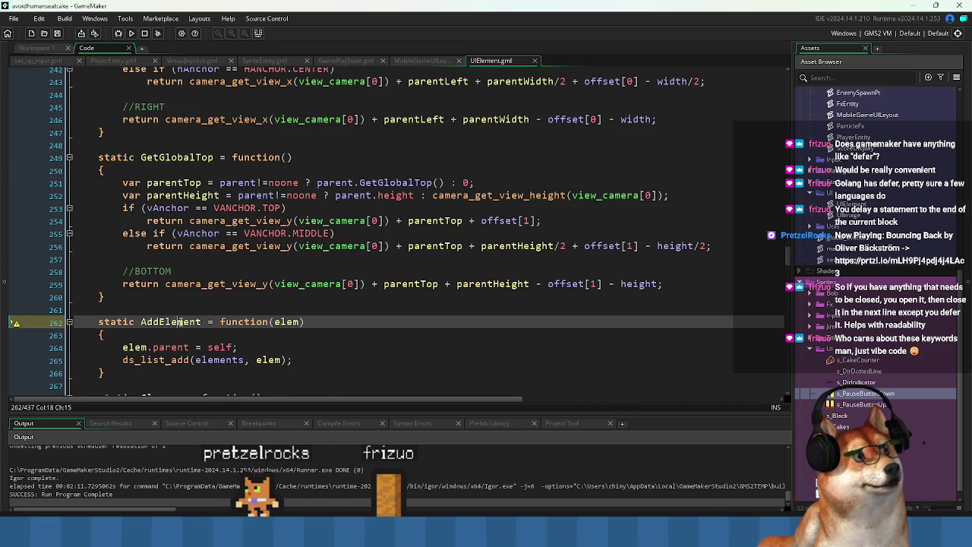
scroll(395, 330, "down", 7)
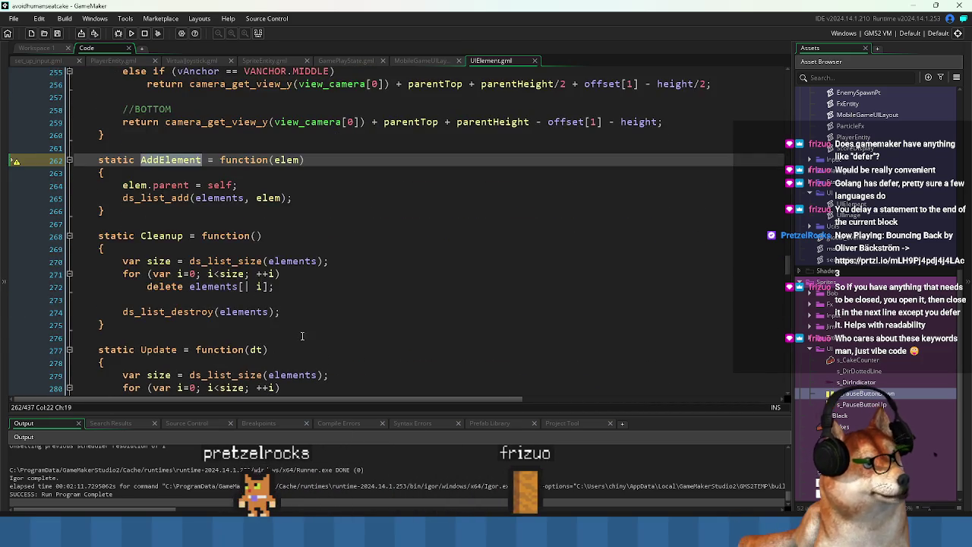
scroll(303, 333, "up", 2)
scroll(297, 322, "down", 6)
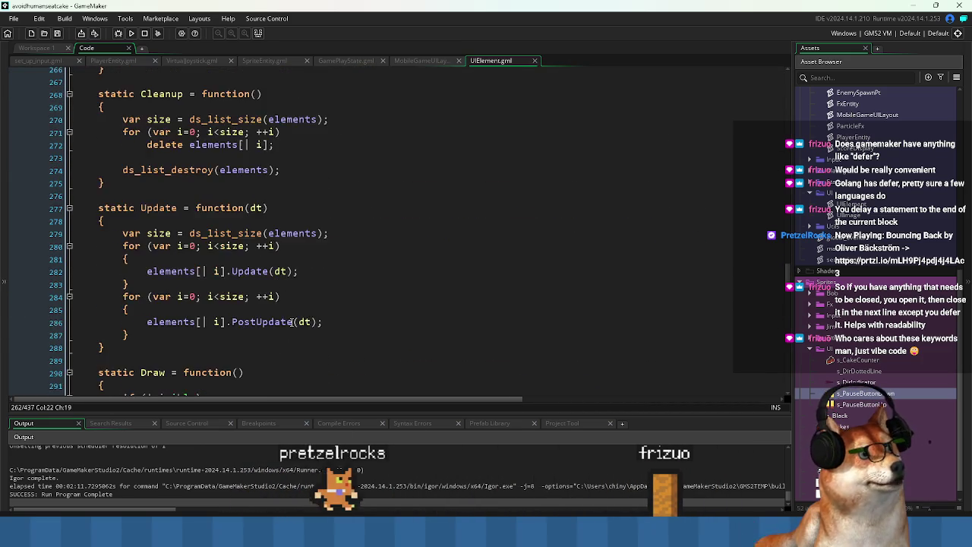
scroll(294, 317, "down", 2)
scroll(296, 312, "up", 3)
scroll(296, 312, "down", 4)
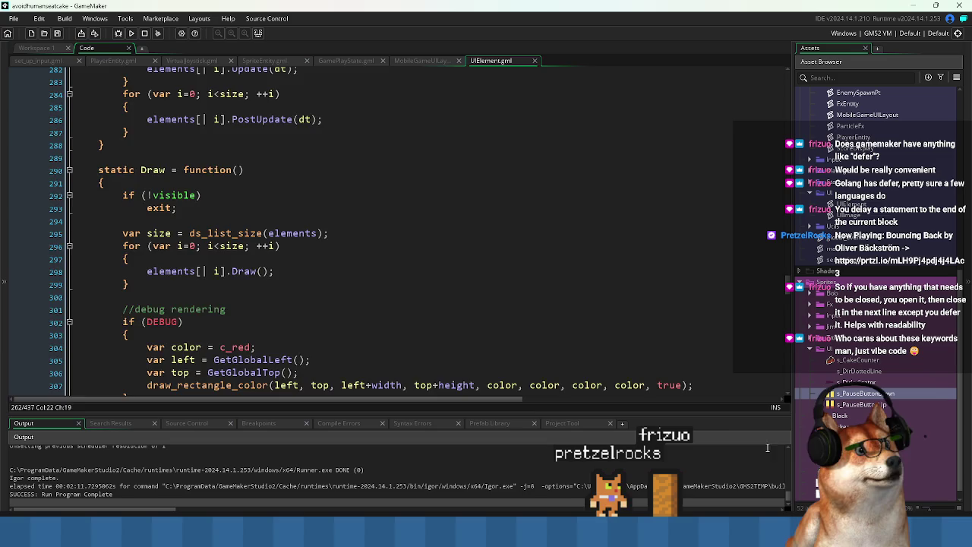
Type AddElement on line 10 of MobileGameUILayout's Init, below the pause button
left_click(422, 60)
left_click(195, 193)
type("AddElement();")
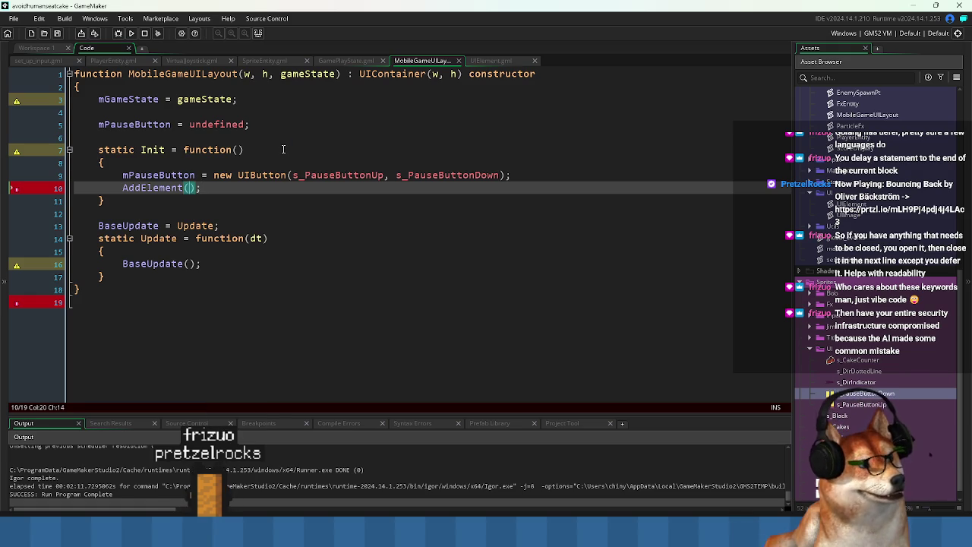
Complete the call as AddElement(mPauseButton) and hide the Output panel with Ctrl+Alt+O
key("Up")
key("Down")
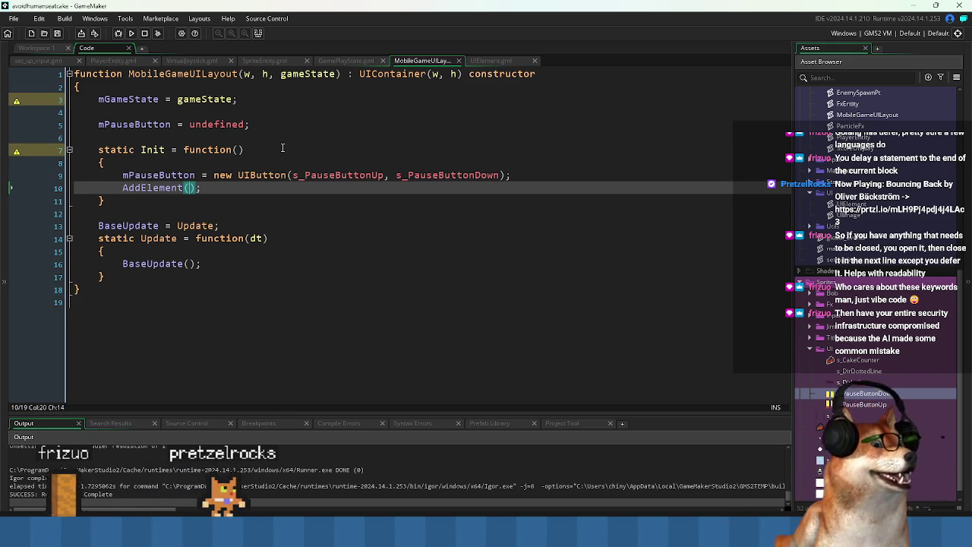
key("ctrl+alt+o")
type("mPauseButton")
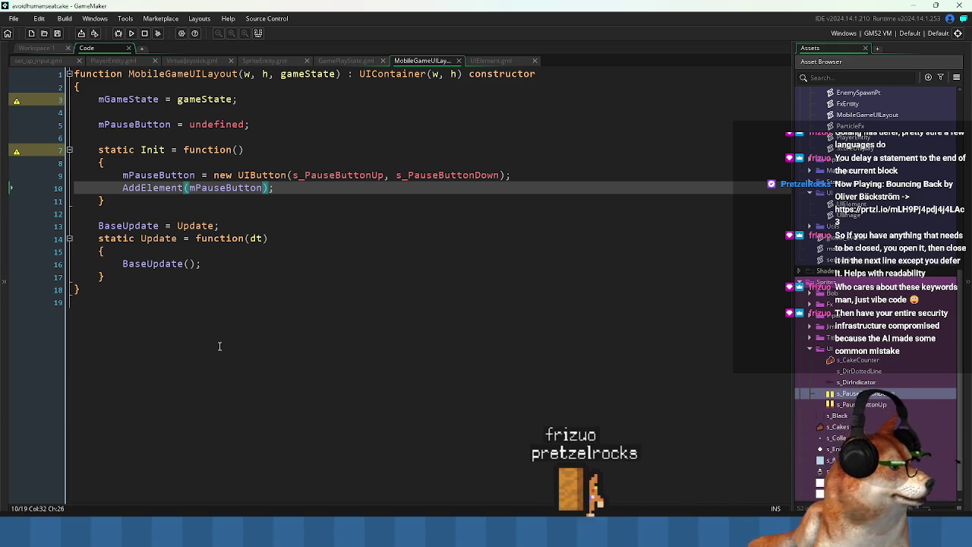
left_click(332, 346)
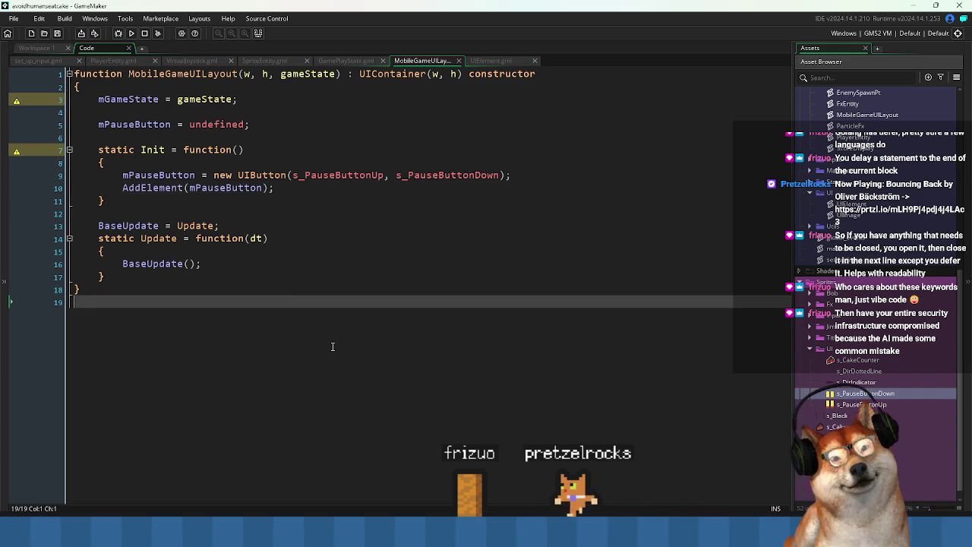
mouse_move(288, 345)
left_mouse_down()
mouse_move(288, 76)
mouse_move(289, 315)
left_mouse_up()
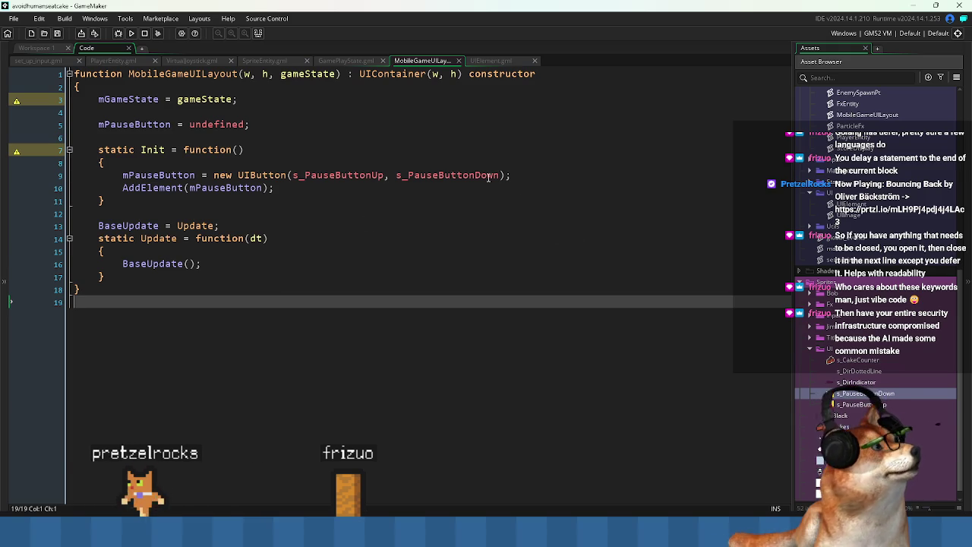
Close the UIElement.gml tab, returning to the blank line after Init
left_click(491, 60)
left_click(494, 169)
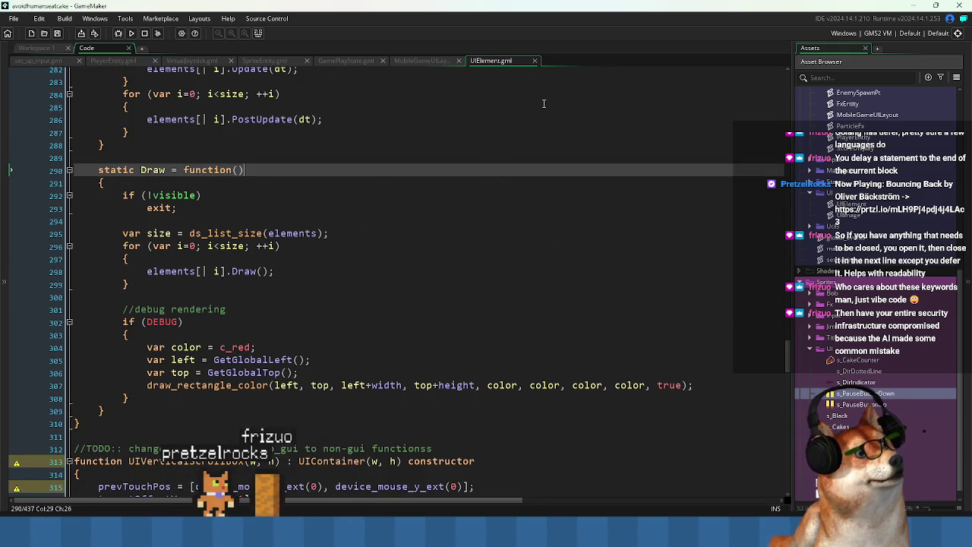
left_click(535, 60)
left_click(329, 201)
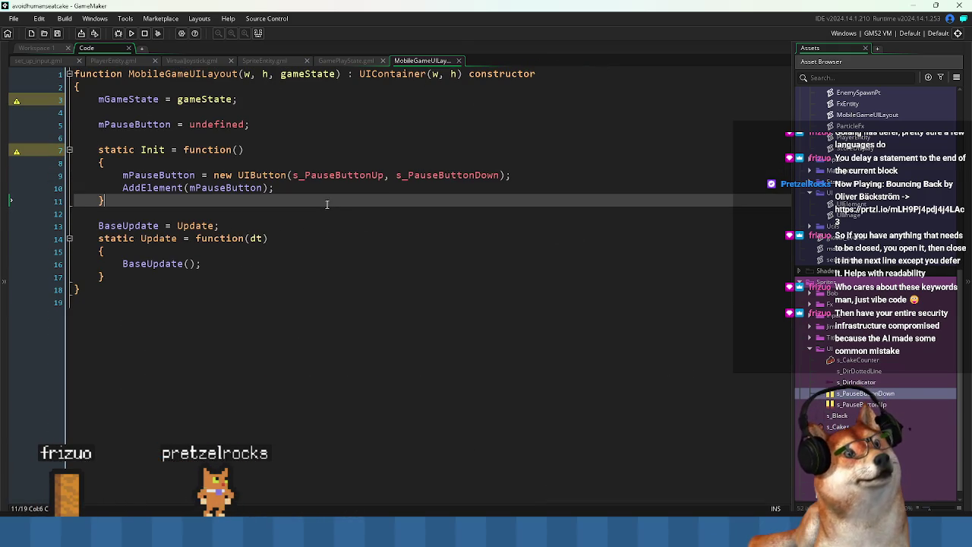
left_click(322, 208)
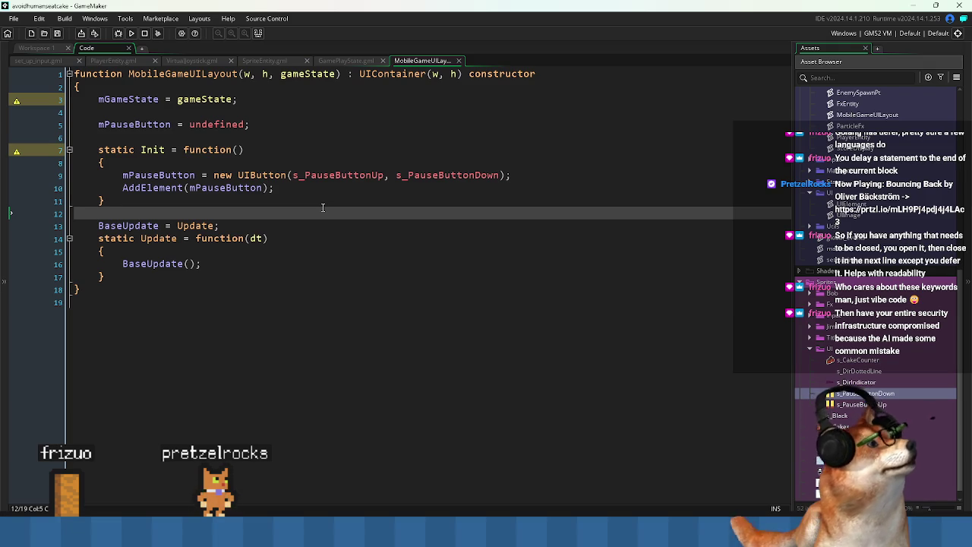
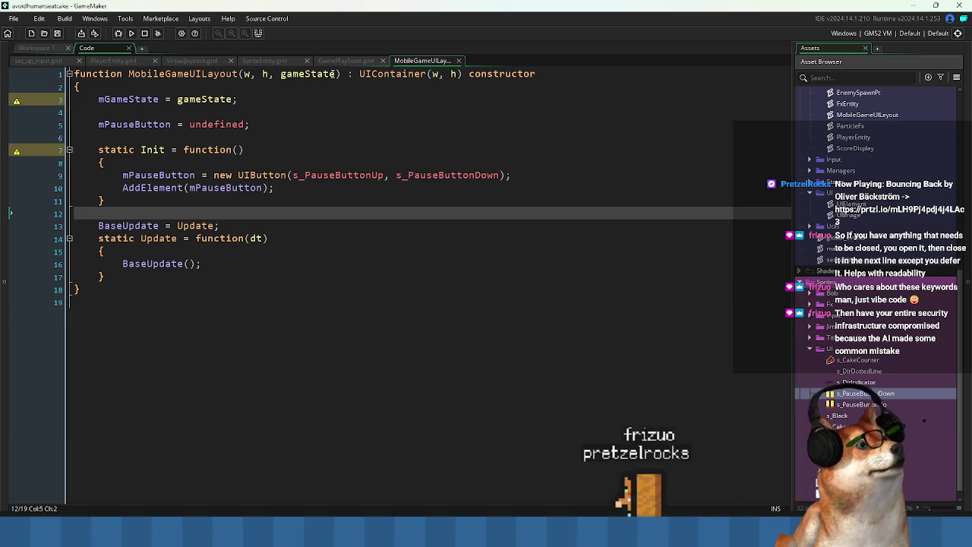
In GamePlayState.gml, open a blank line after the cake counter setup for a new comment
left_click(346, 61)
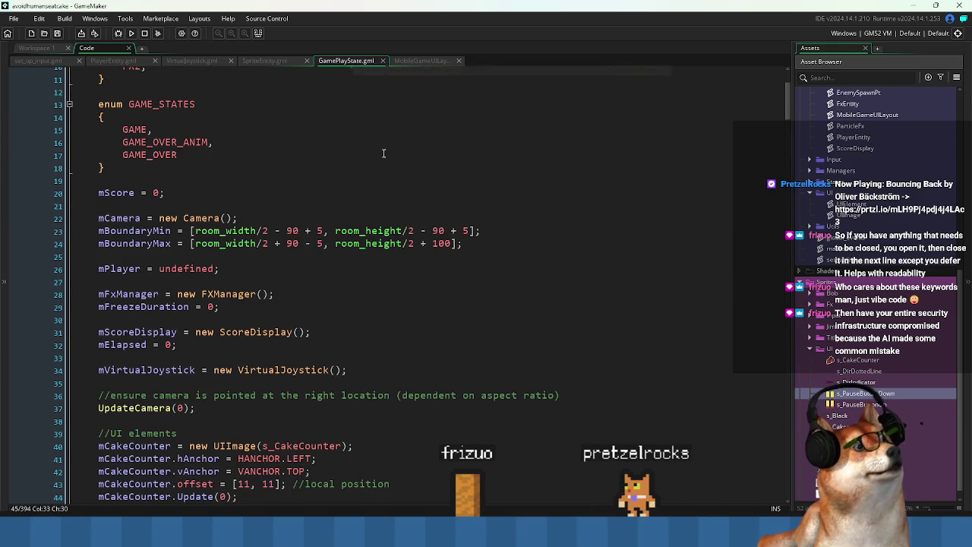
left_click(392, 181)
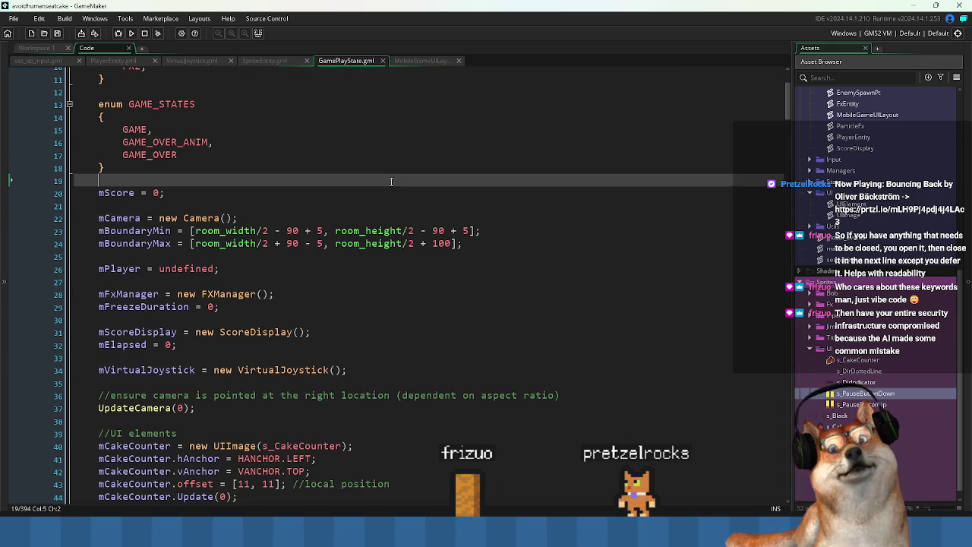
left_click(423, 61)
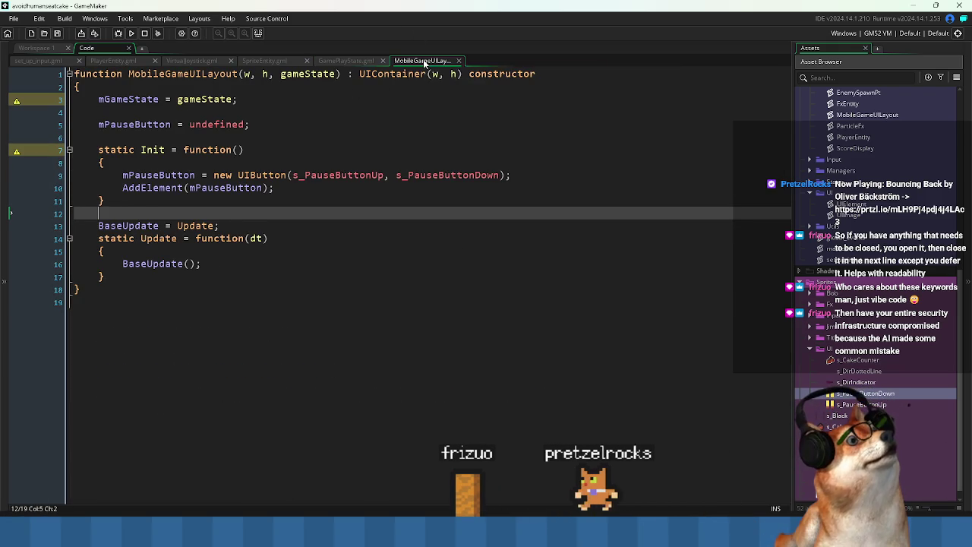
left_click(340, 64)
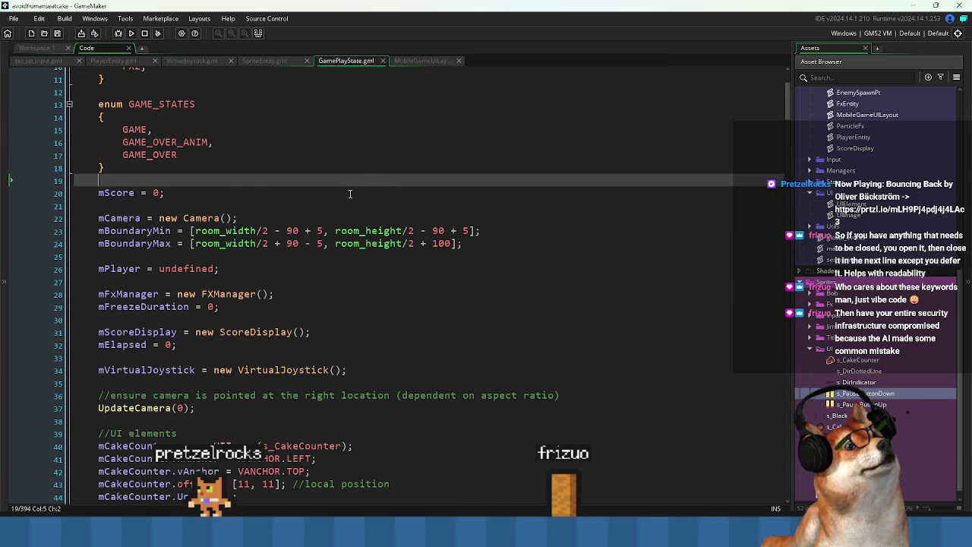
scroll(353, 189, "down", 2)
left_click(176, 278)
scroll(279, 304, "down", 4)
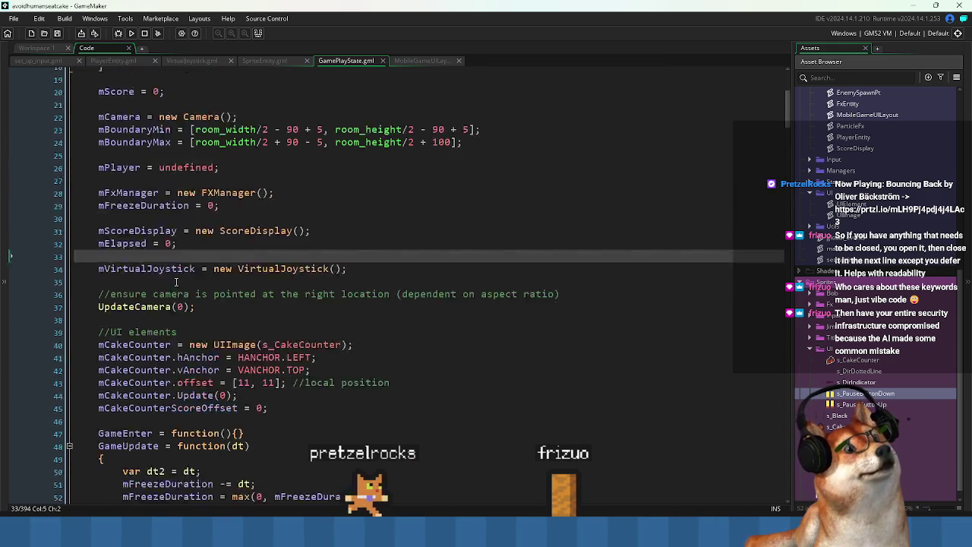
left_click(300, 268)
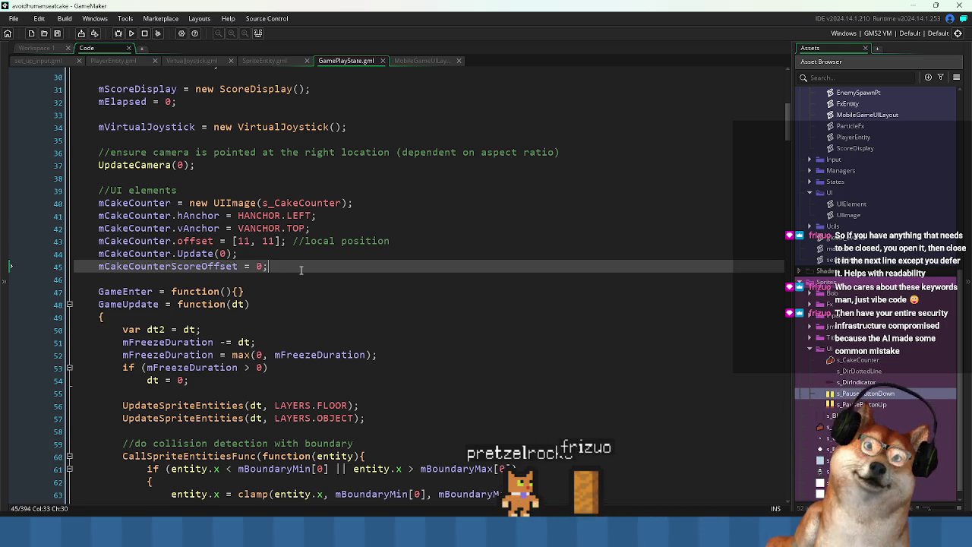
key("Return")
key("Return")
type("//")
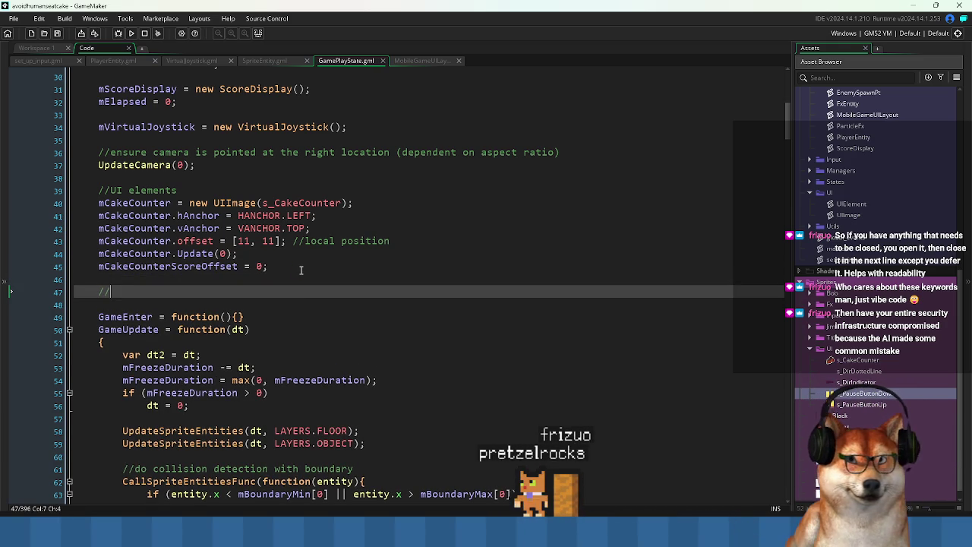
On line 48, write mUILayout = new MobileGameUILayout(); using autocomplete and save
key("Return")
key("Up")
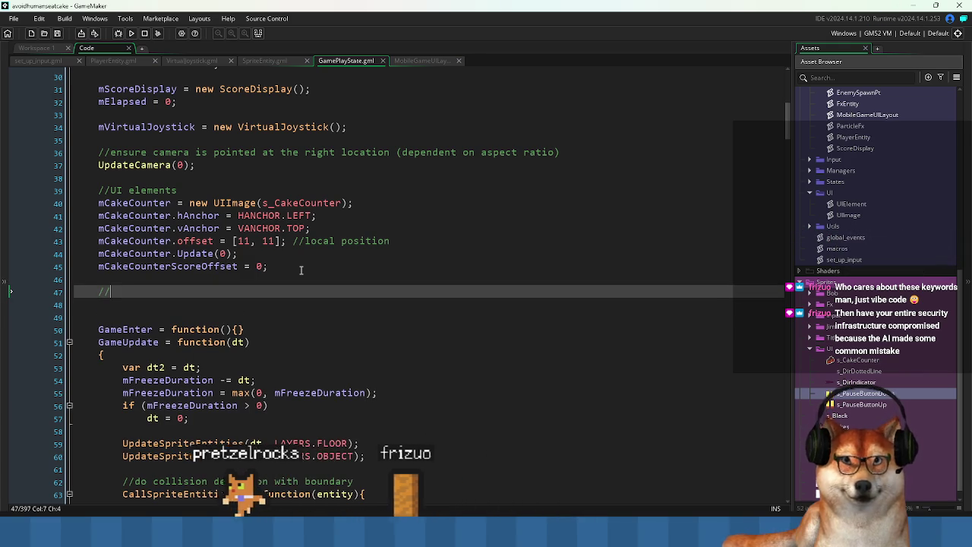
key("Down")
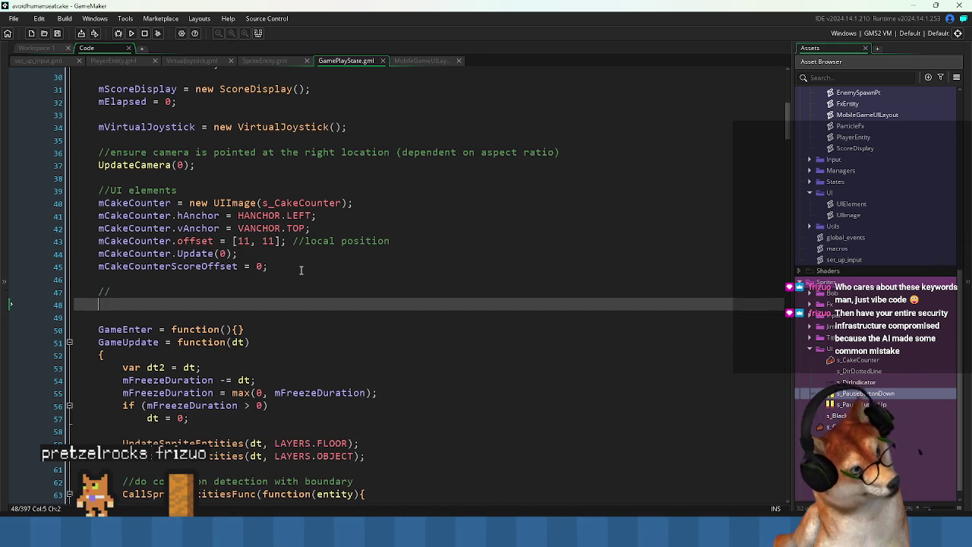
type("m")
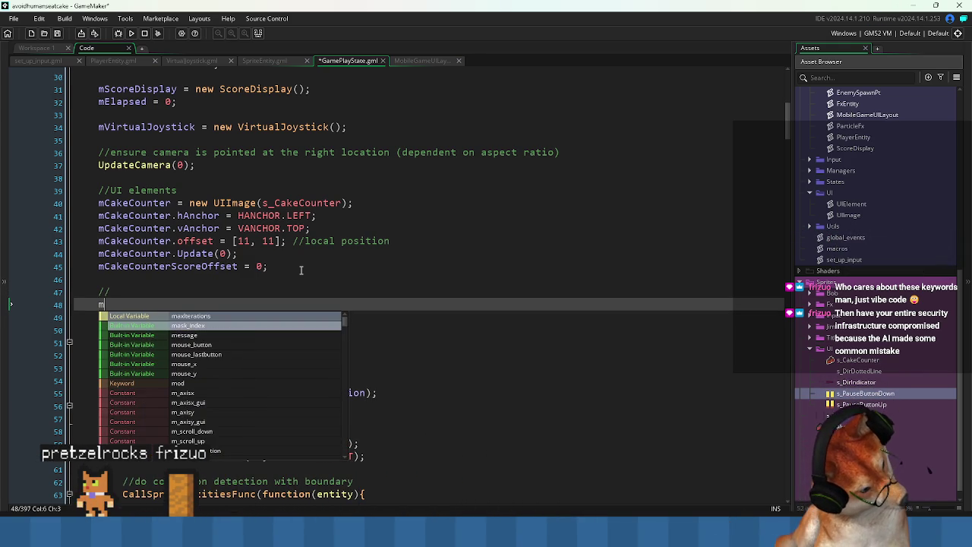
type("UIL")
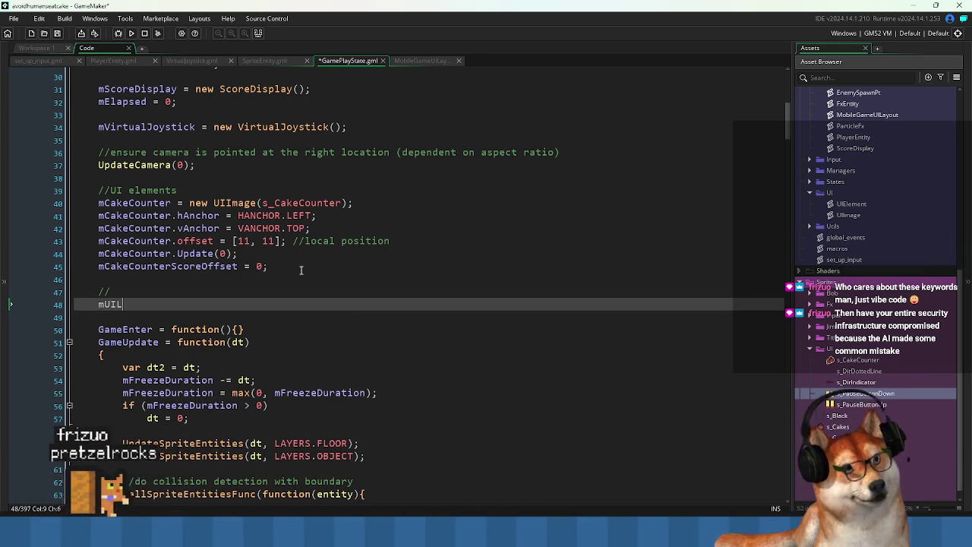
type("ayout = new <")
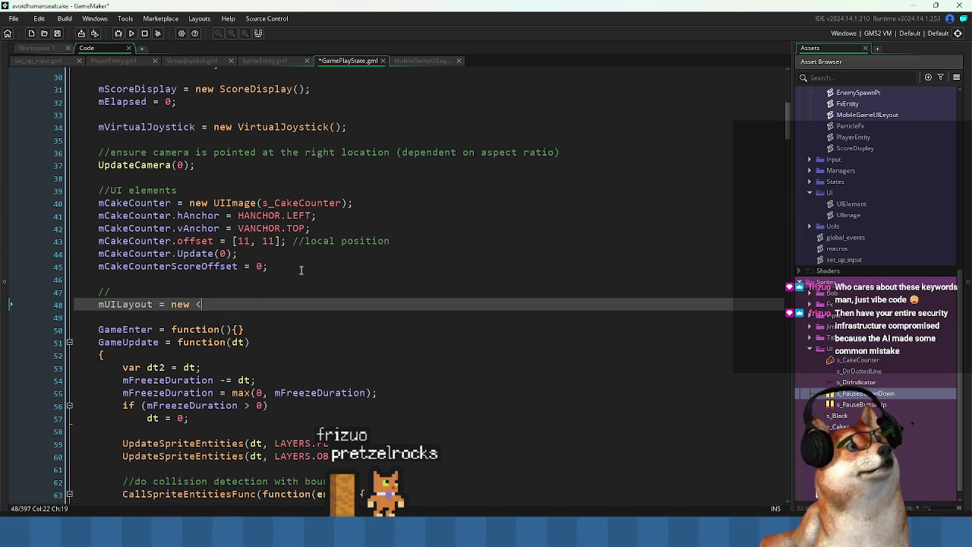
key("BackSpace")
type("Mobile")
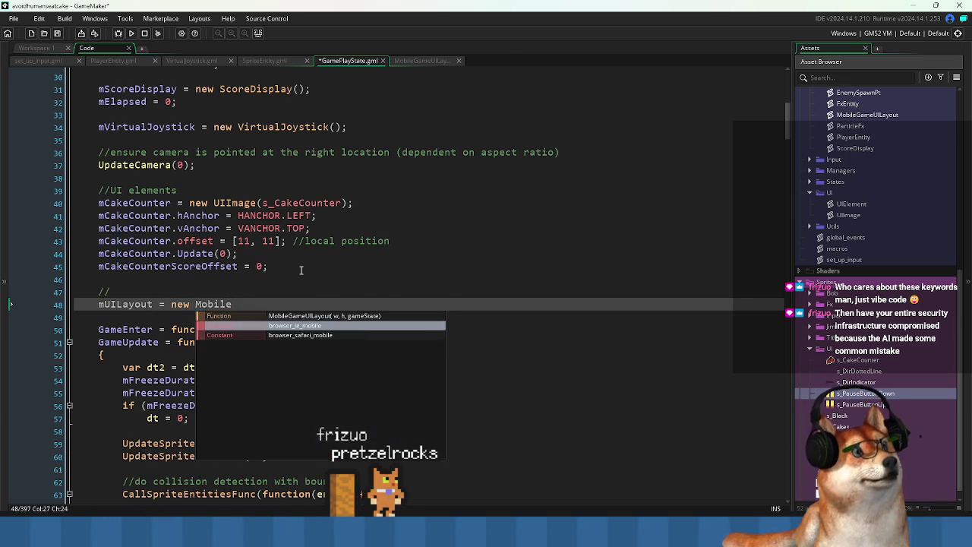
key("Up")
key("Return")
type("();")
key("ctrl+s")
Pass camera_get_view_width as the constructor's first argument, after browsing the get_screen suggestions
key("Left")
key("Left")
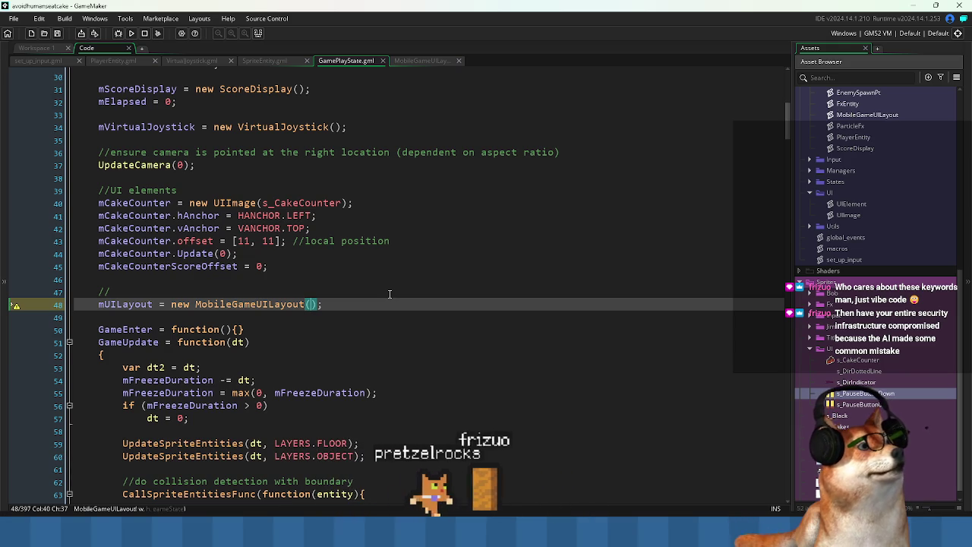
type("get_scr")
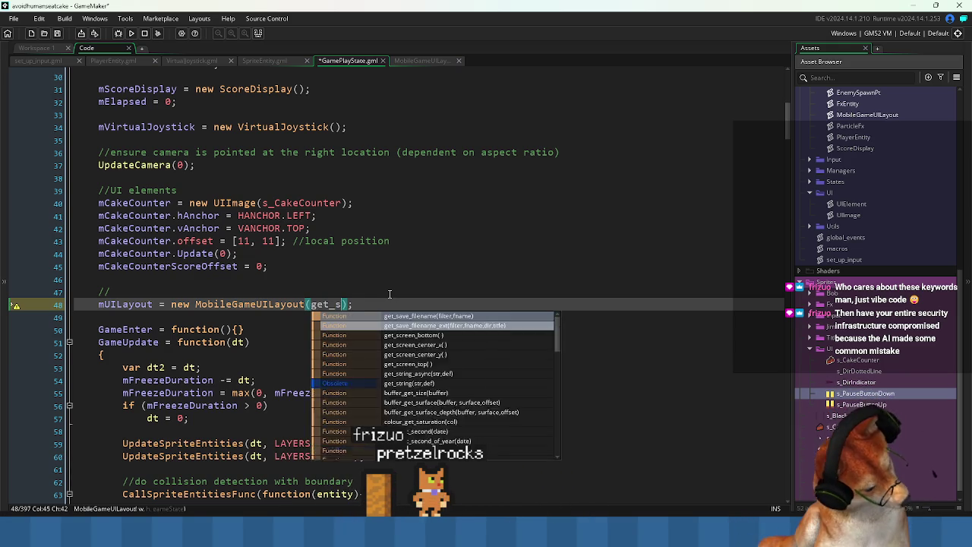
key("Up")
key("Up")
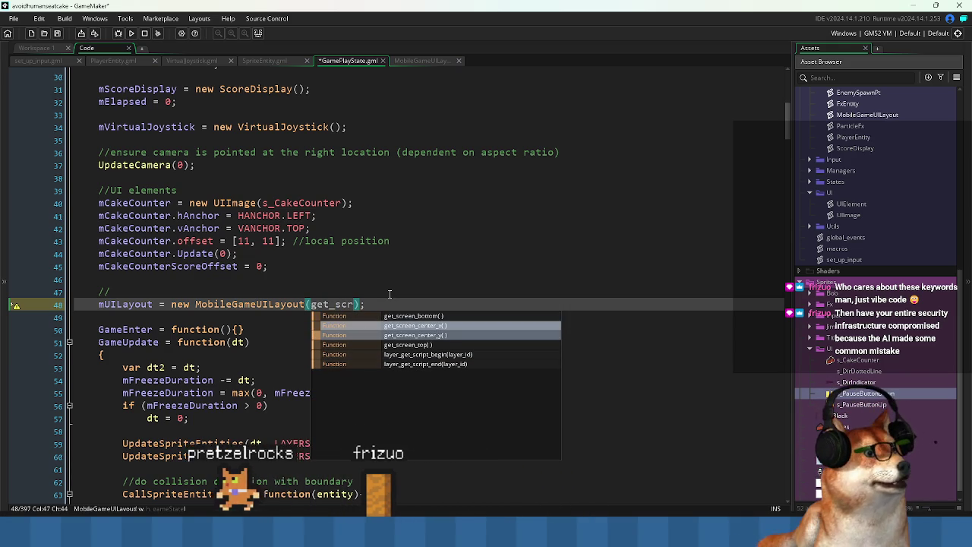
key("Down")
key("Down")
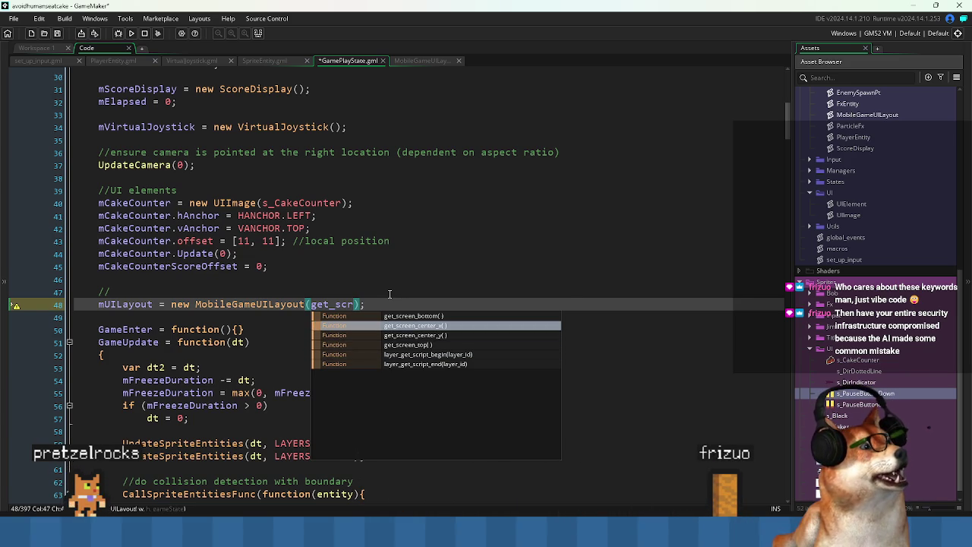
key("BackSpace")
key("BackSpace")
key("BackSpace")
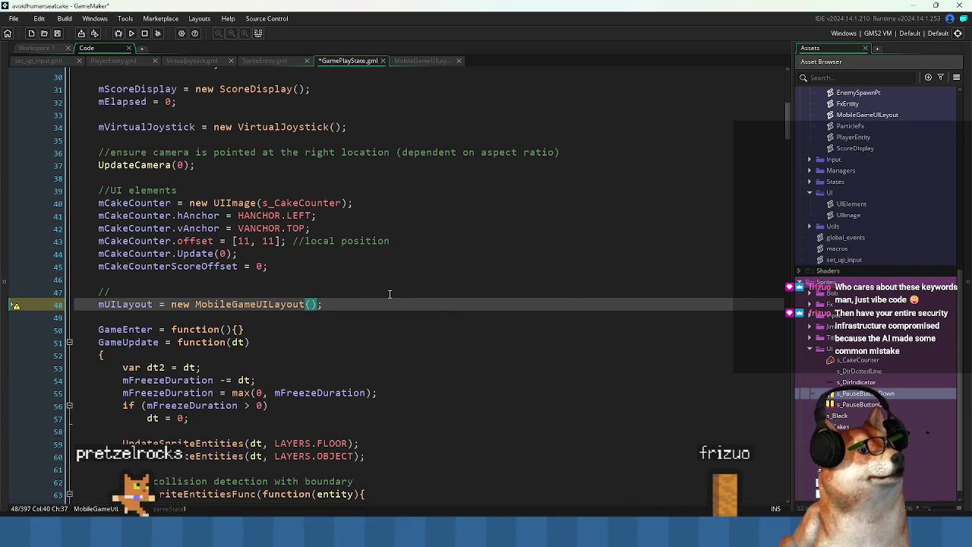
type("camera_")
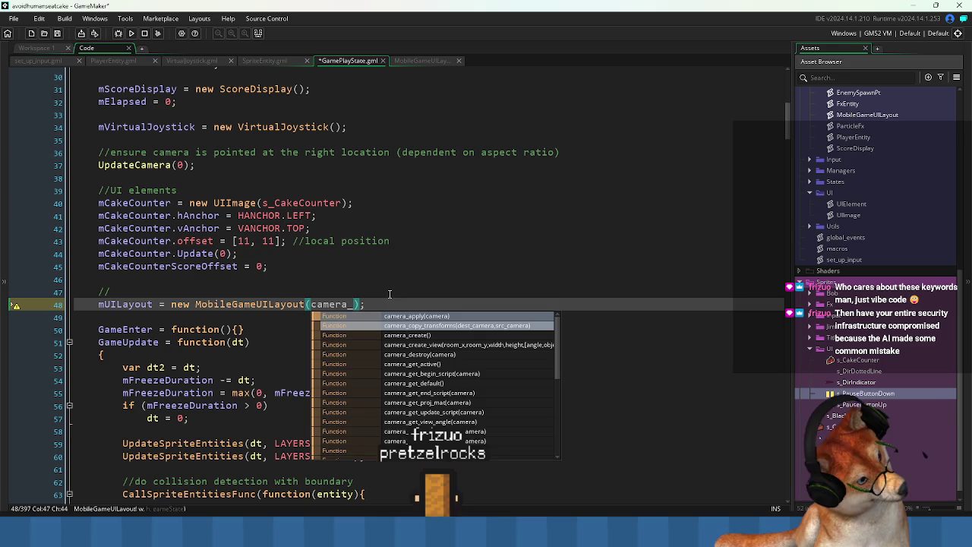
type("view")
key("BackSpace")
type("get_")
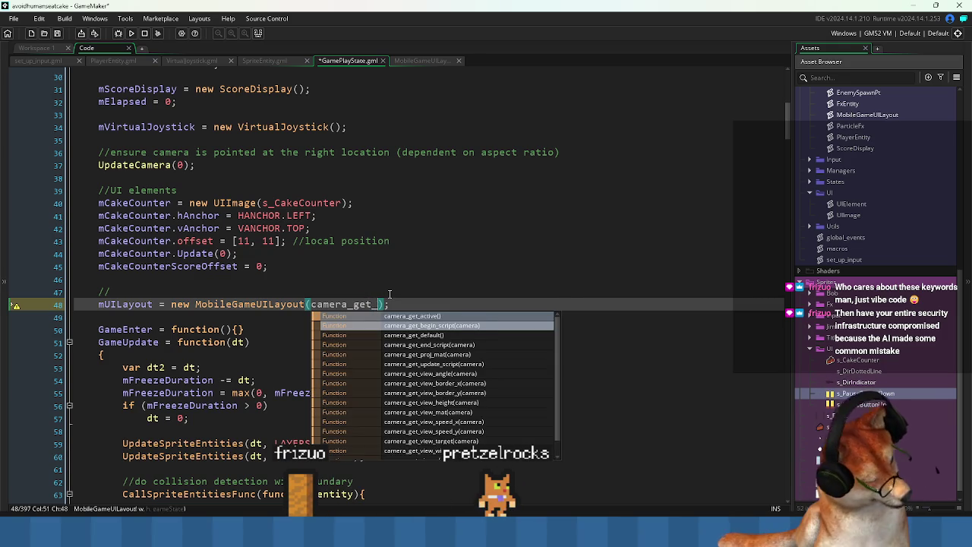
type("vie")
type("w_wi")
key("Return")
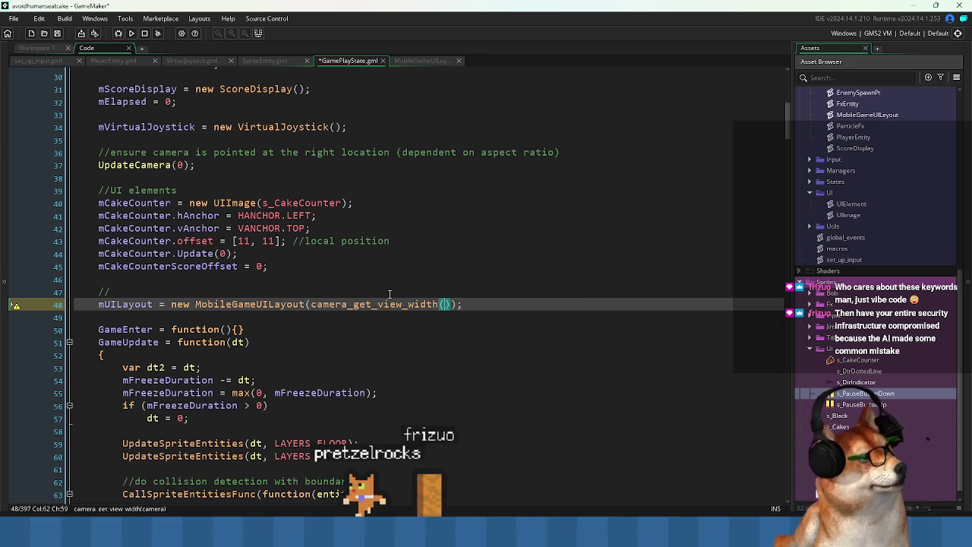
Give the width call view_camera[0] and add a matching camera_get_view_height argument
type("view_ca")
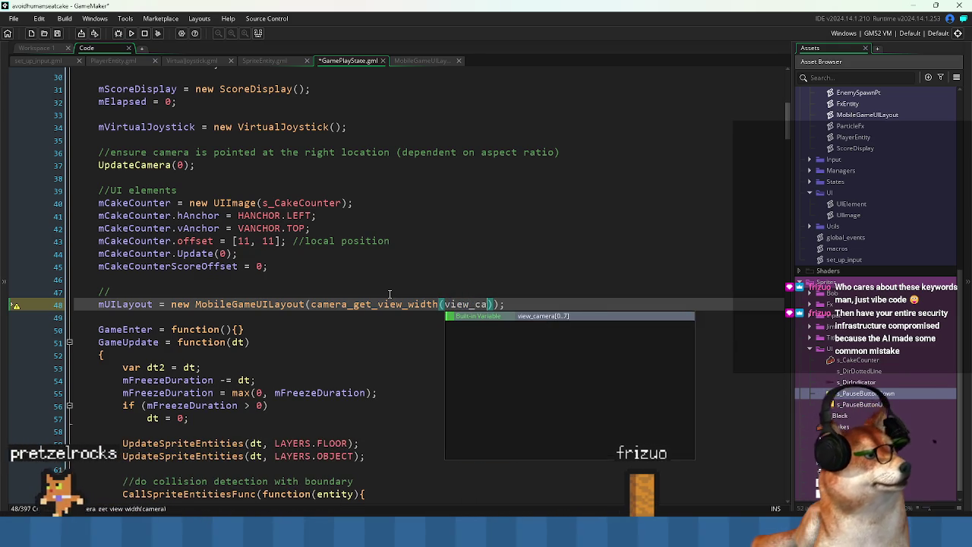
key("Return")
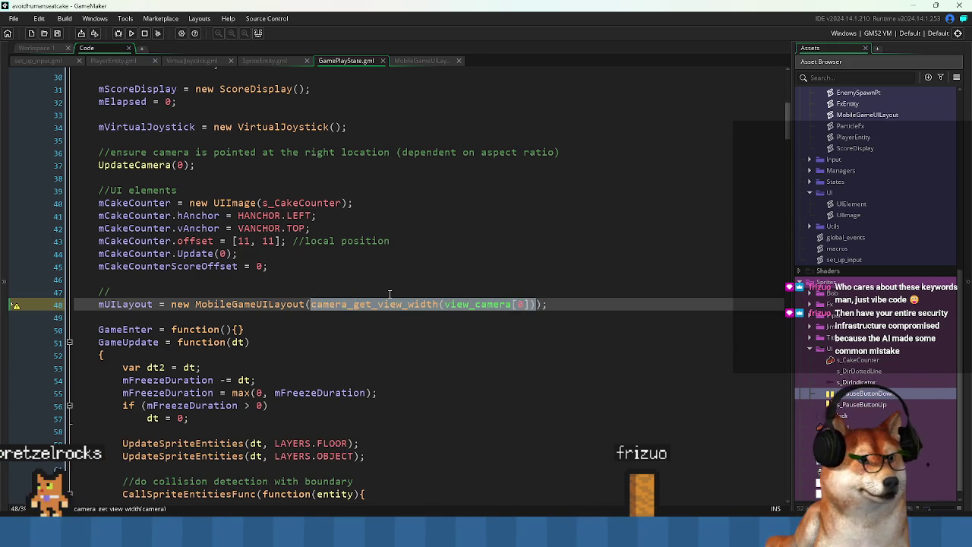
type("])")
key("Left")
key("Left")
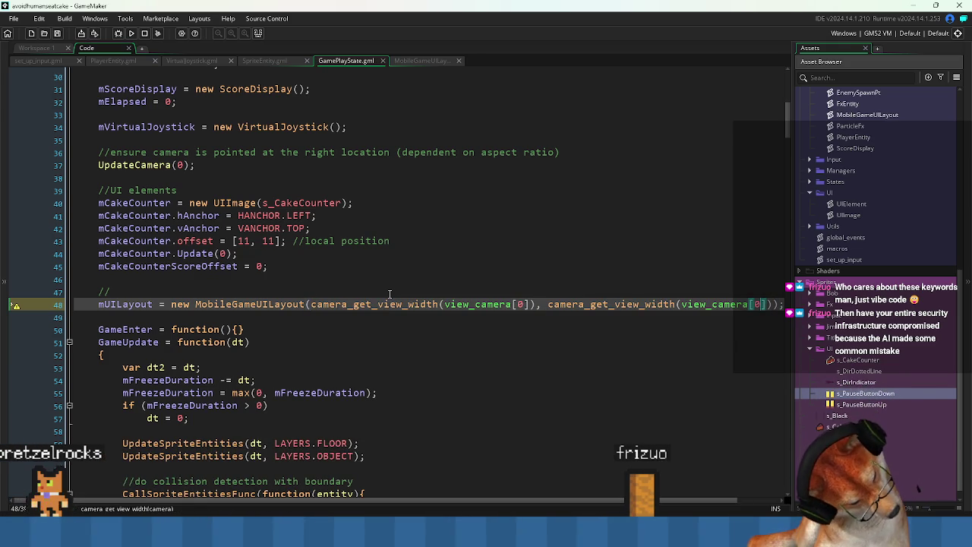
type("0")
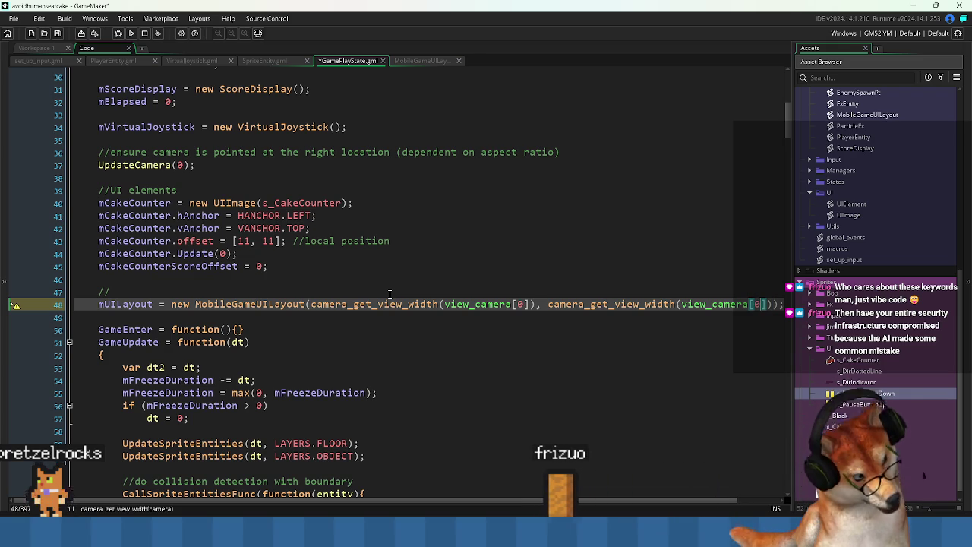
key("ctrl+Left")
key("ctrl+Left")
key("ctrl+Left")
key("ctrl+shift+Right")
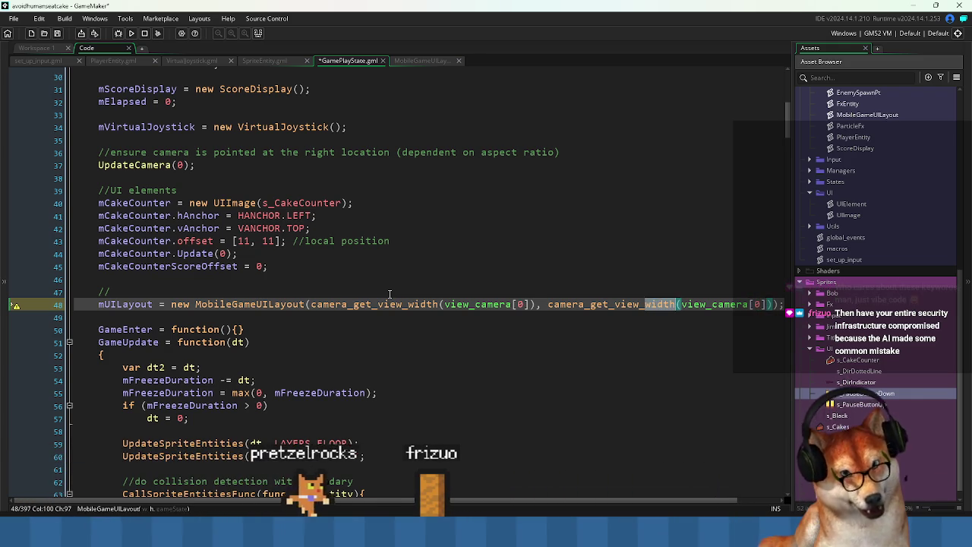
type("height")
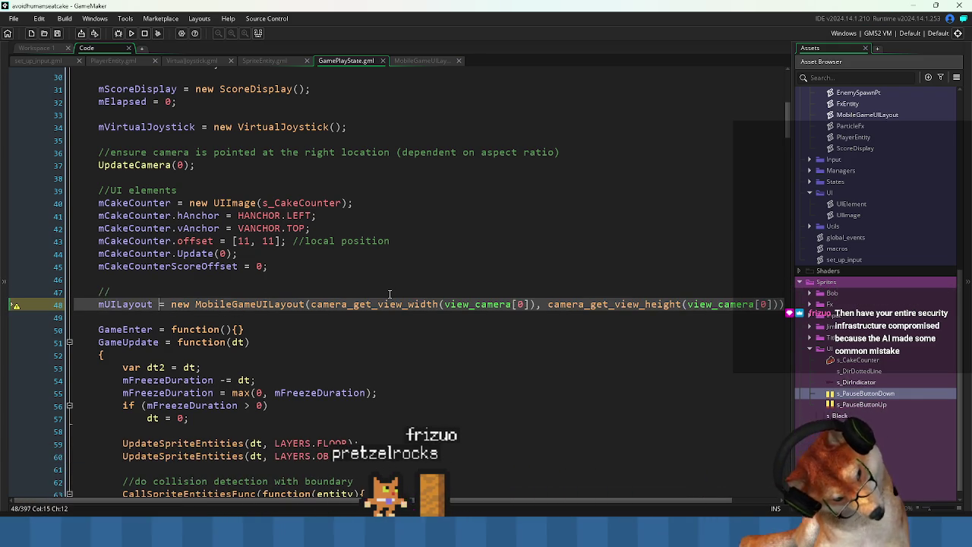
scroll(392, 292, "down", 9)
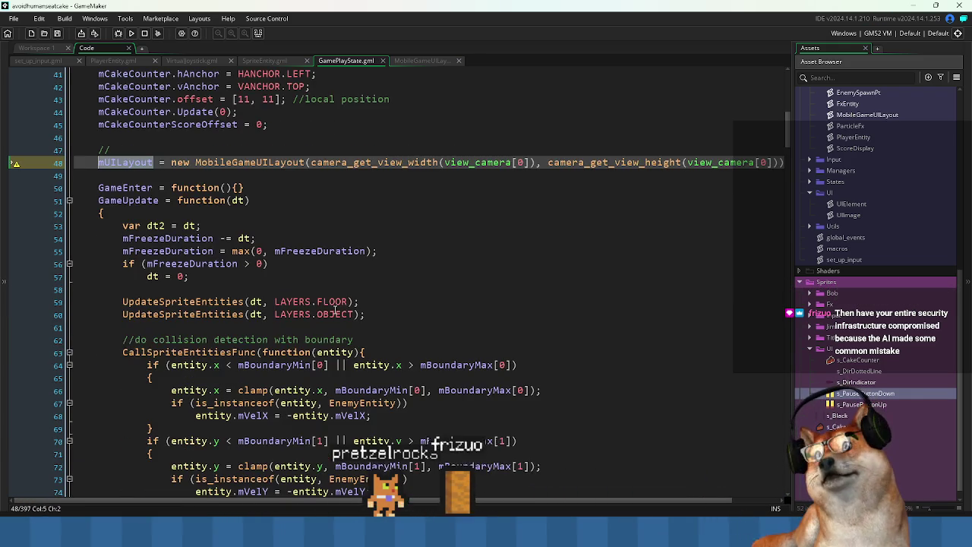
Copy the mUILayout name from line 48 and locate the GameUpdate function
scroll(233, 263, "down", 20)
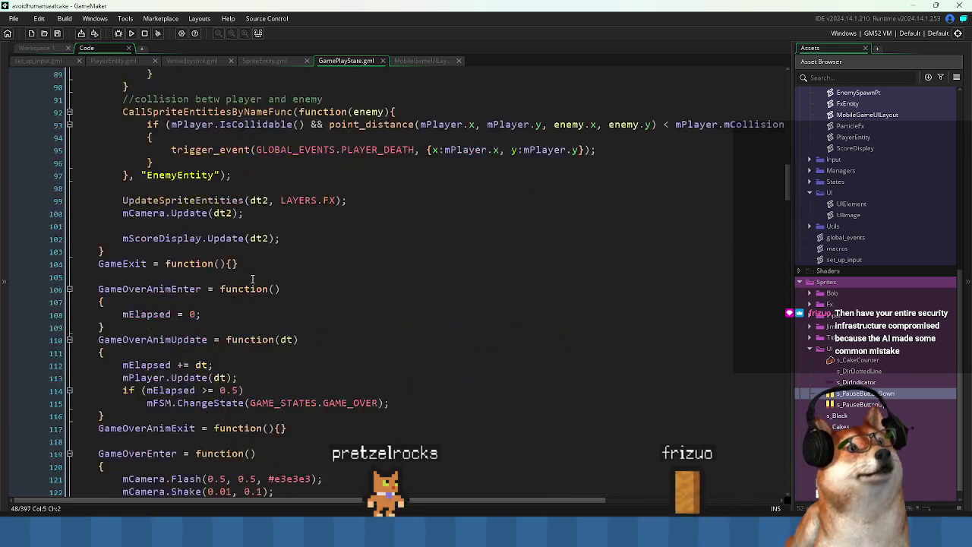
scroll(278, 322, "down", 2)
scroll(279, 319, "up", 8)
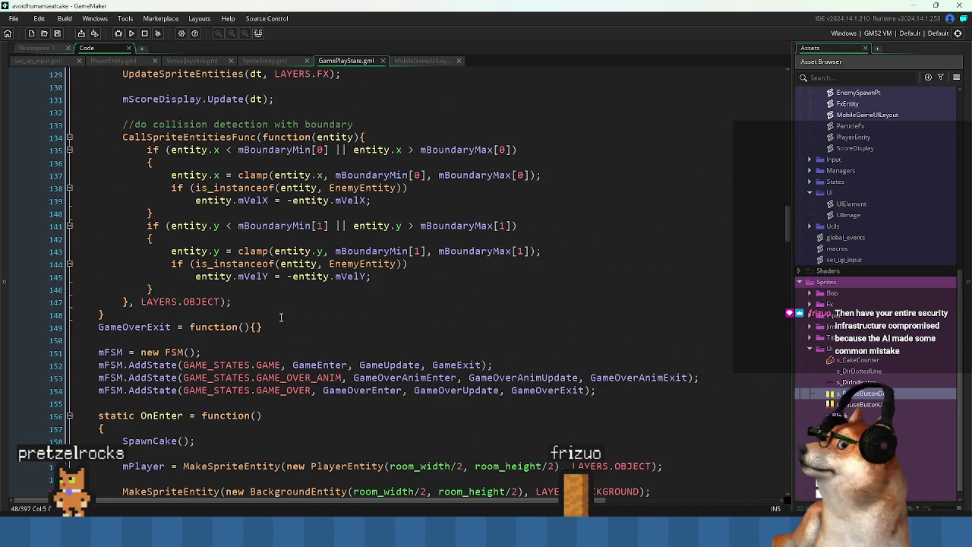
scroll(280, 317, "down", 4)
scroll(304, 313, "up", 15)
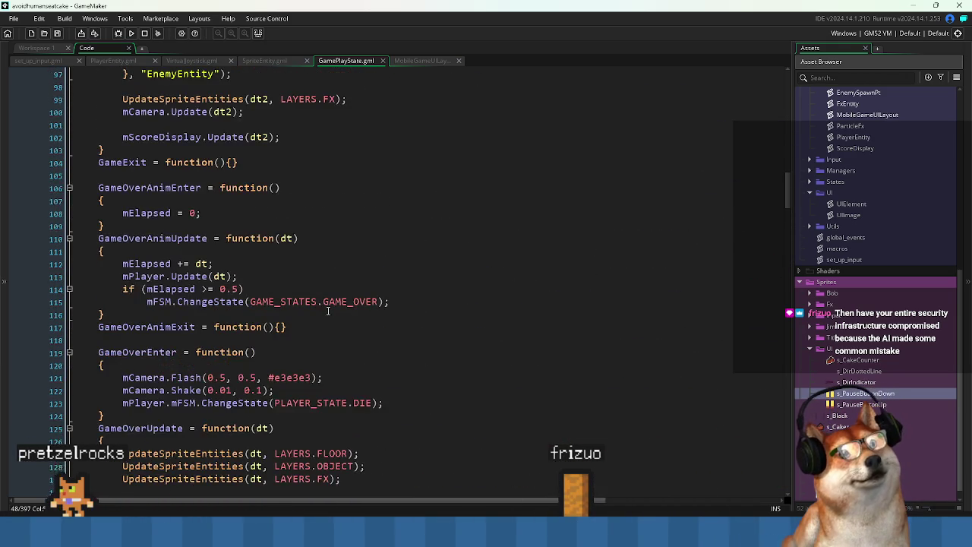
scroll(328, 309, "up", 6)
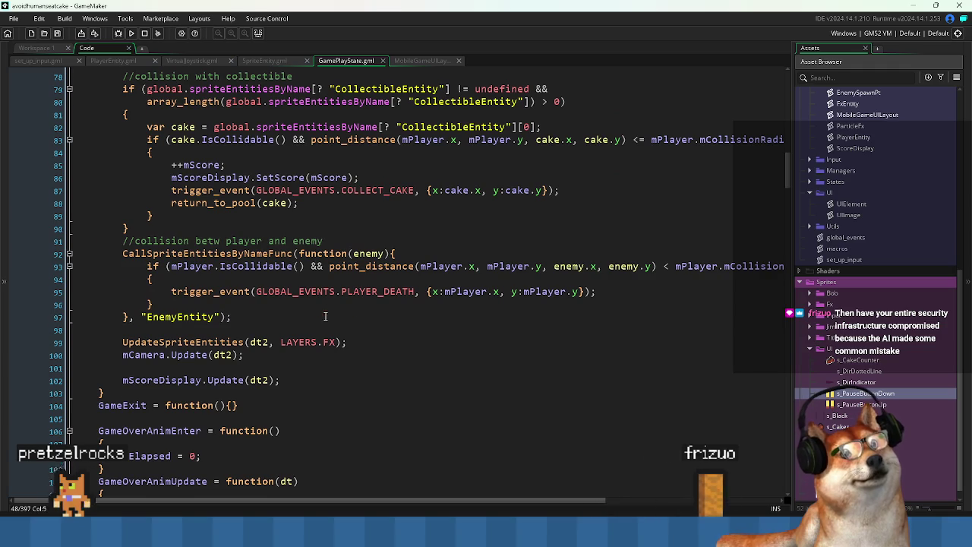
scroll(325, 316, "up", 15)
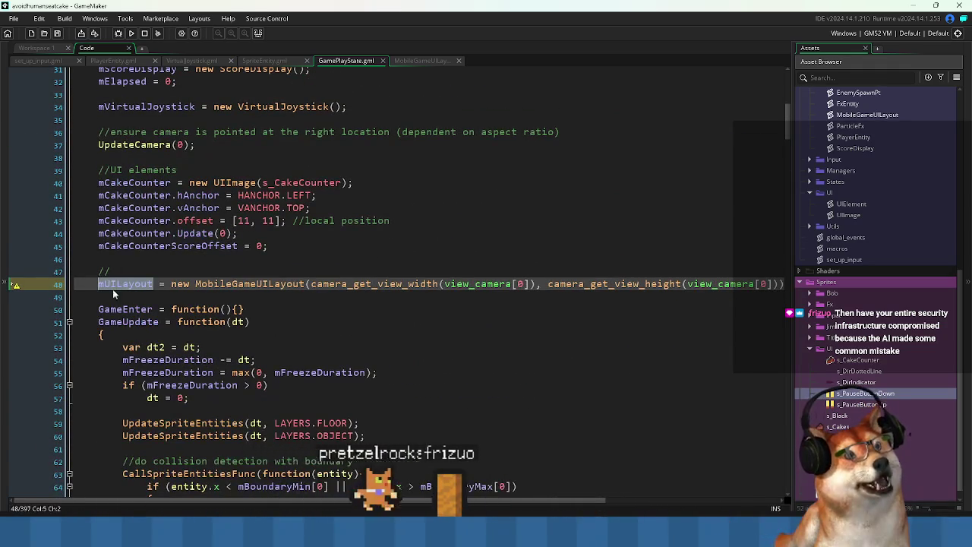
double_click(122, 286)
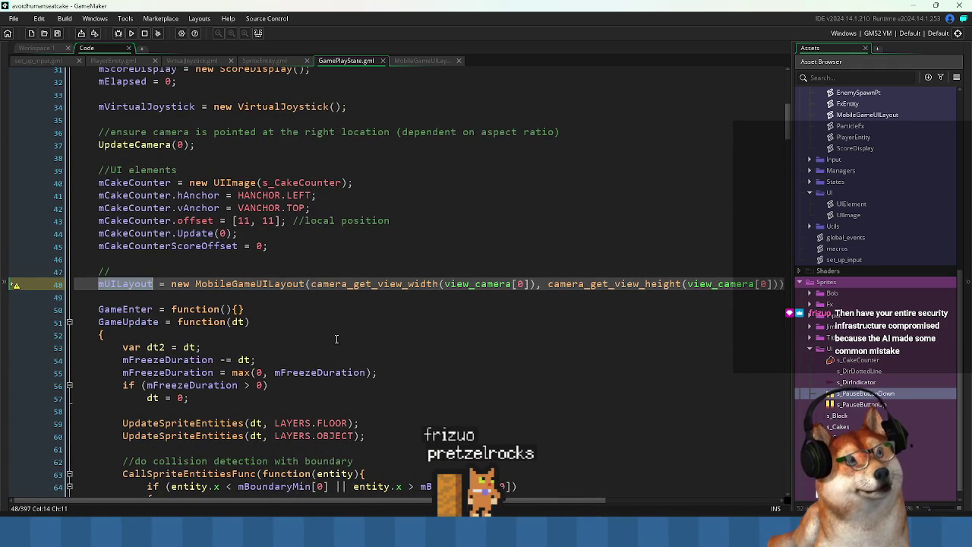
left_click(274, 347)
double_click(126, 322)
left_click(123, 310)
double_click(126, 322)
scroll(316, 349, "down", 5)
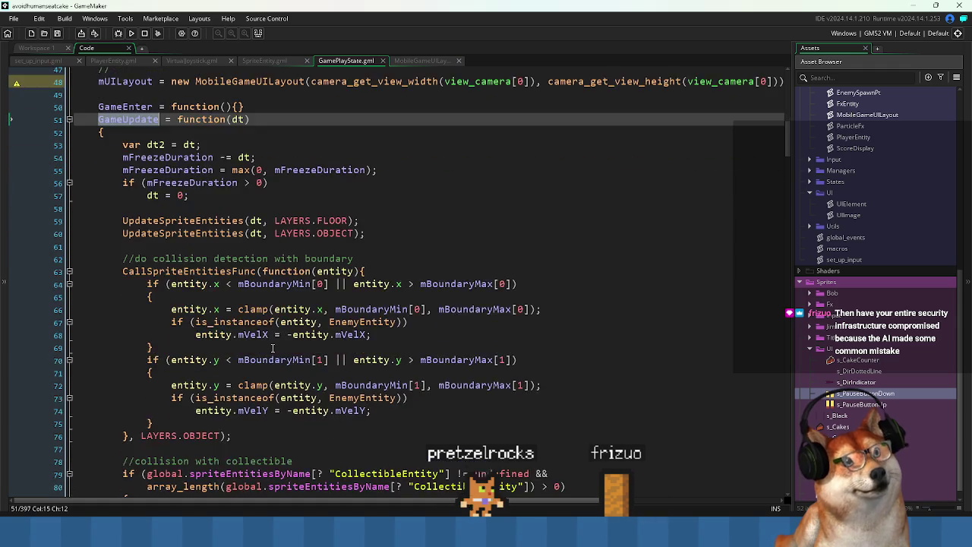
scroll(266, 345, "up", 3)
scroll(258, 343, "down", 6)
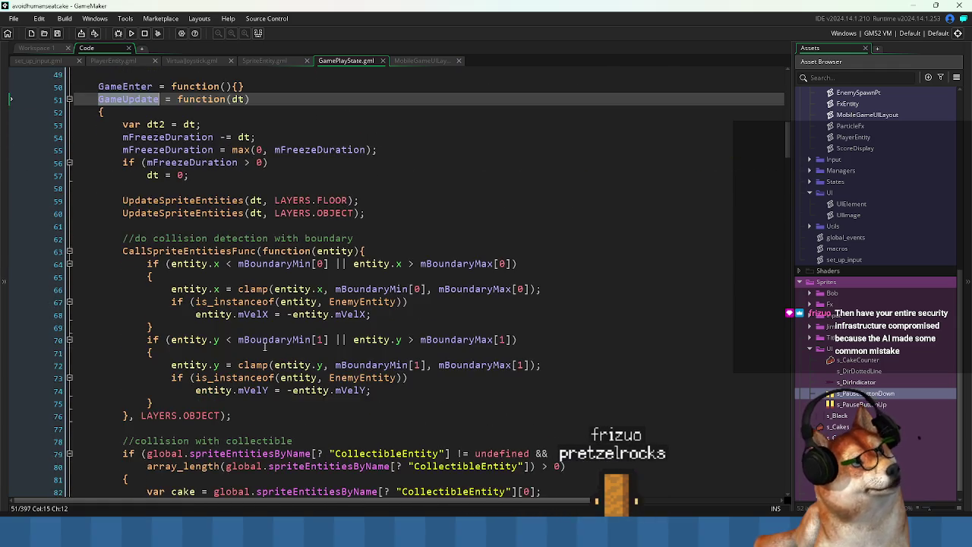
scroll(249, 340, "up", 2)
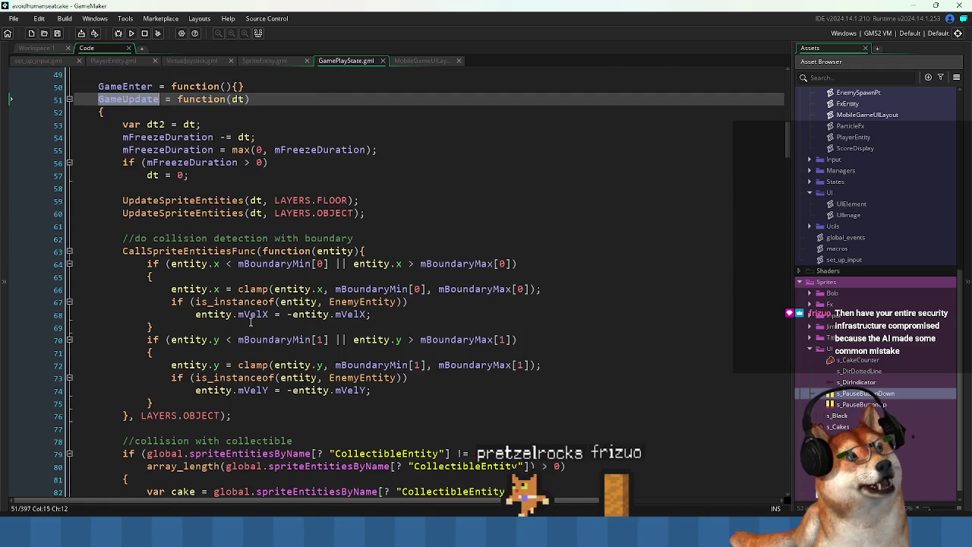
scroll(206, 350, "down", 8)
Add mUILayout.Update(dt2); on a new line after the score display update
left_click(316, 423)
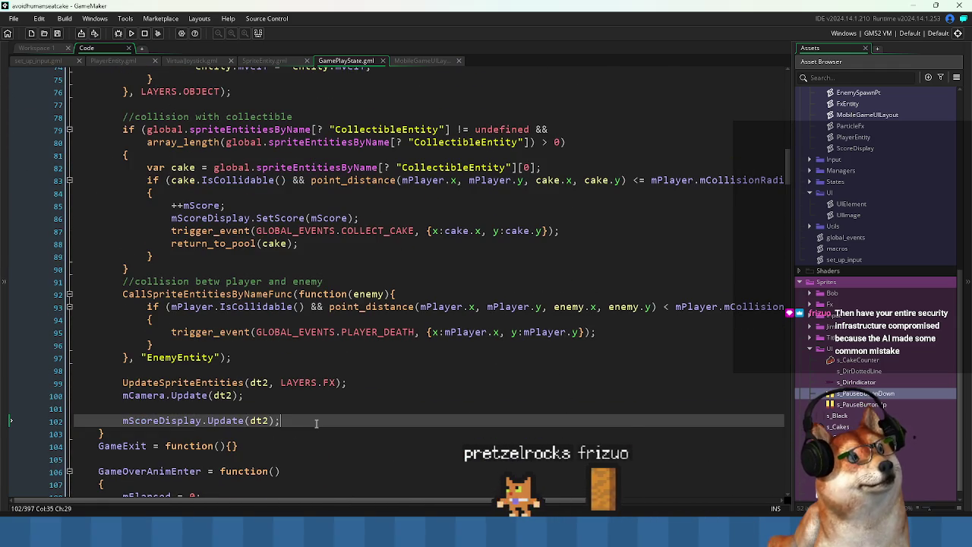
key("Return")
key("Return")
type(".Update(dt2);")
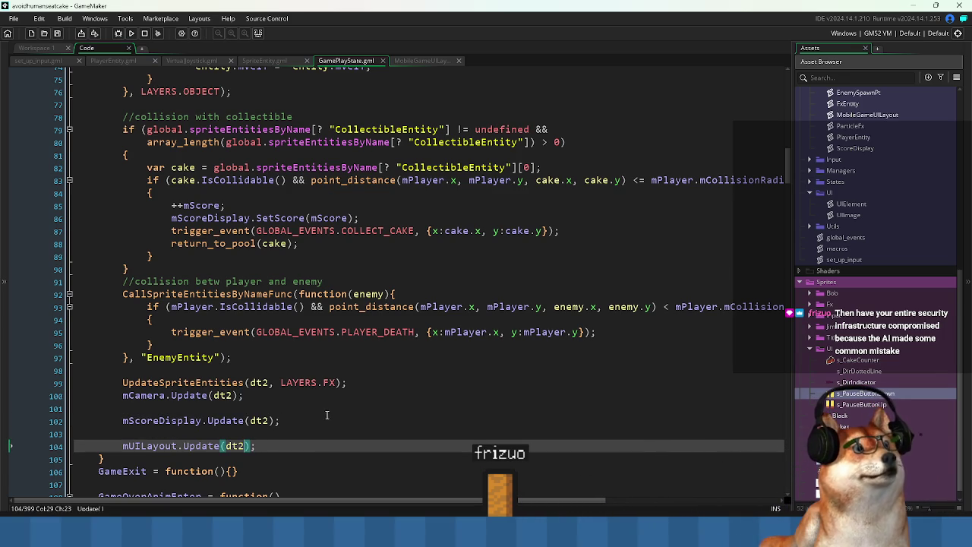
scroll(284, 423, "down", 2)
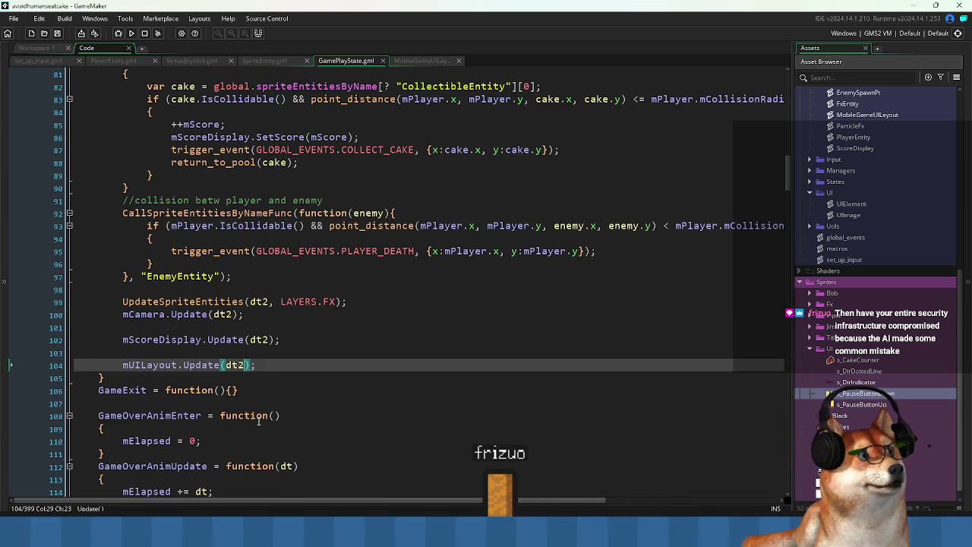
Add mUILayout.Draw(); on a new line after the score text drawing near the file's end
left_click(164, 365)
double_click(164, 364)
key("ctrl+c")
key("ctrl+End")
key("Up")
key("Up")
key("Up")
key("Down")
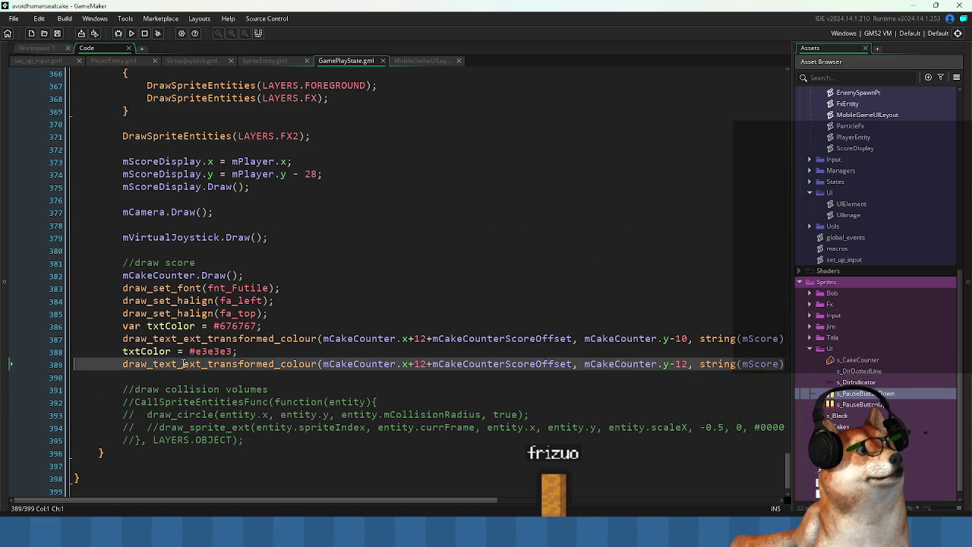
key("End")
key("Return")
key("Return")
key("ctrl+v")
type(".Draw")
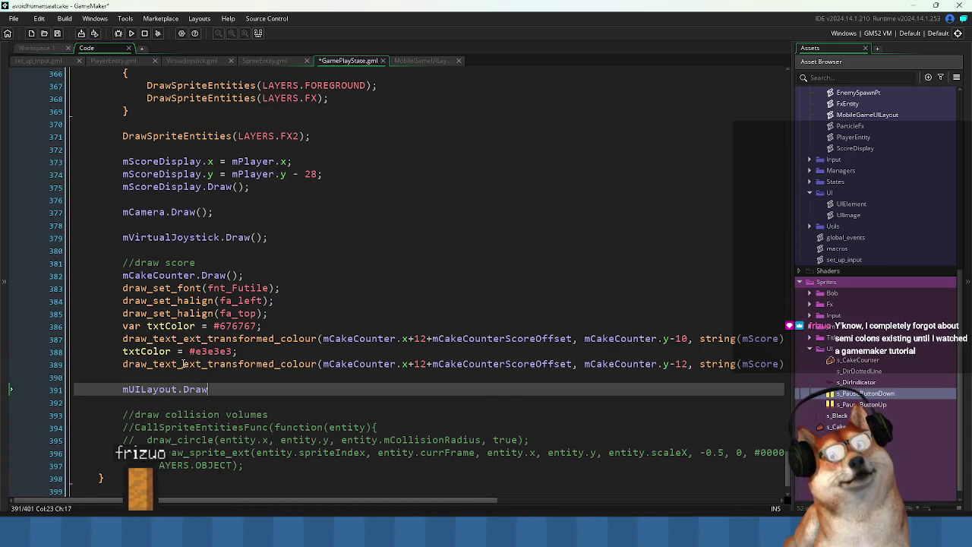
type("()();")
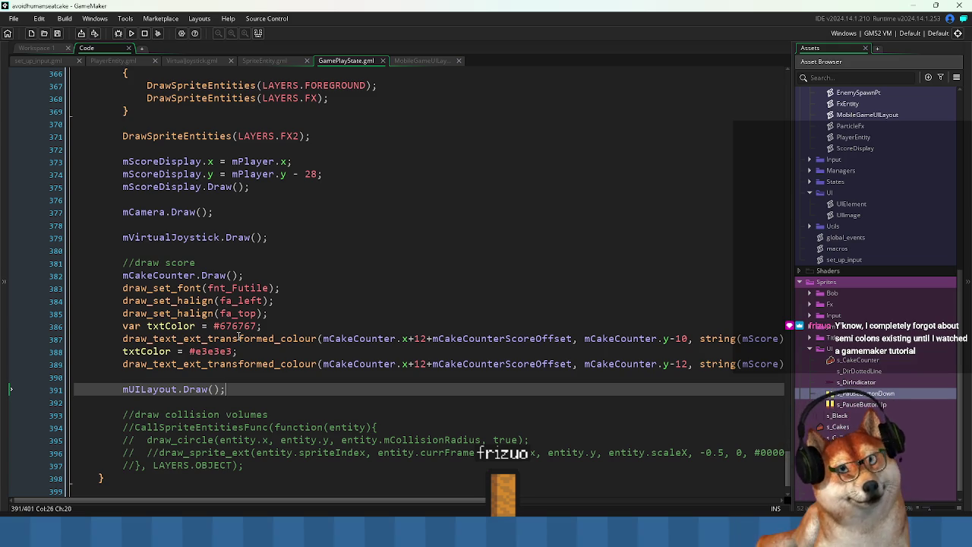
key("Down")
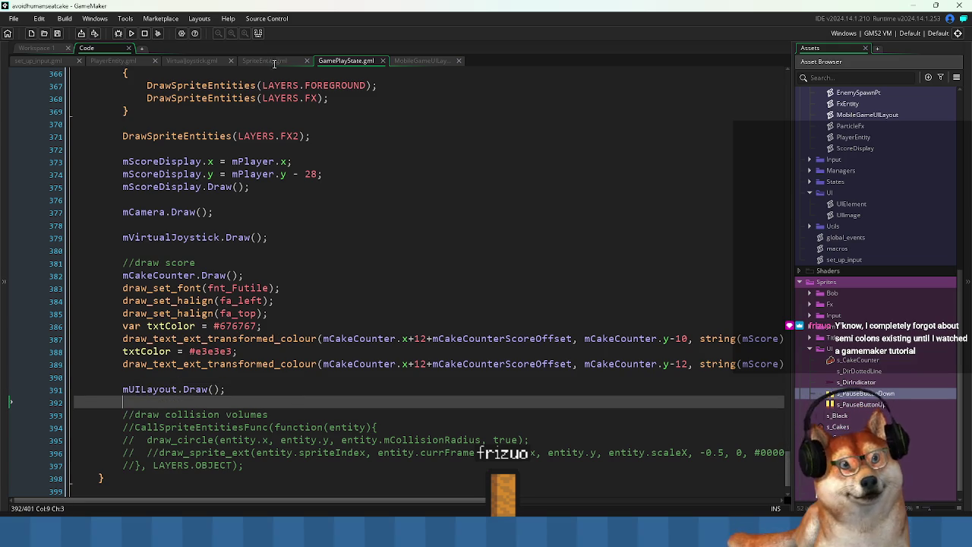
Run the game to check the pause button beside the cake counter, then stop it
left_click(133, 32)
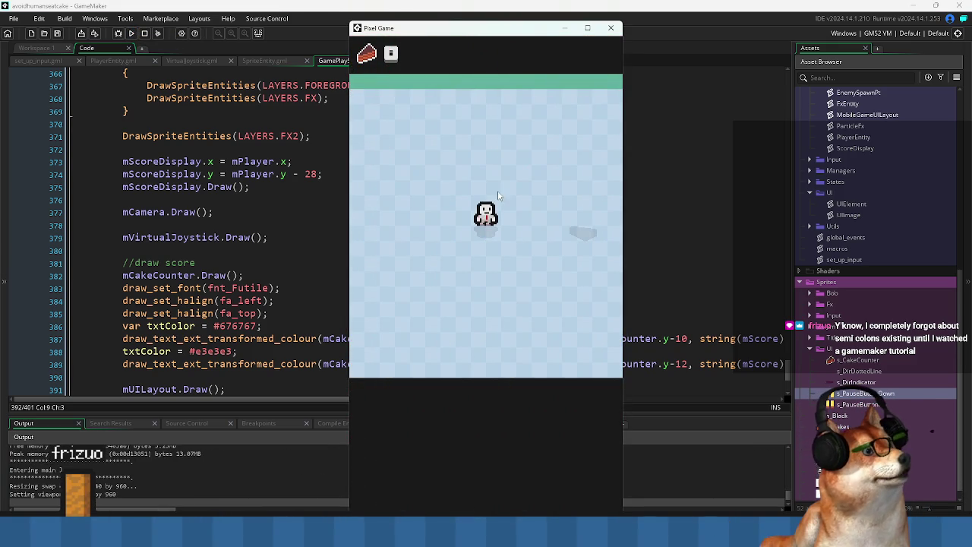
left_click(610, 28)
left_click(327, 174)
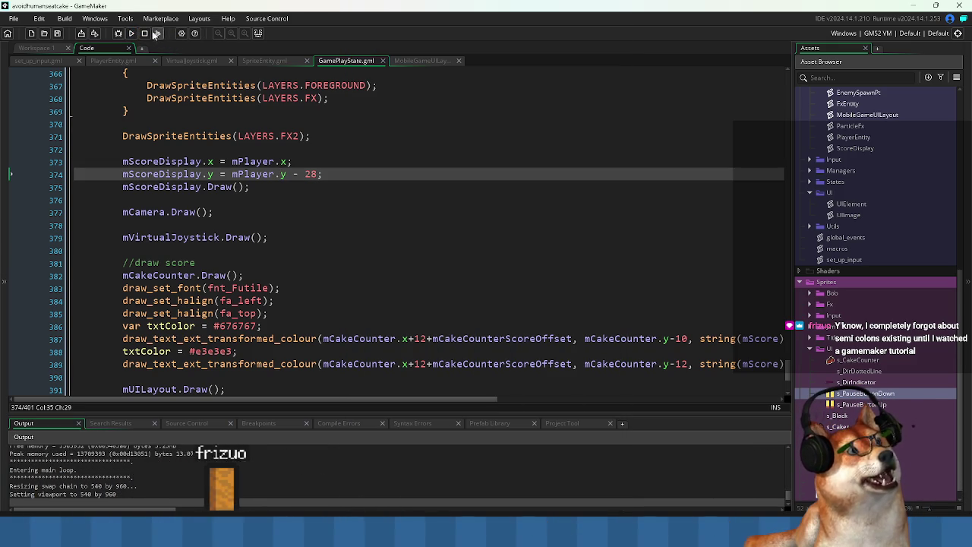
left_click(347, 254)
Test-run the game from the title screen with mUILayout.Draw(); commented out, then stop it
scroll(341, 244, "down", 2)
scroll(239, 207, "up", 20)
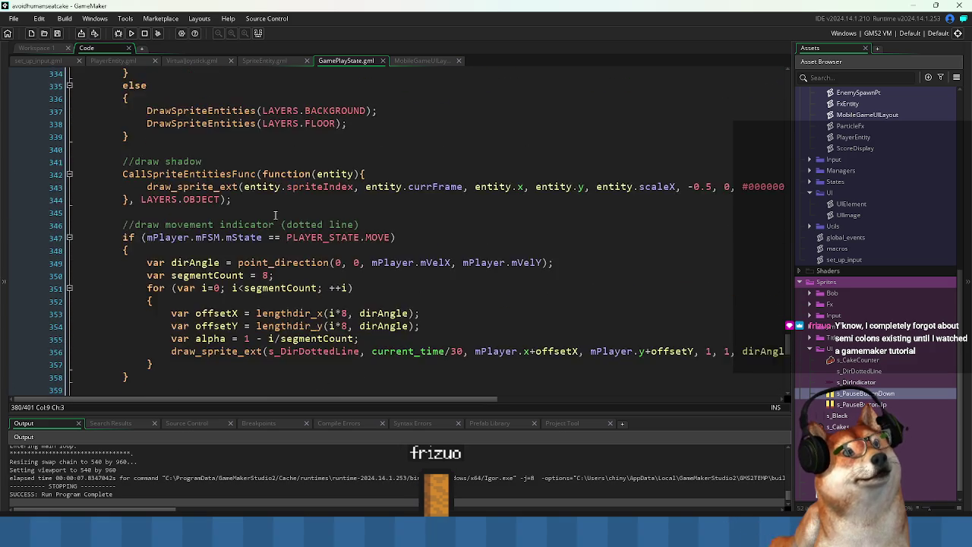
scroll(285, 225, "up", 11)
scroll(308, 260, "down", 20)
scroll(308, 260, "up", 10)
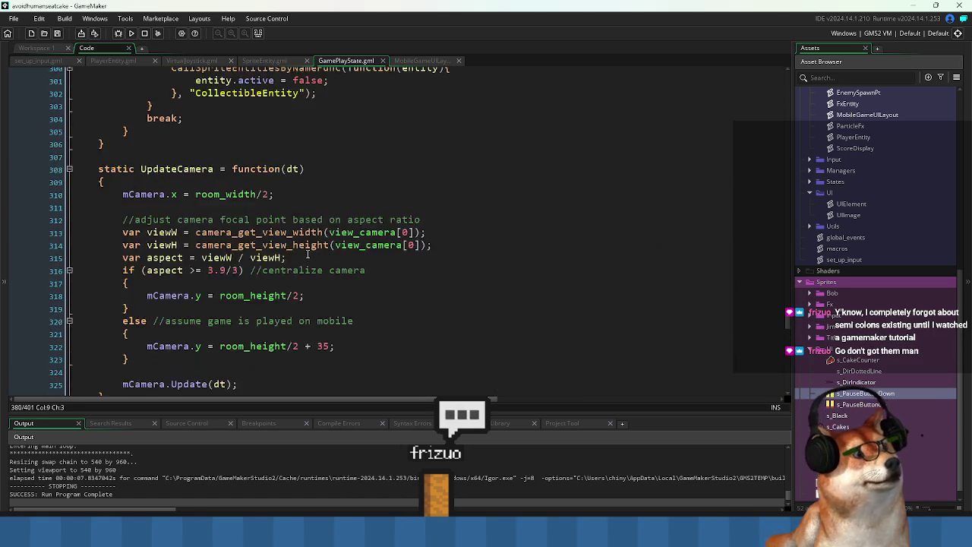
scroll(194, 268, "up", 20)
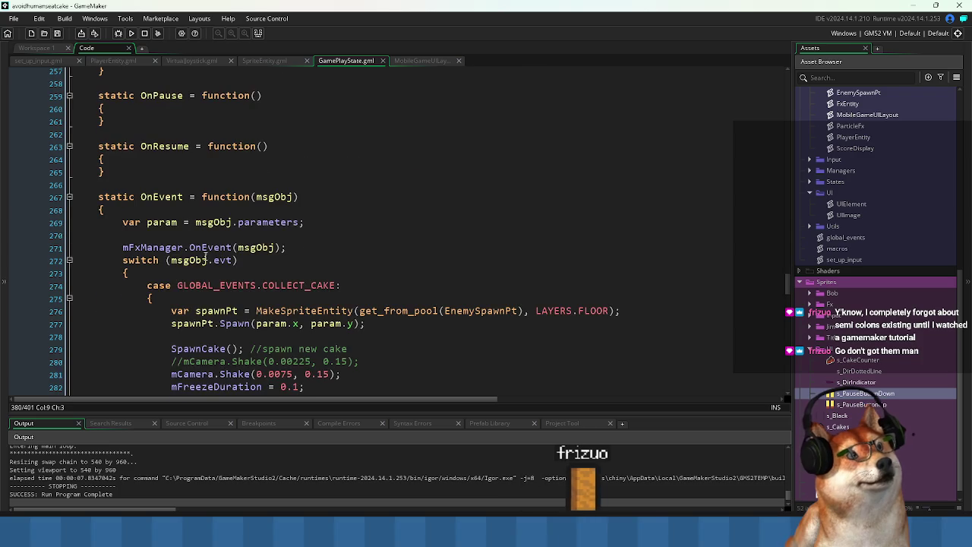
scroll(208, 250, "up", 4)
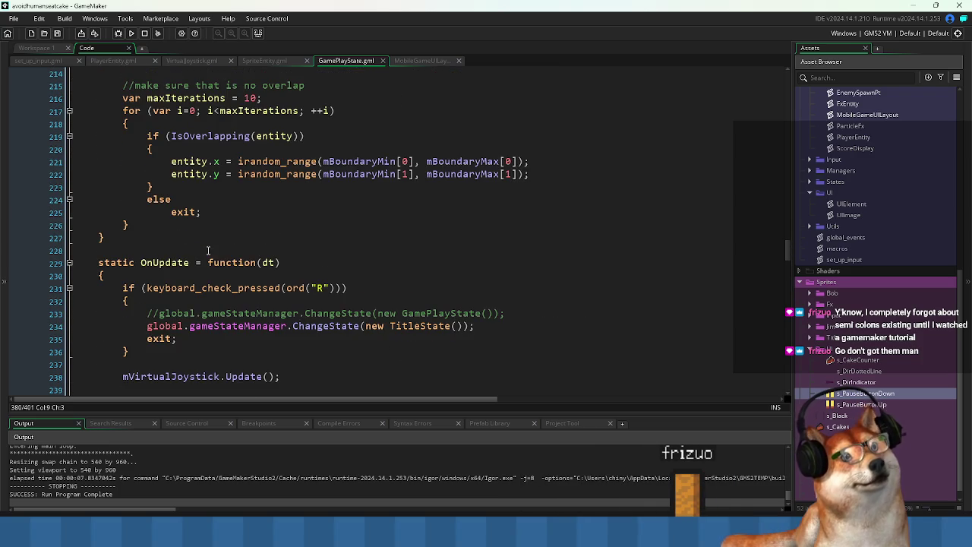
scroll(778, 251, "down", 20)
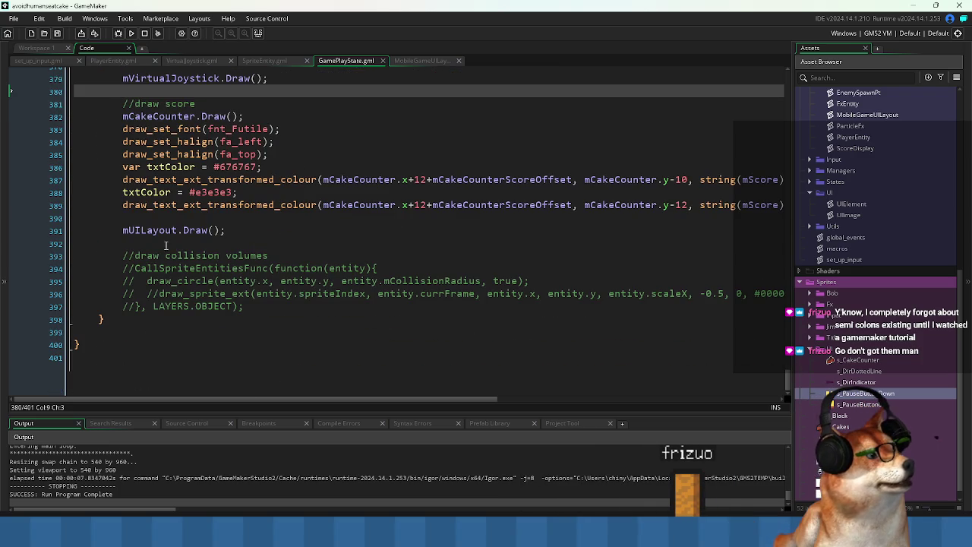
left_click(121, 230)
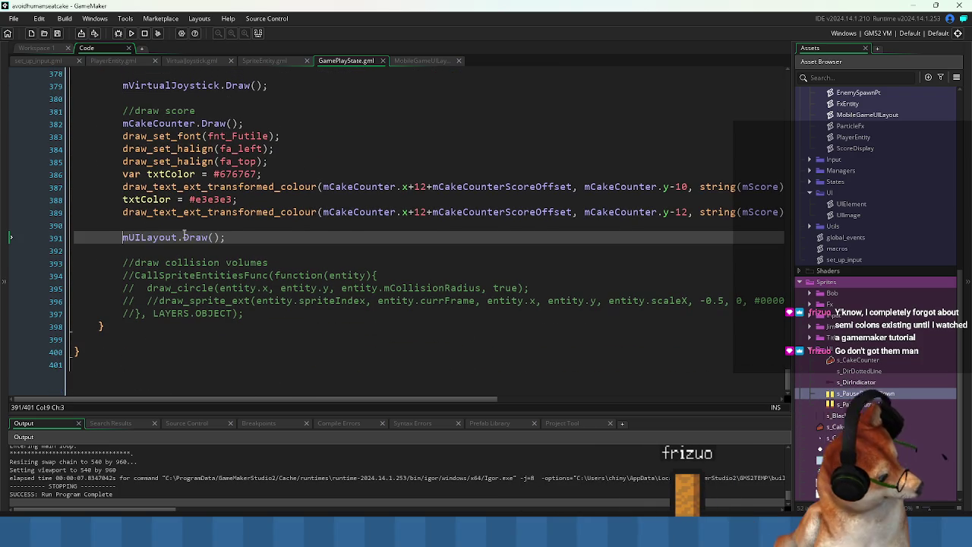
type("//")
left_click(130, 34)
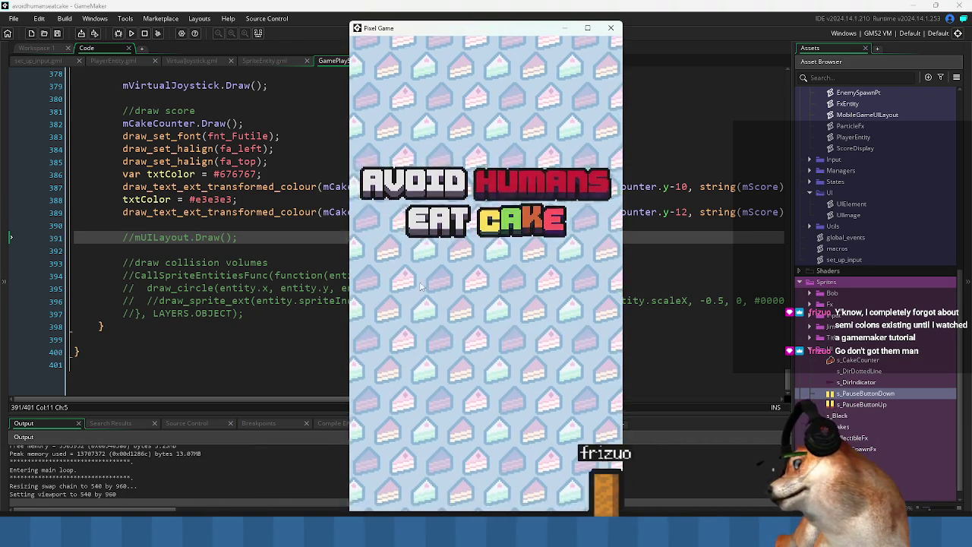
left_click(480, 310)
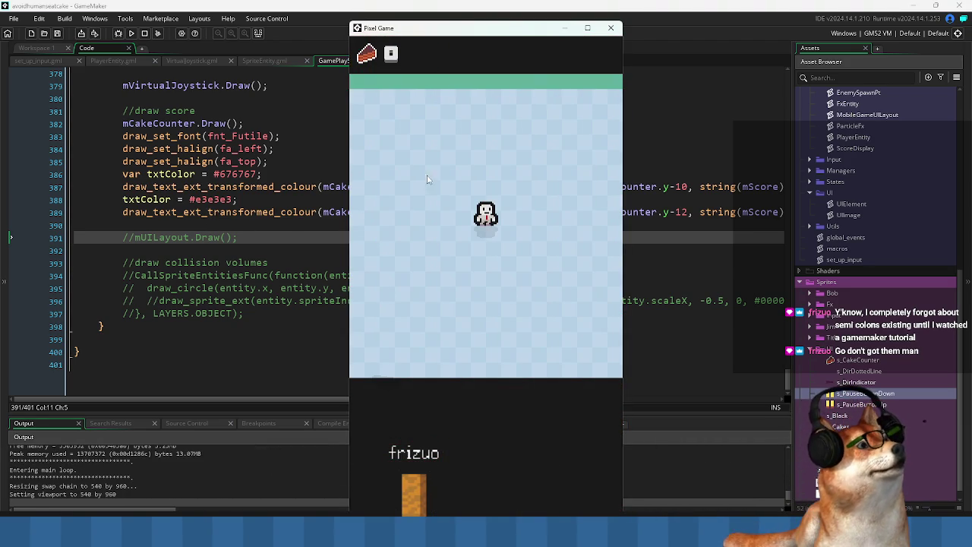
left_click(146, 34)
Uncomment the mUILayout.Draw(); call to restore it
key("Down")
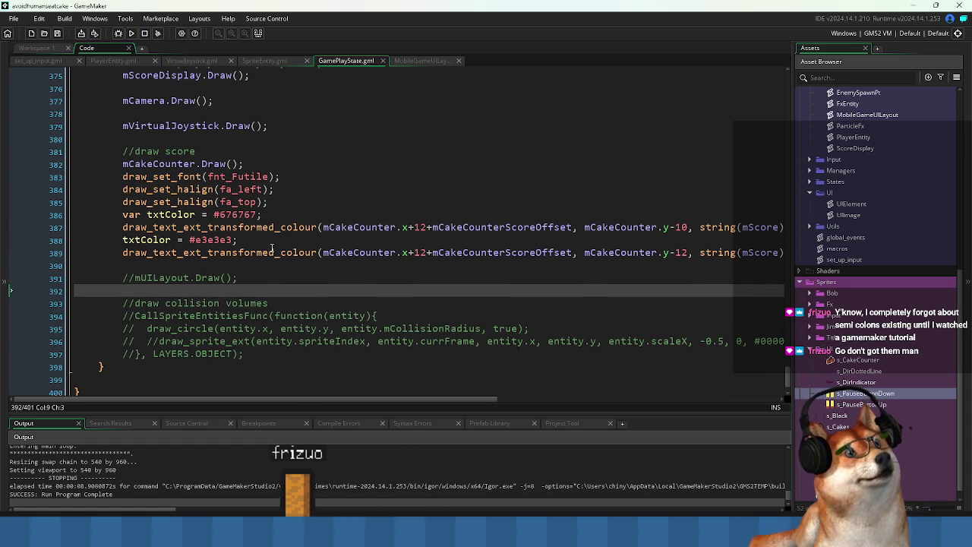
scroll(262, 266, "up", 1)
key("Up")
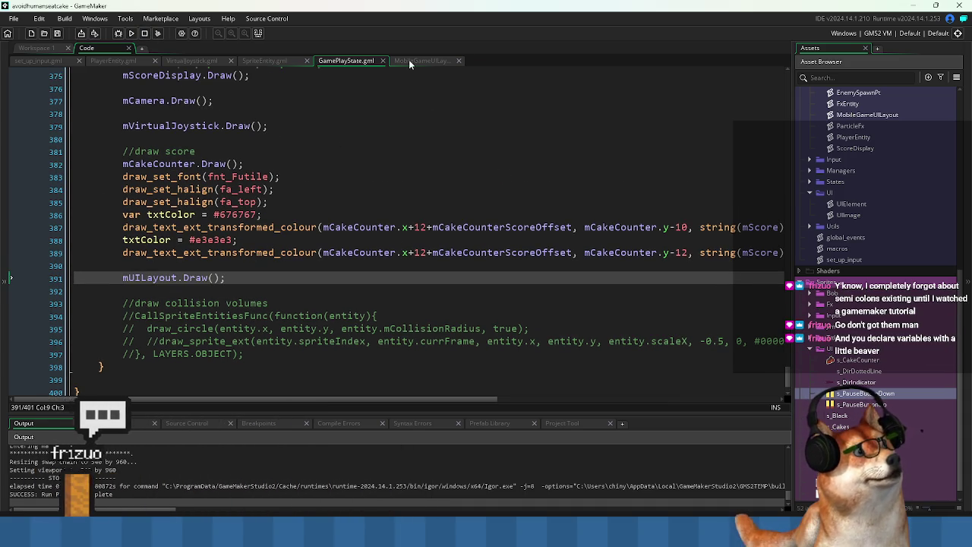
In MobileGameUILayout.gml, comment out the BaseUpdate() call and the BaseUpdate = Update line
left_click(409, 59)
left_click(124, 176)
left_click(123, 188)
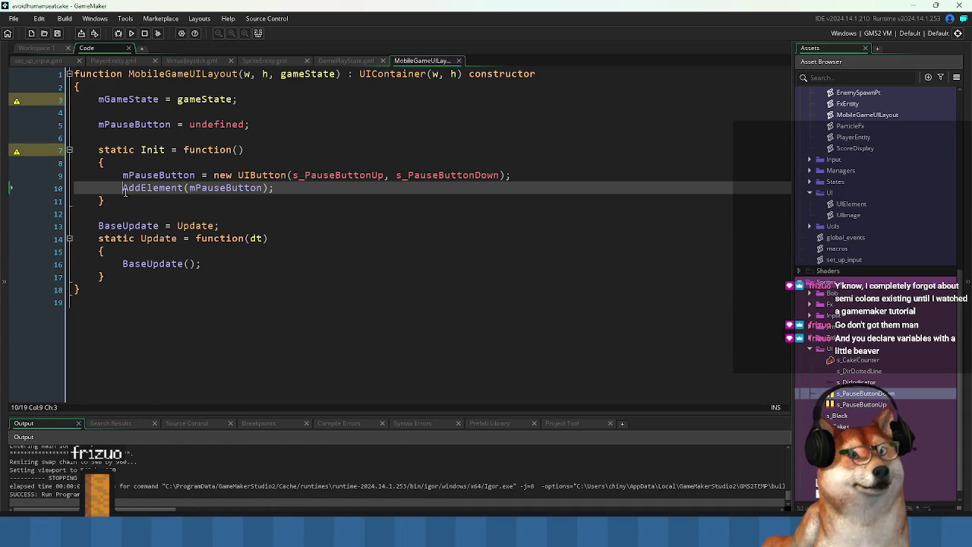
left_click(123, 264)
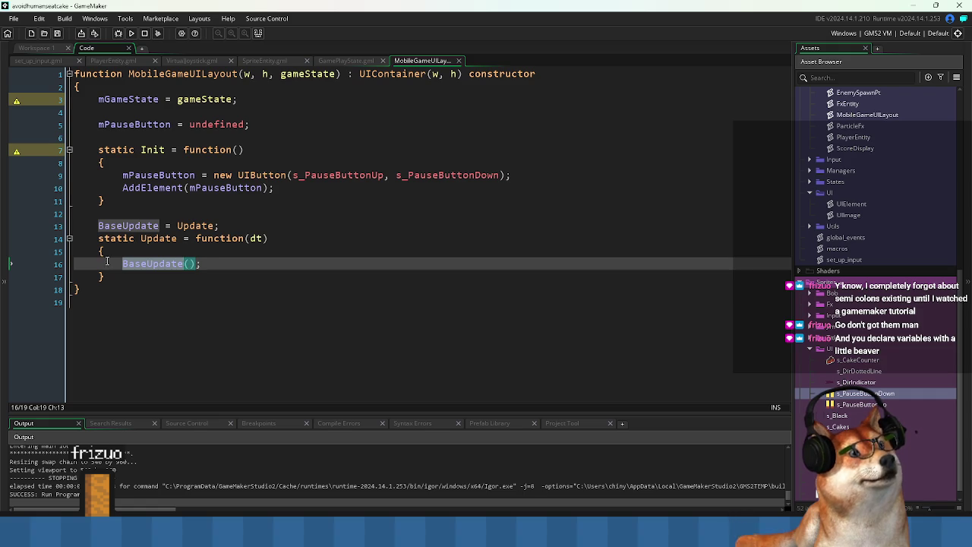
type("//")
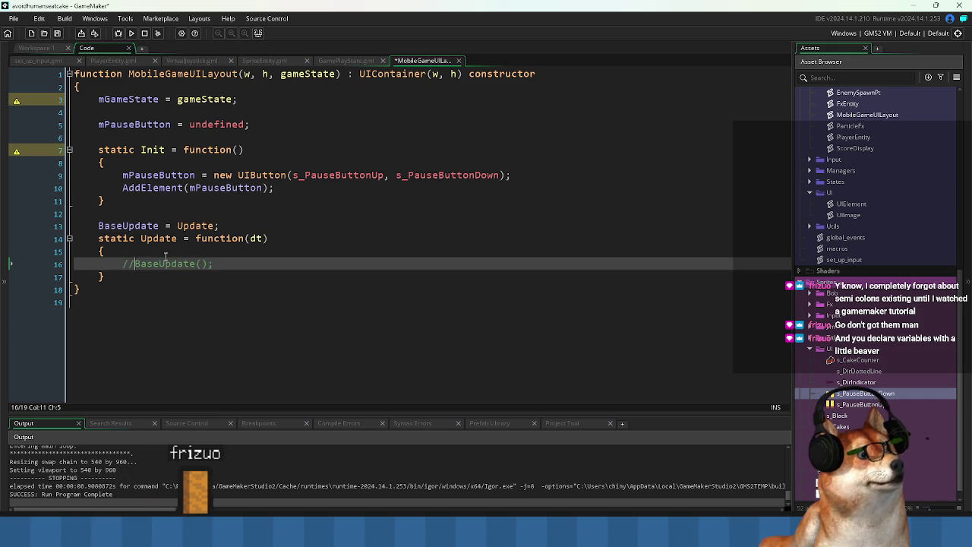
left_click(97, 226)
type("//")
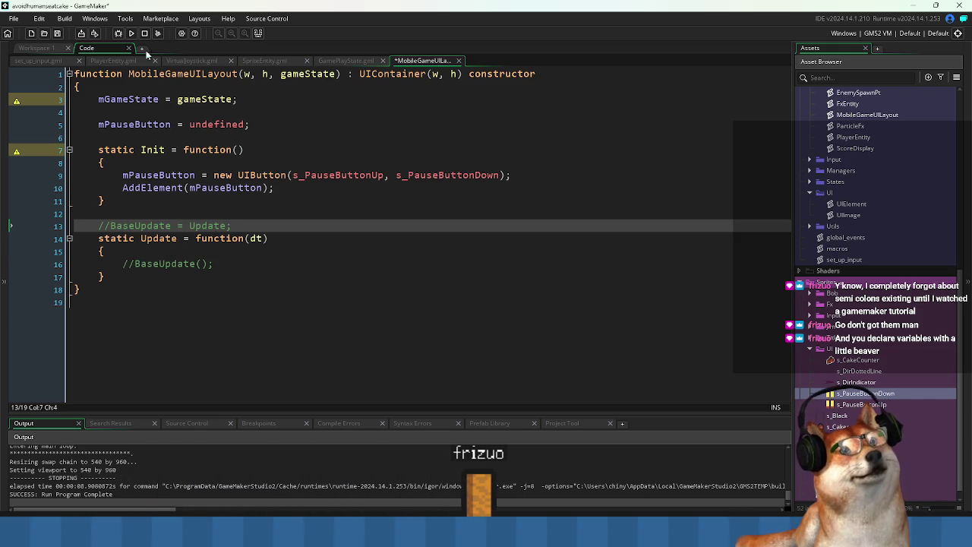
Build and run the game, start it from the title screen, then close it
left_click(135, 33)
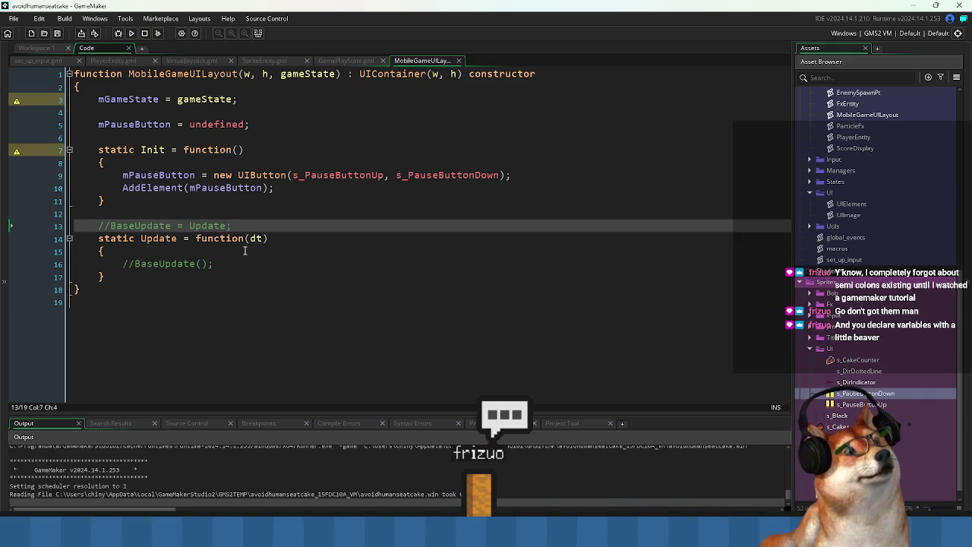
left_click(474, 276)
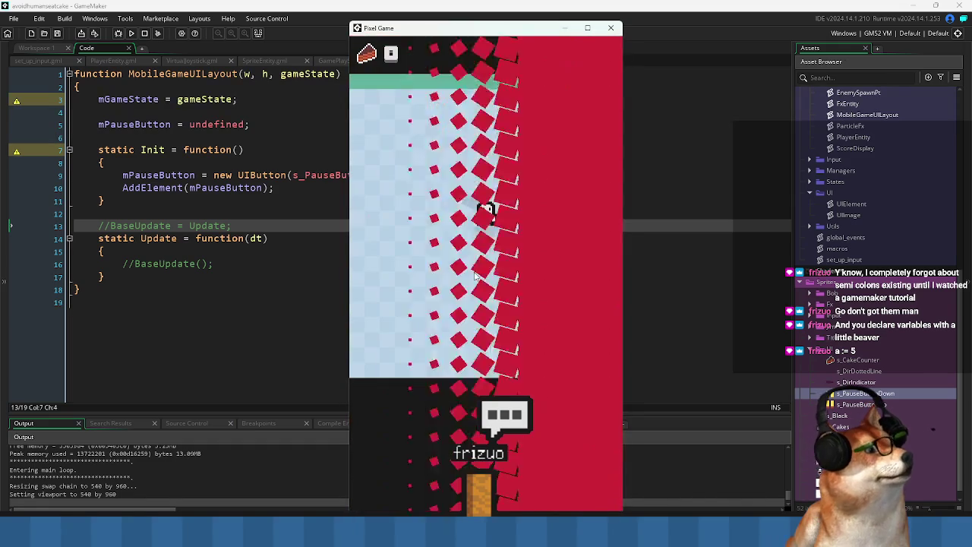
left_click(611, 27)
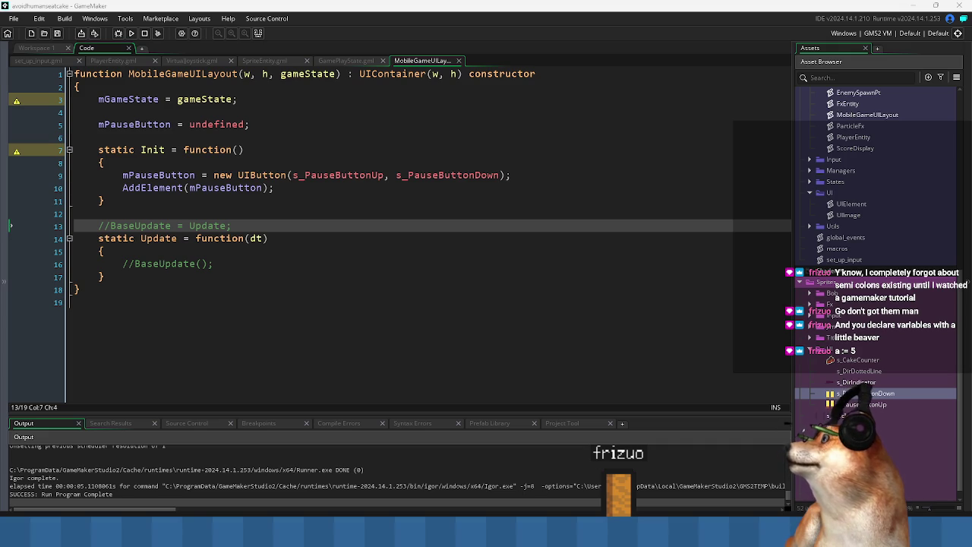
Switch from GameMaker to the browser showing the yal.cc blog
mouse_move(499, 532)
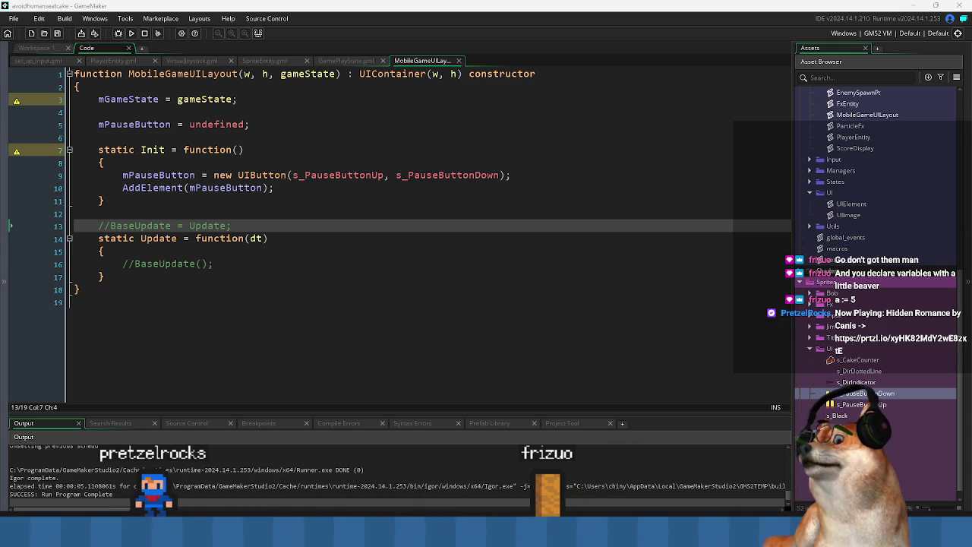
key("alt+Tab")
Return to the yal.cc blog's front page and scroll down through its posts
scroll(400, 274, "down", 5)
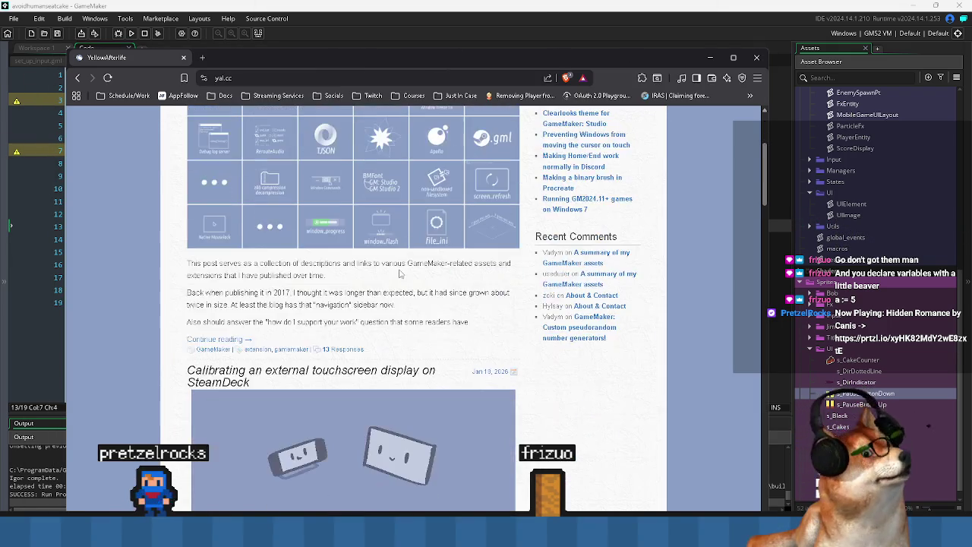
scroll(401, 274, "up", 2)
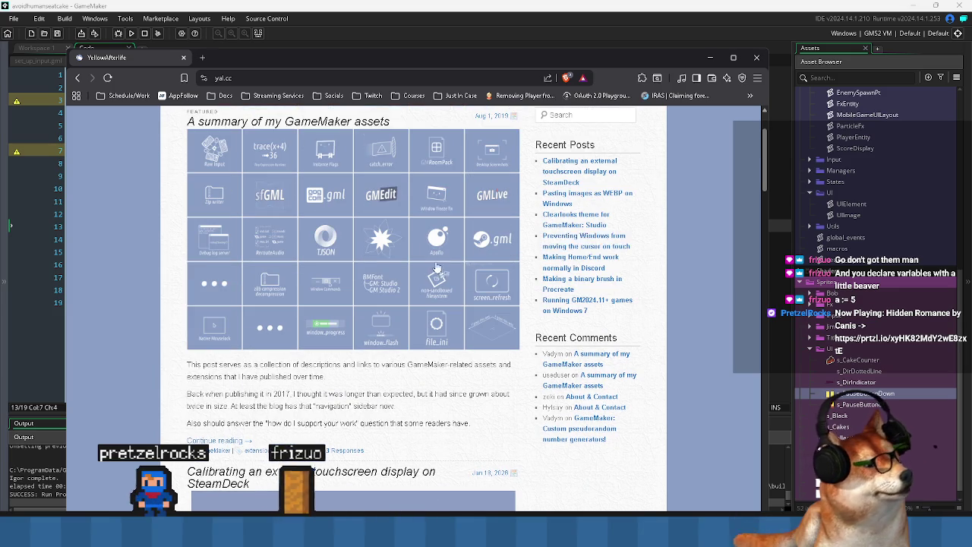
scroll(415, 262, "up", 2)
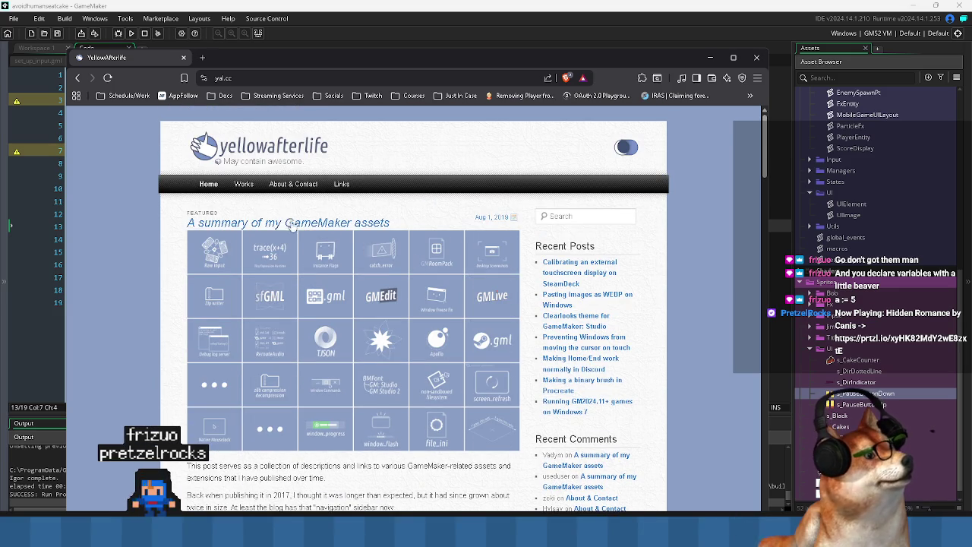
left_click(250, 190)
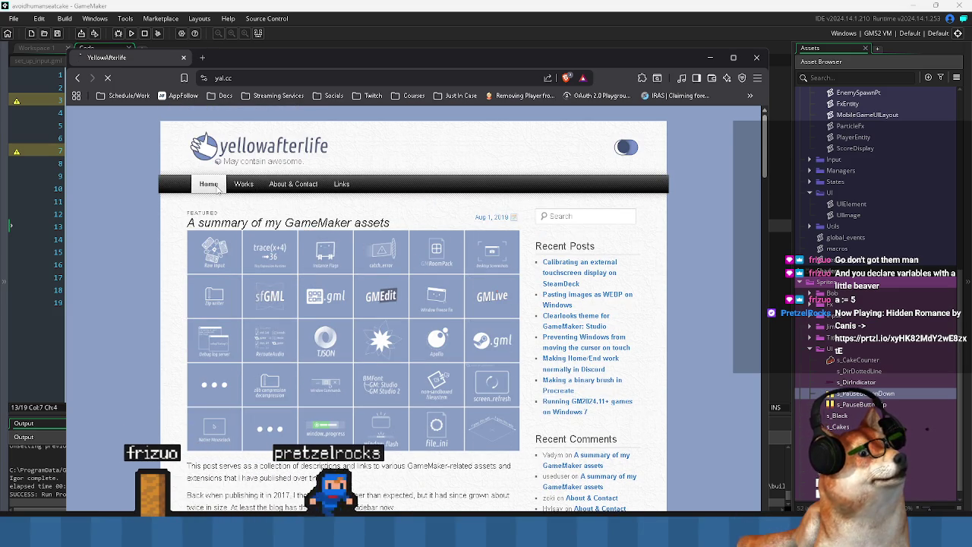
scroll(248, 225, "down", 20)
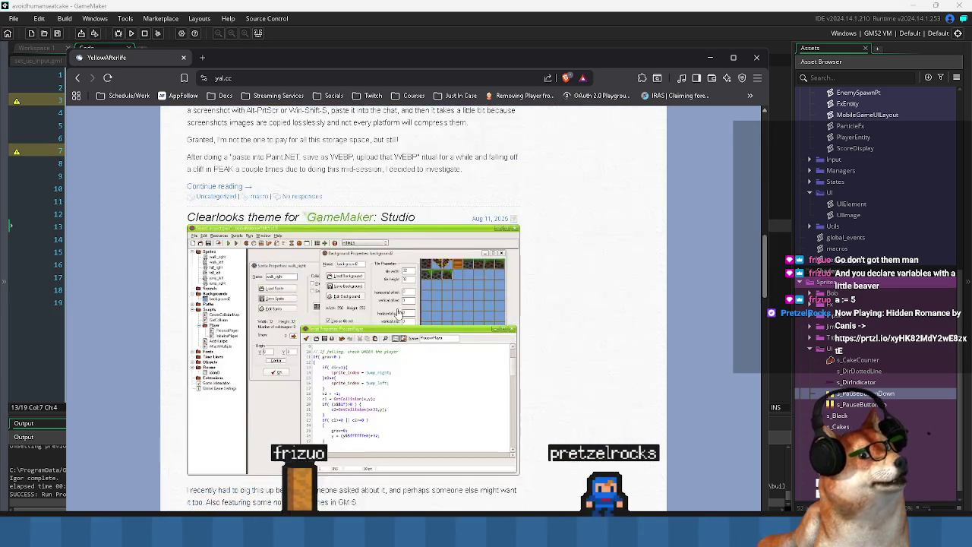
scroll(400, 314, "down", 5)
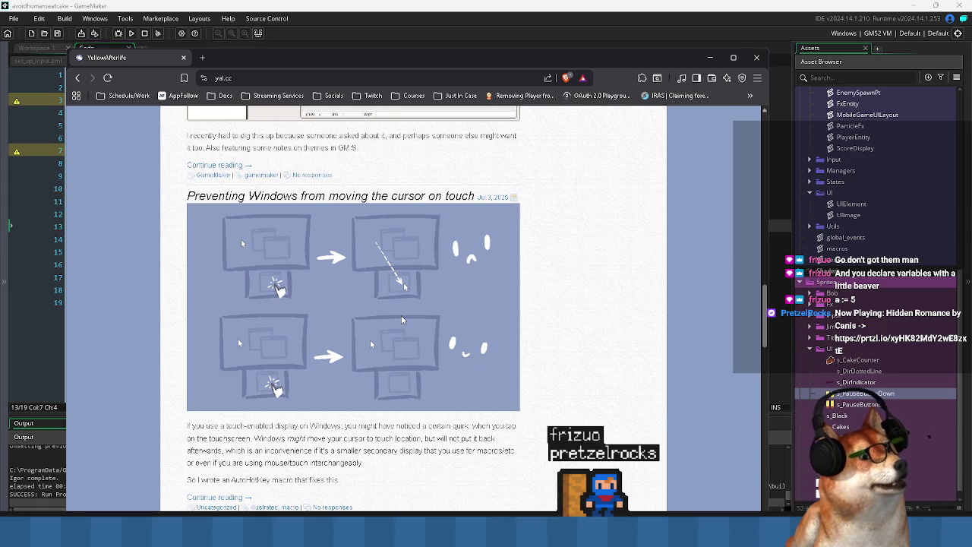
scroll(400, 314, "down", 5)
scroll(404, 321, "down", 5)
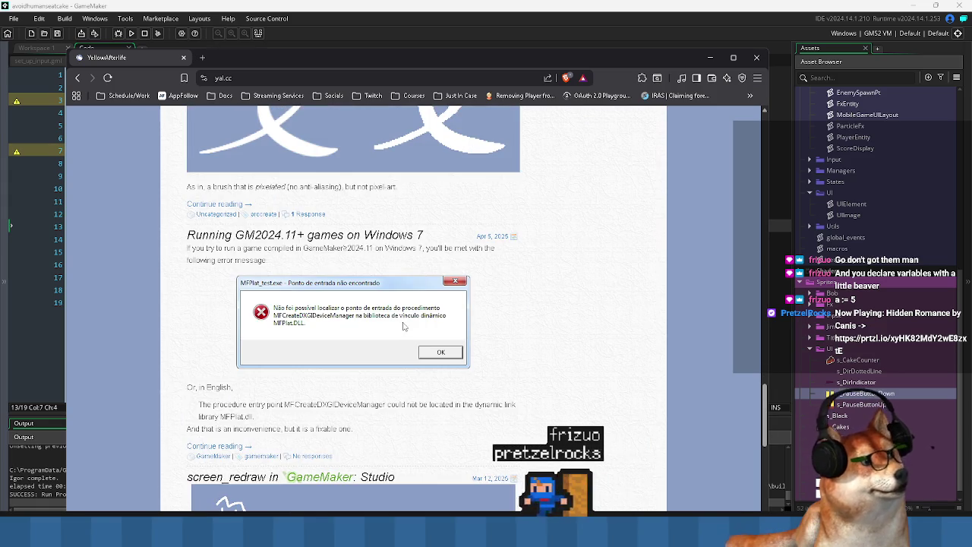
scroll(404, 323, "down", 5)
scroll(404, 325, "down", 10)
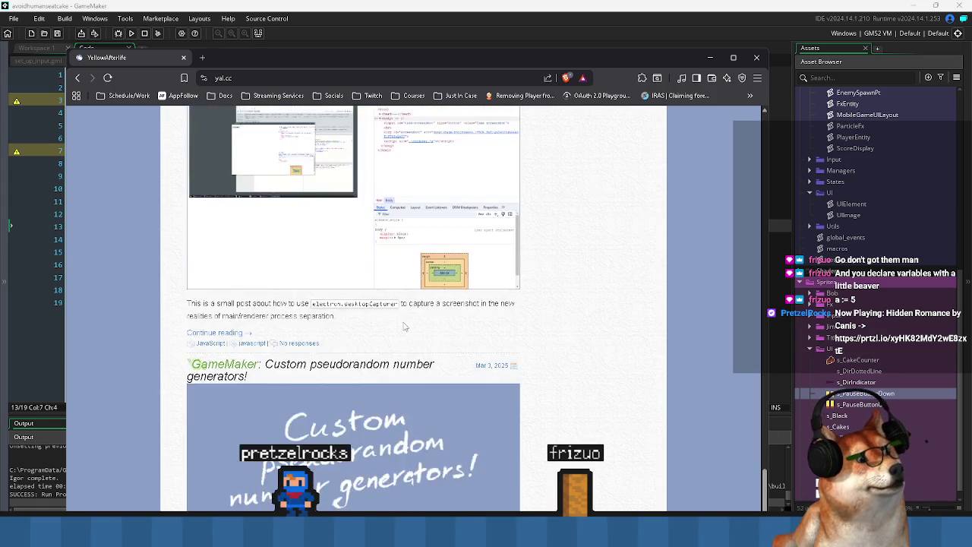
mouse_move(390, 74)
left_mouse_down()
mouse_move(398, 34)
mouse_move(405, 38)
left_mouse_up()
left_click_drag(194, 226, 454, 234)
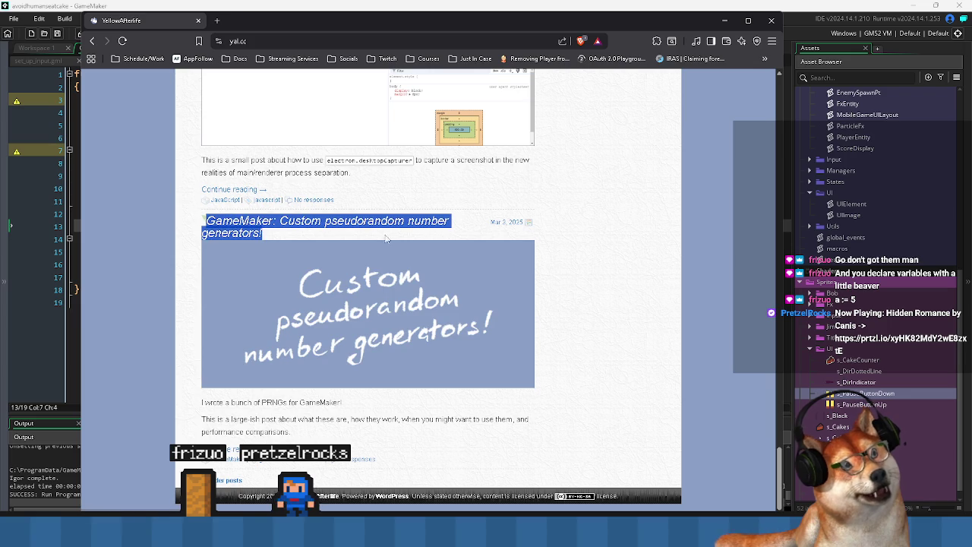
left_click(722, 356)
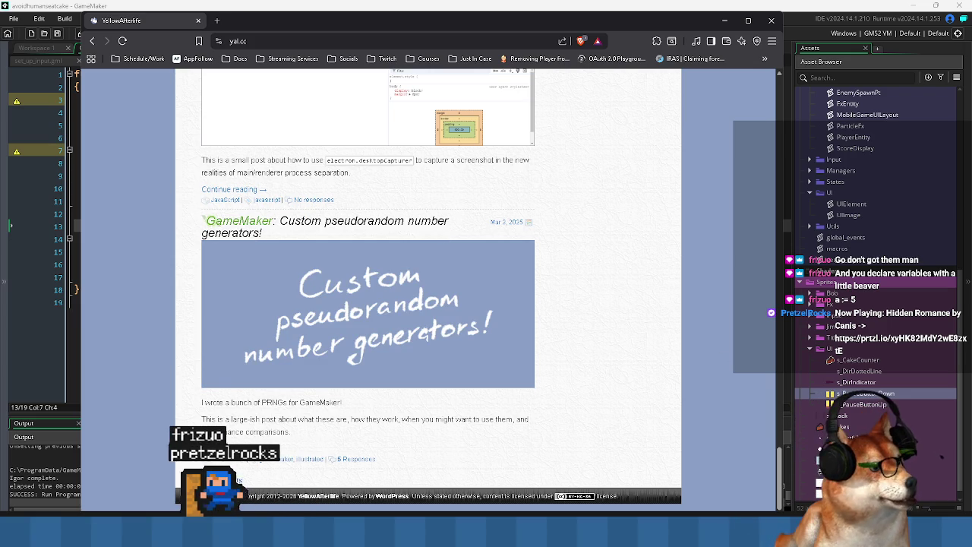
Go to the second page of older posts and open the Statics and method overriding post
left_click(228, 480)
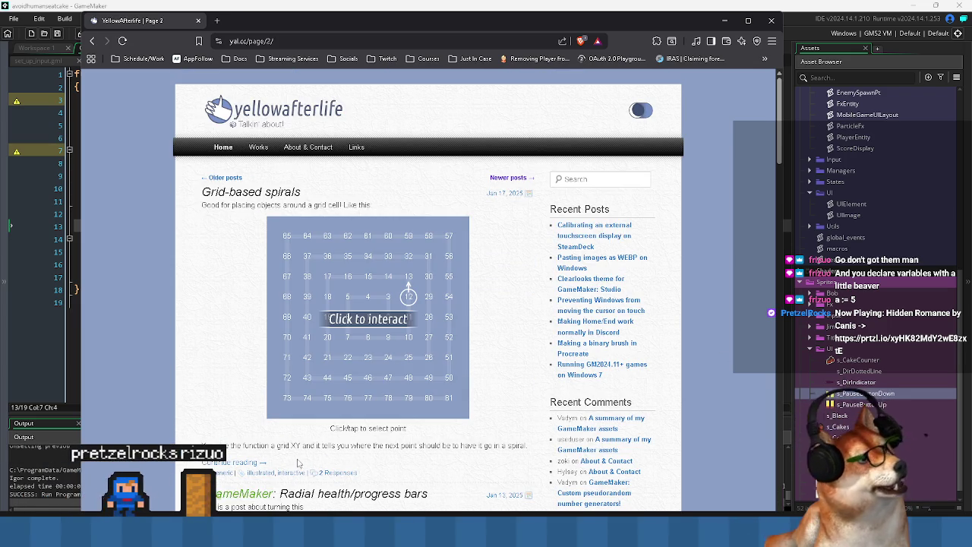
scroll(231, 277, "down", 3)
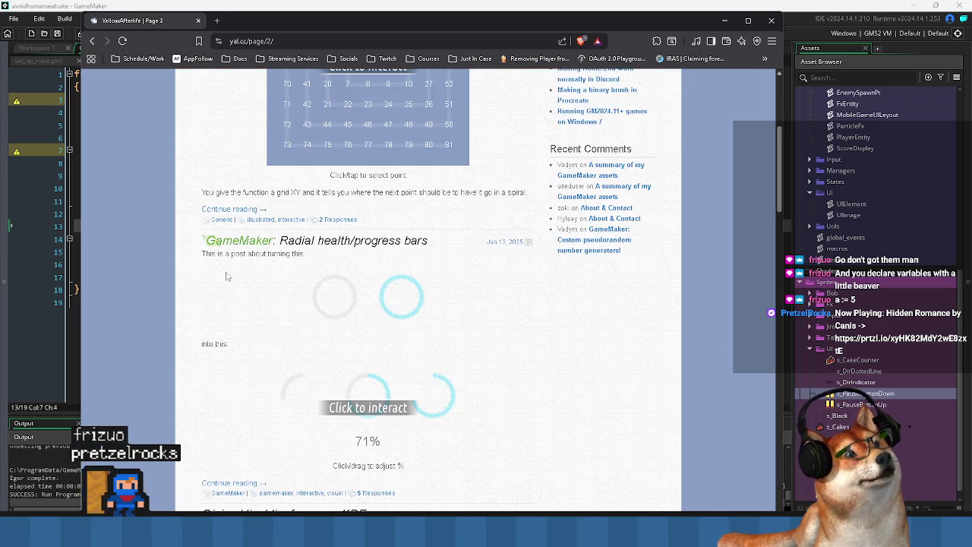
scroll(228, 285, "down", 3)
scroll(228, 300, "down", 3)
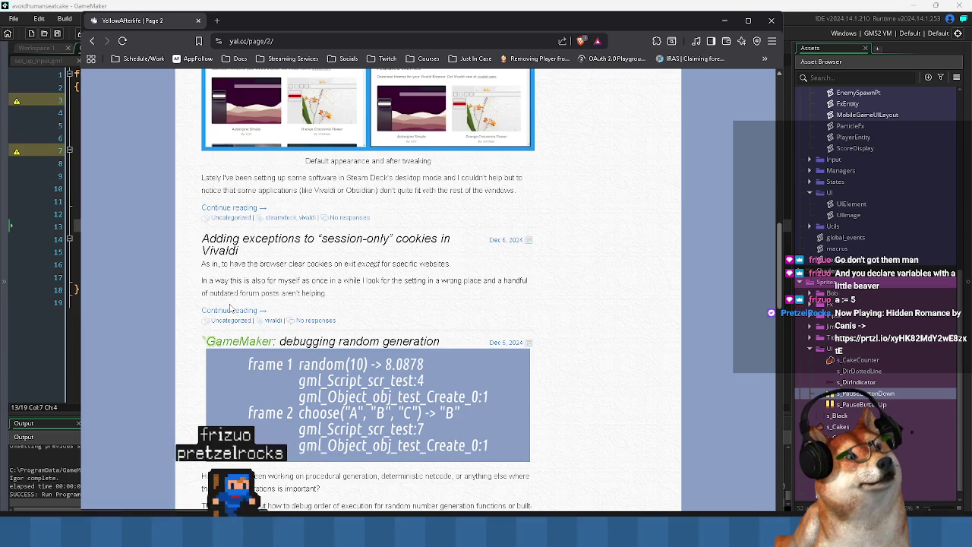
scroll(231, 307, "down", 3)
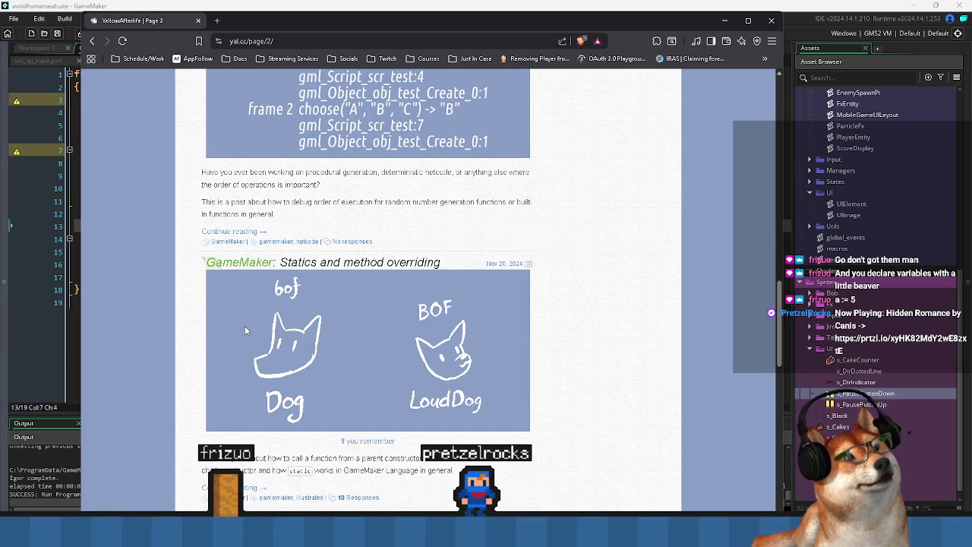
scroll(246, 331, "down", 1)
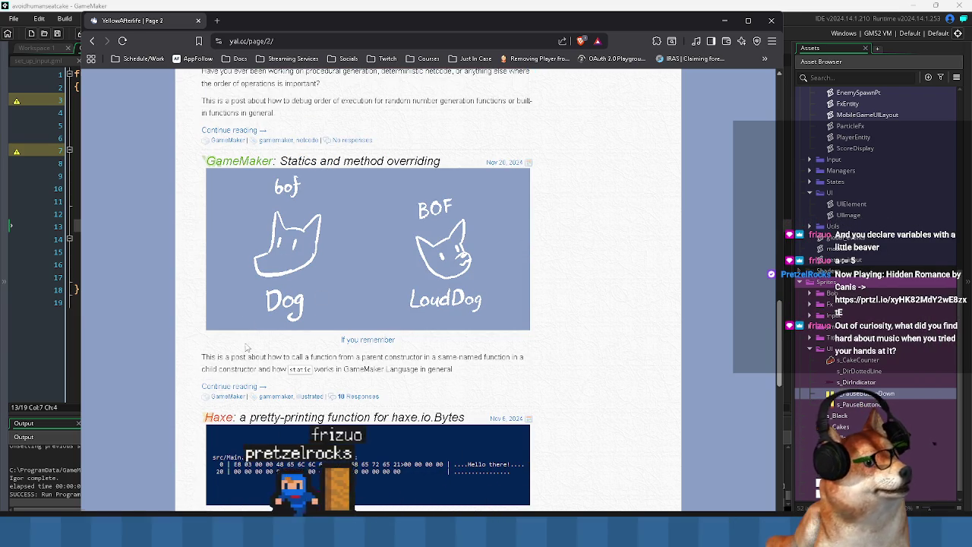
left_click(227, 388)
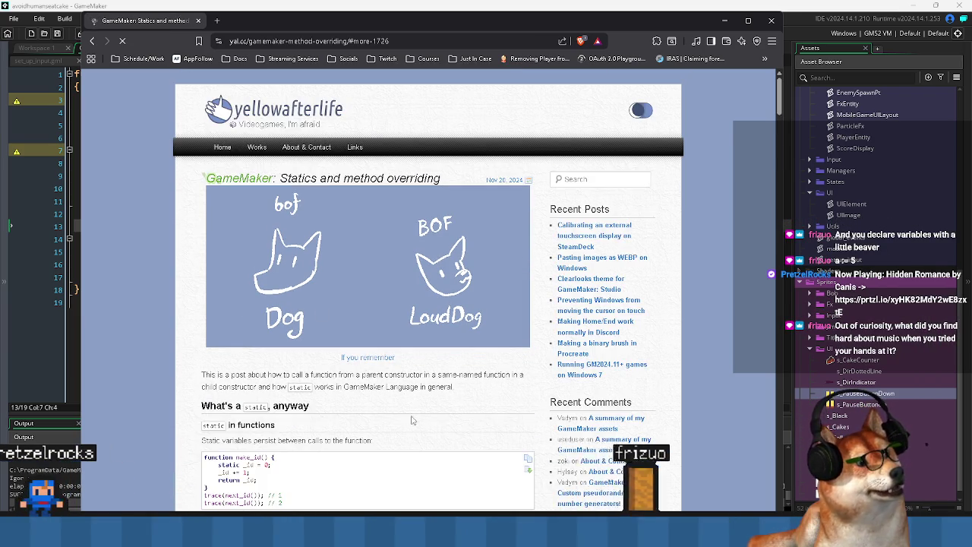
Read the post's static in constructors section, highlighting its explanation and the word 'methods'
scroll(376, 382, "up", 1)
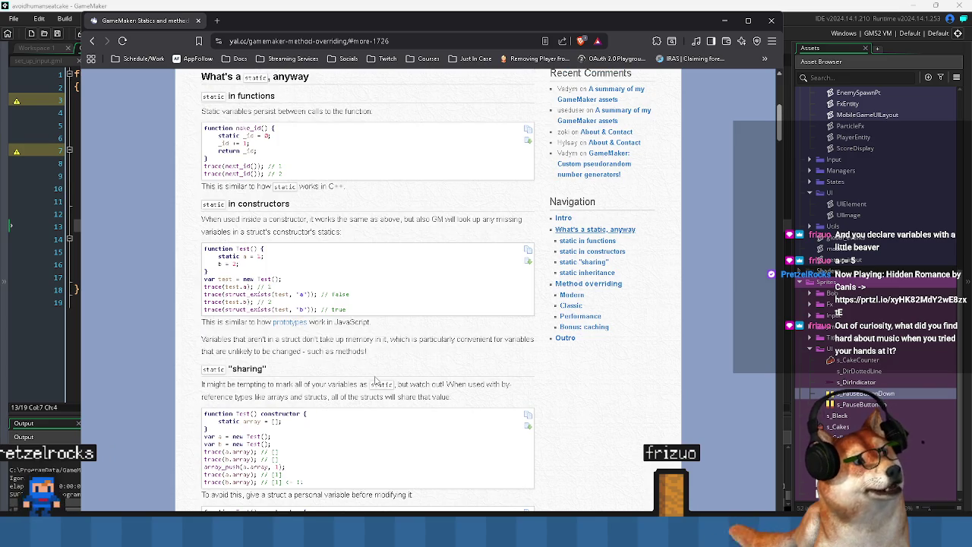
scroll(375, 380, "up", 1)
scroll(374, 380, "up", 3)
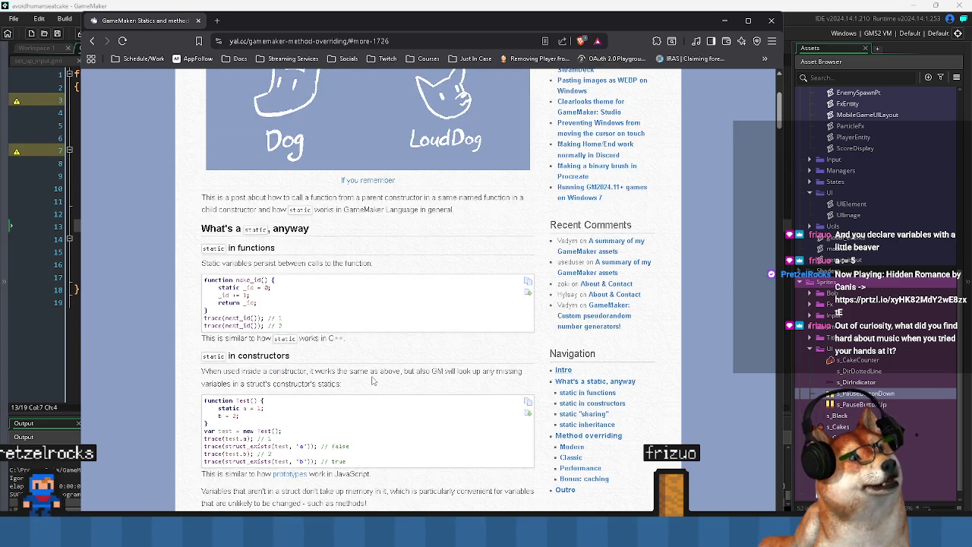
scroll(370, 378, "down", 1)
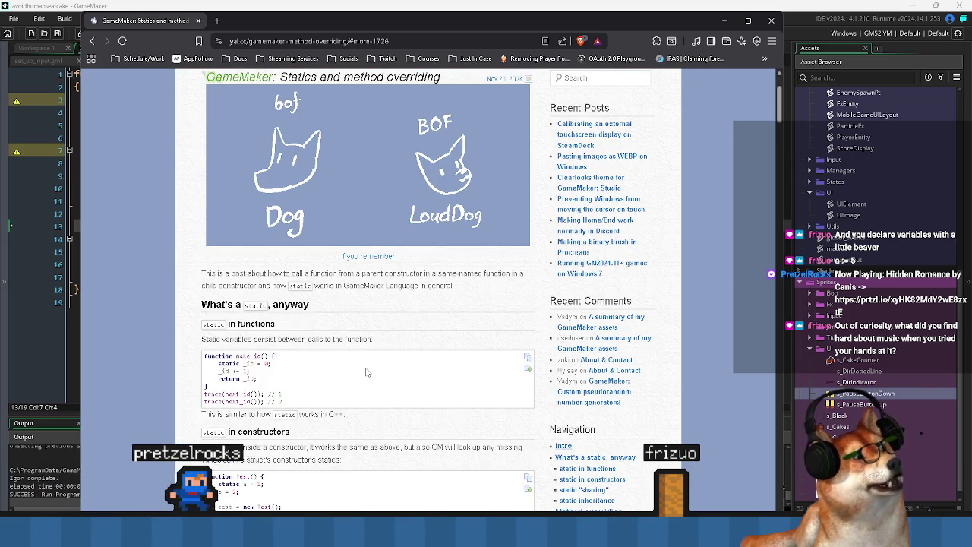
scroll(260, 393, "down", 1)
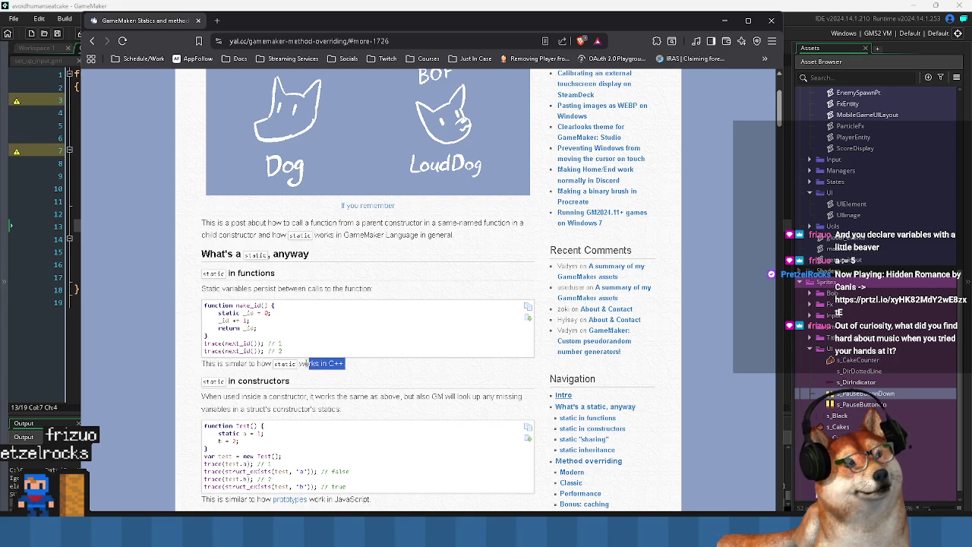
scroll(203, 363, "down", 1)
mouse_move(202, 347)
left_mouse_down()
mouse_move(475, 357)
mouse_move(309, 353)
mouse_move(335, 359)
left_mouse_up()
left_click(396, 369)
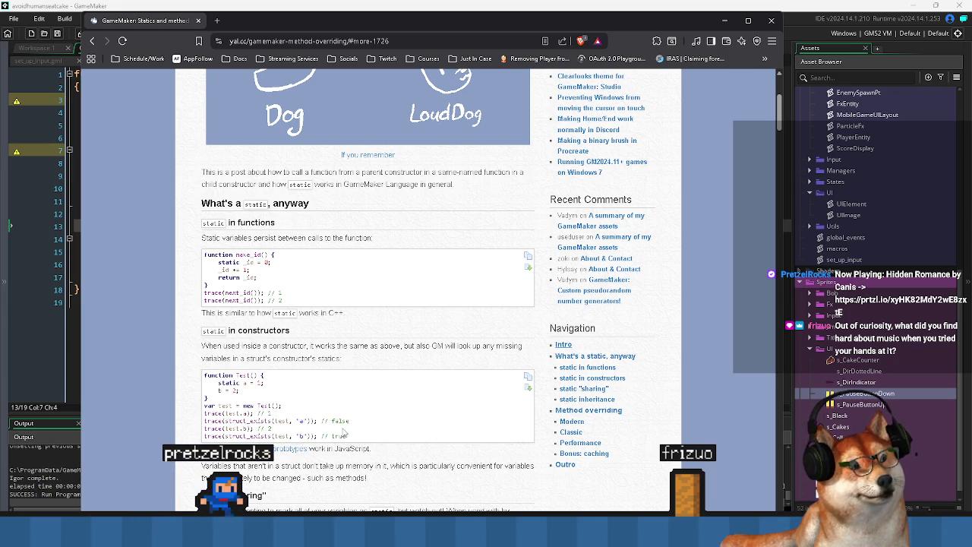
scroll(339, 436, "down", 1)
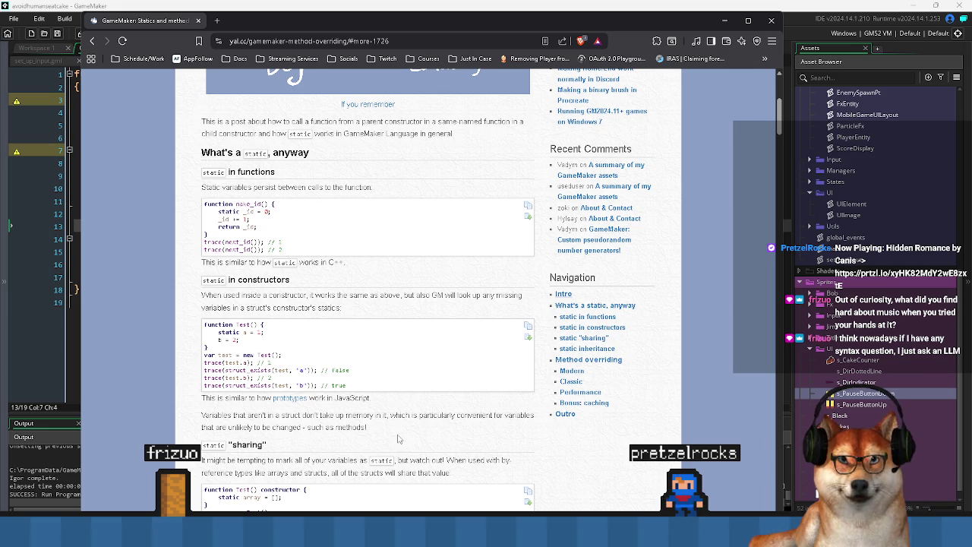
double_click(350, 427)
Scroll the statics article, highlighting the personal-variable advice and the static inheritance paragraph
scroll(237, 388, "down", 2)
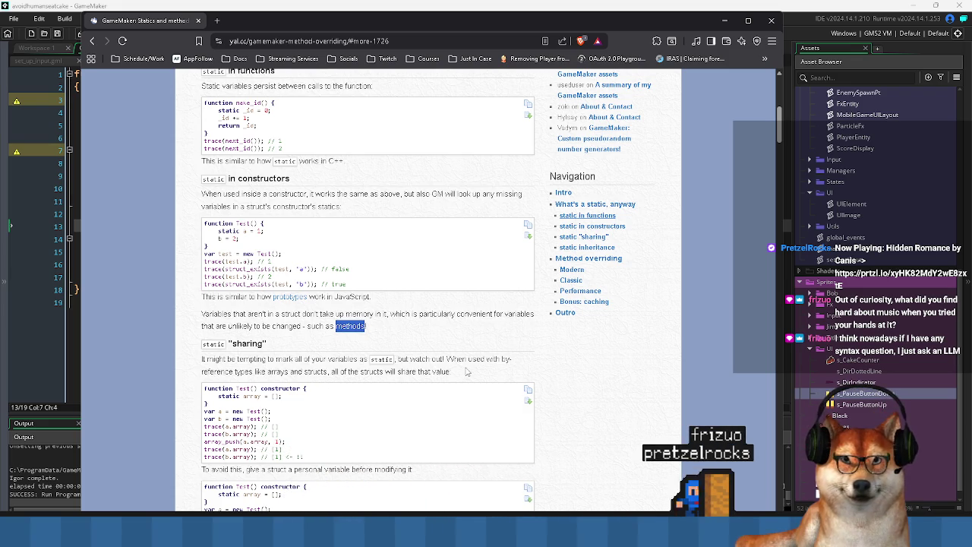
scroll(325, 409, "down", 2)
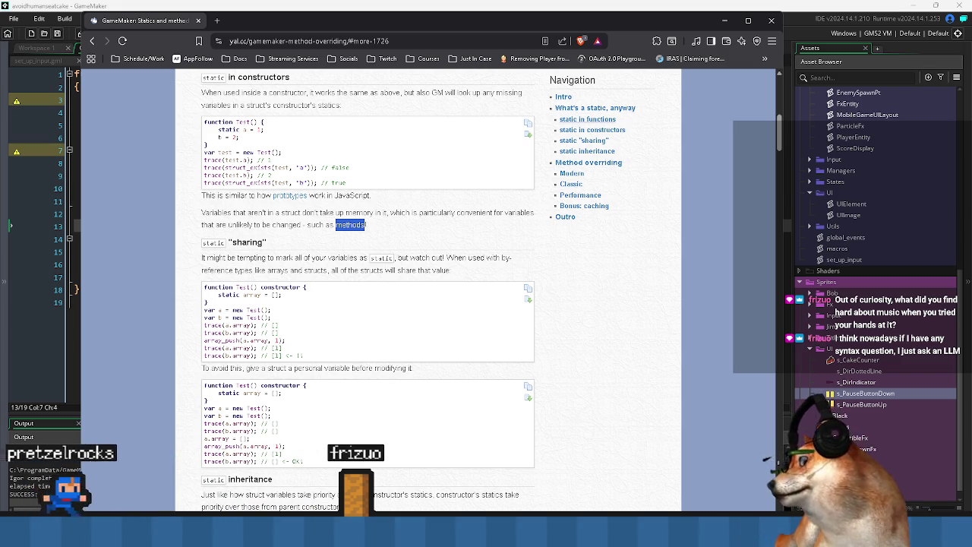
left_click(84, 205)
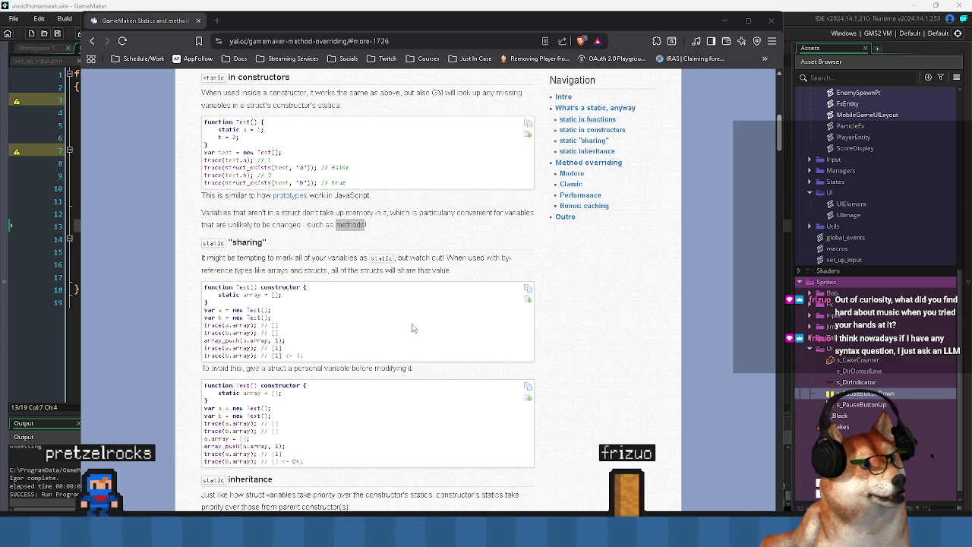
left_click_drag(477, 369, 258, 368)
double_click(206, 372)
scroll(288, 286, "down", 2)
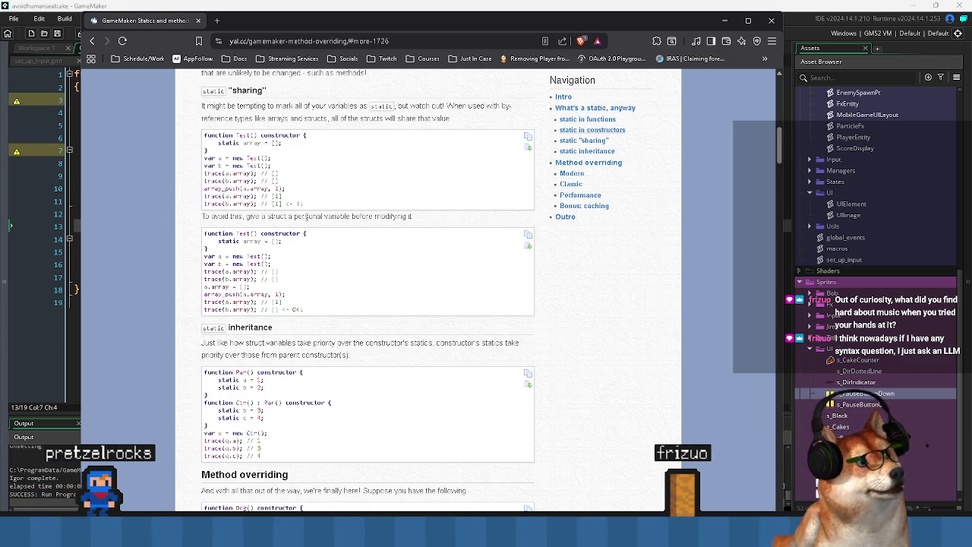
mouse_move(226, 342)
left_mouse_down()
mouse_move(336, 342)
mouse_move(350, 354)
mouse_move(196, 350)
left_mouse_up()
left_click(349, 355)
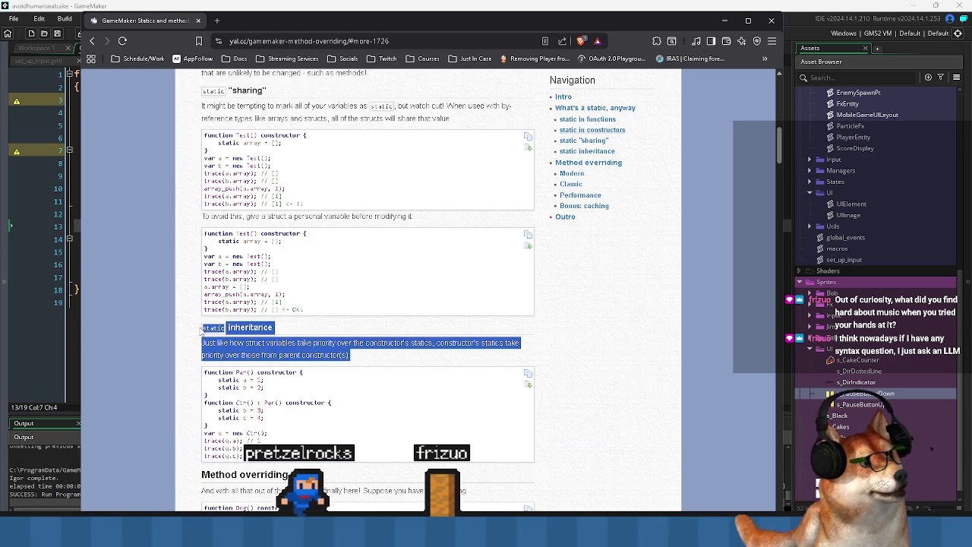
left_click(366, 354)
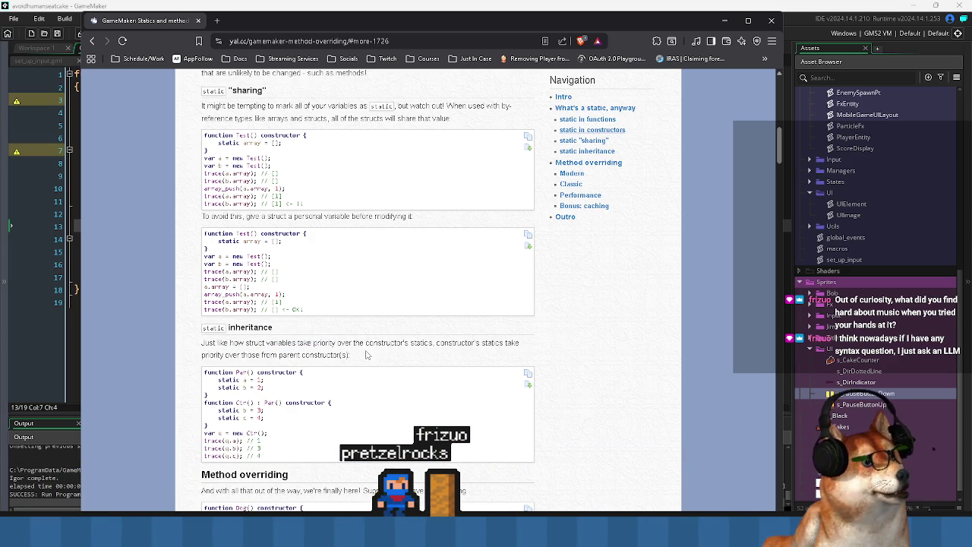
mouse_move(350, 355)
left_mouse_down()
mouse_move(227, 346)
mouse_move(216, 328)
mouse_move(202, 335)
left_mouse_up()
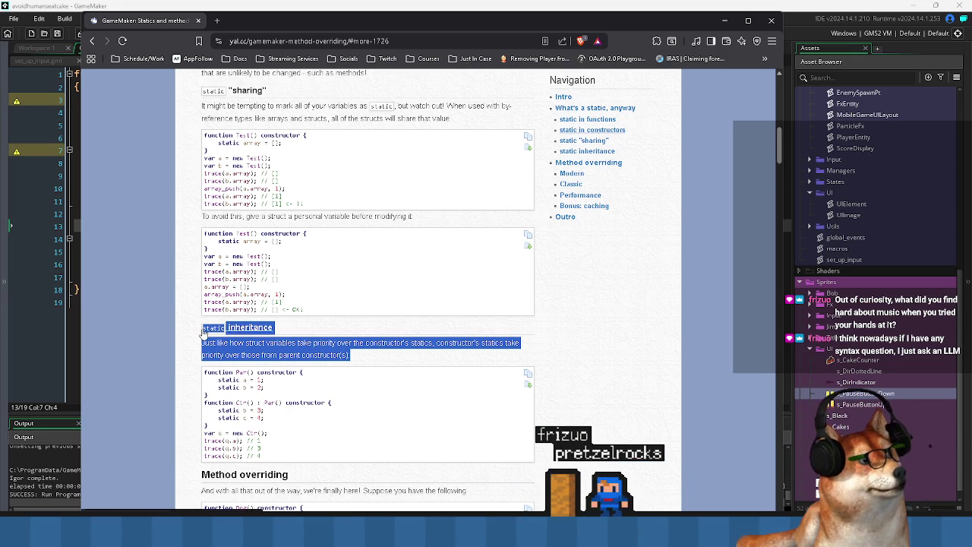
scroll(203, 334, "down", 3)
scroll(199, 240, "up", 2)
Jump to the static inheritance section and highlight how child constructor statics take priority
left_click(199, 240)
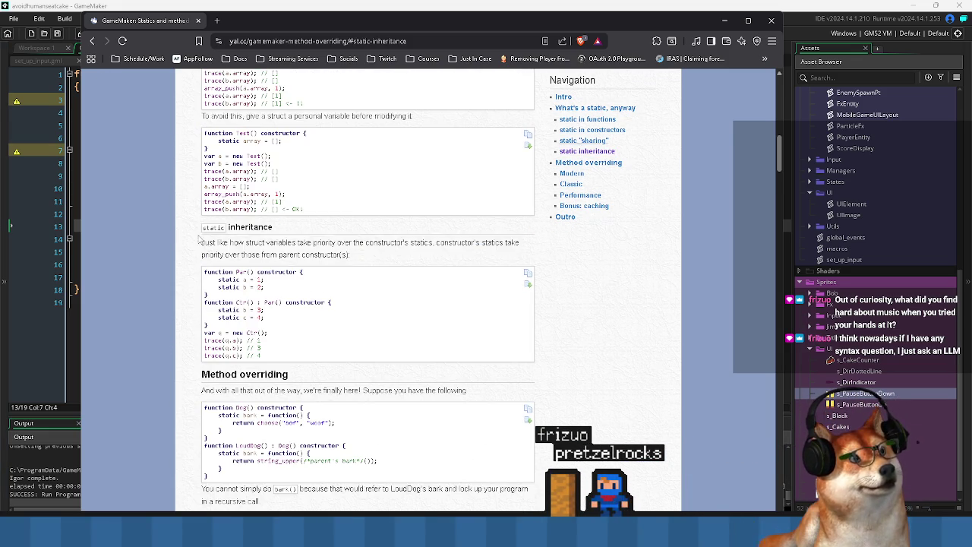
scroll(196, 237, "up", 1)
mouse_move(195, 279)
left_mouse_down()
mouse_move(390, 293)
mouse_move(320, 305)
mouse_move(215, 293)
mouse_move(353, 293)
left_mouse_up()
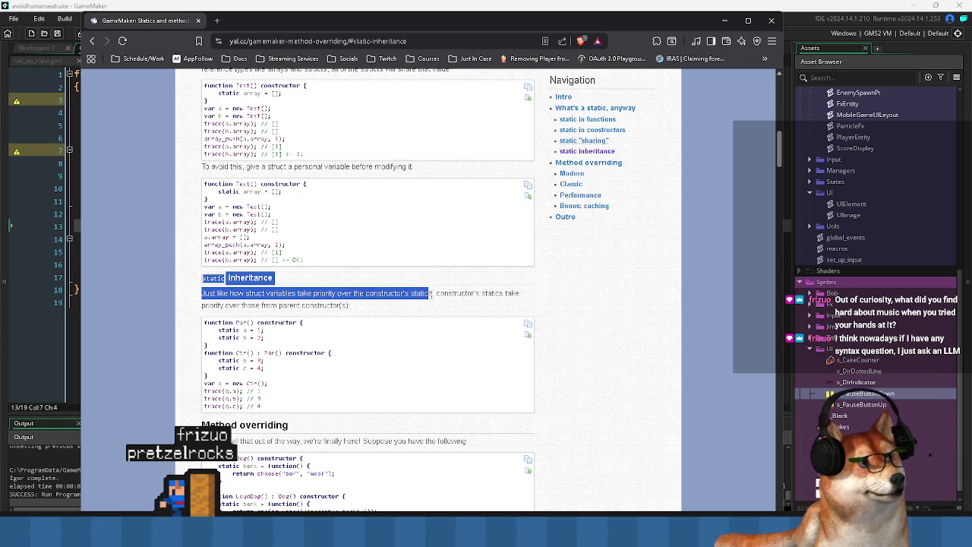
mouse_move(519, 293)
left_mouse_down()
mouse_move(408, 295)
mouse_move(380, 306)
left_mouse_up()
left_click(381, 307)
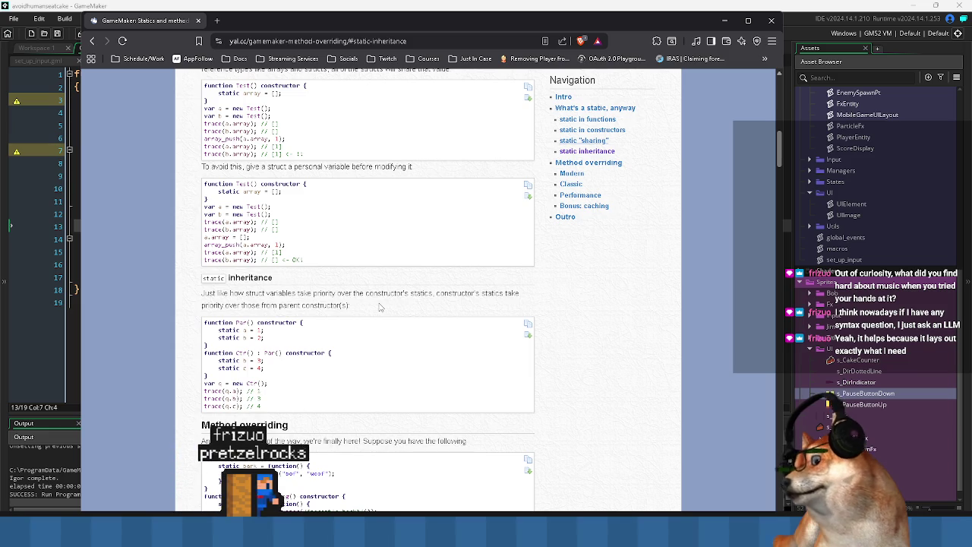
mouse_move(260, 305)
left_mouse_down()
mouse_move(224, 281)
mouse_move(199, 279)
mouse_move(202, 293)
mouse_move(326, 294)
mouse_move(373, 307)
mouse_move(200, 300)
mouse_move(391, 294)
mouse_move(362, 309)
mouse_move(199, 294)
mouse_move(201, 280)
mouse_move(193, 295)
left_mouse_up()
left_click(374, 309)
left_click(363, 311)
left_click(382, 312)
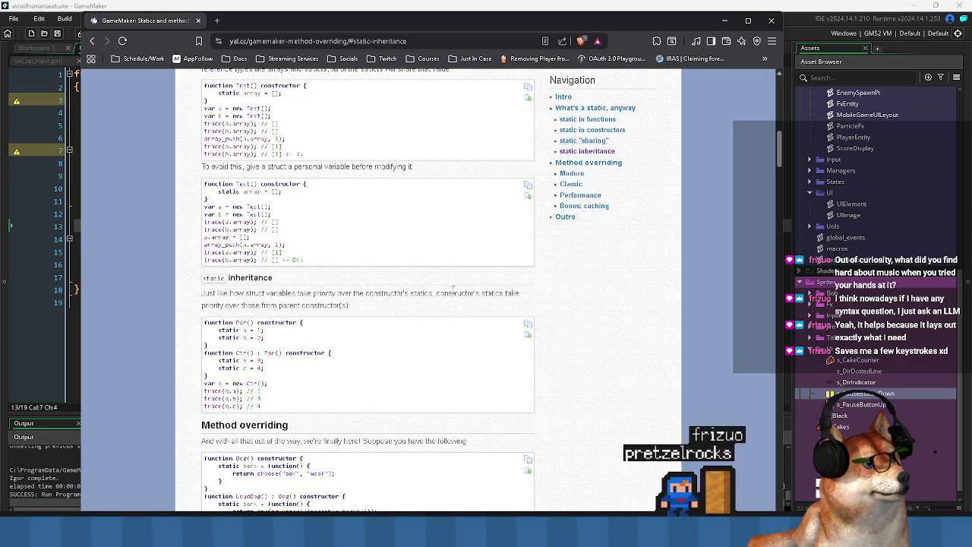
left_click_drag(439, 293, 350, 307)
left_click(368, 312)
Read the Method overriding examples, highlighting the no-bound-self note and the Dog.bark() call
scroll(351, 327, "down", 2)
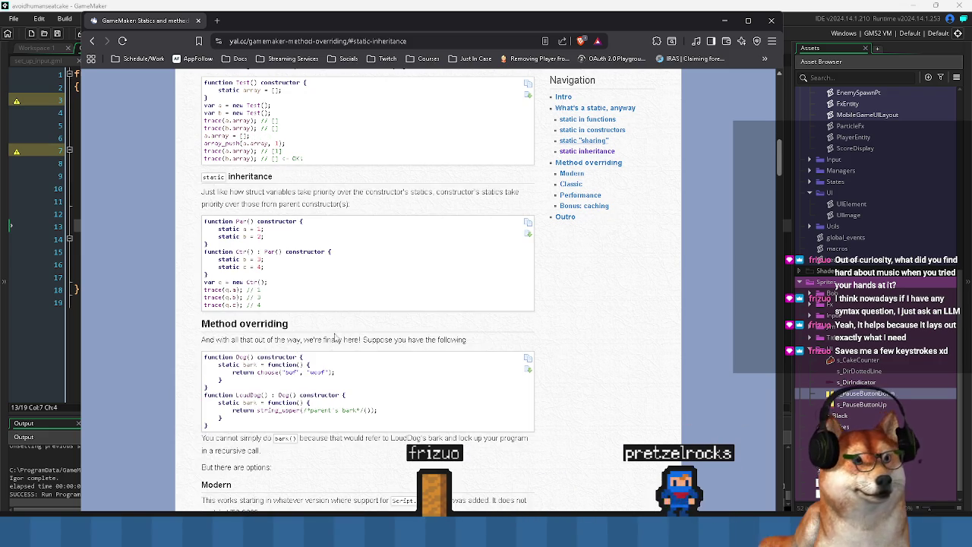
left_click_drag(407, 339, 469, 341)
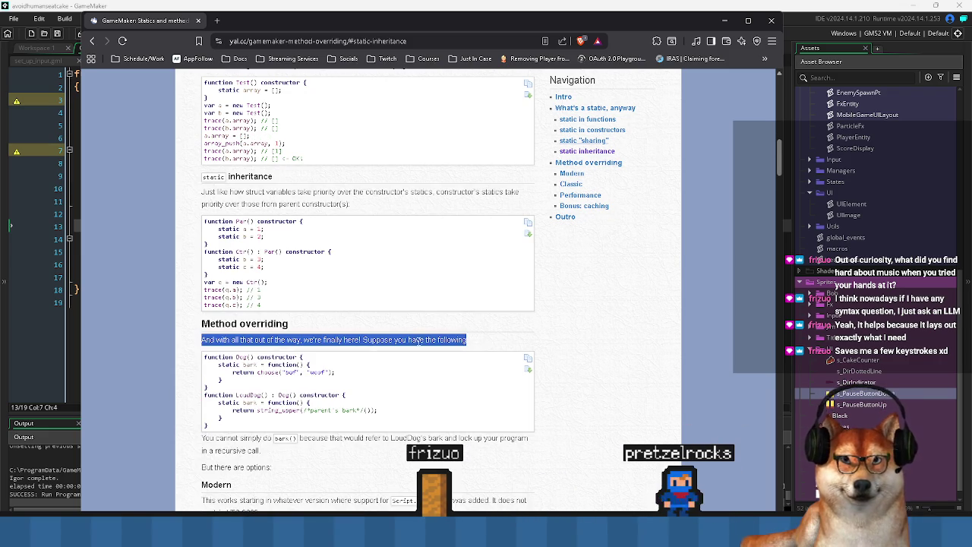
scroll(421, 342, "down", 1)
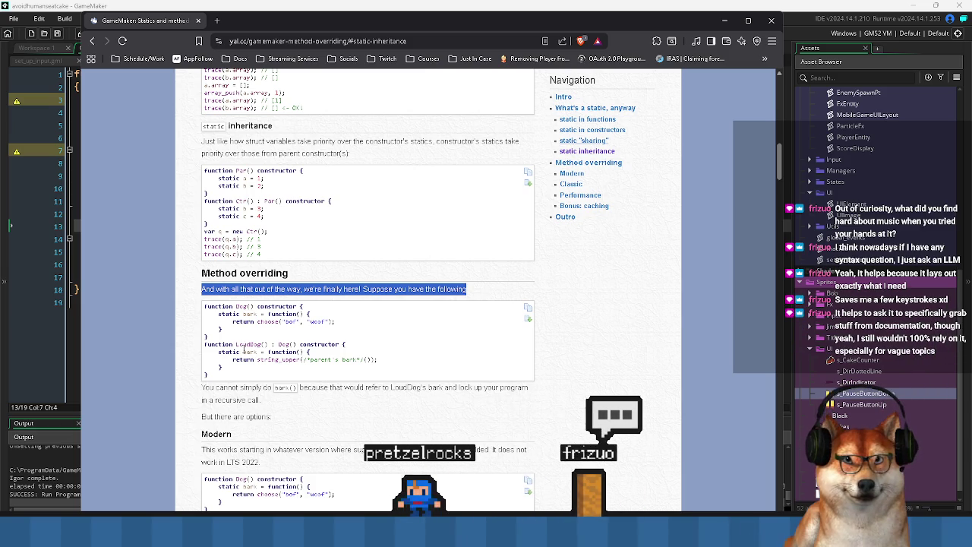
scroll(245, 347, "down", 2)
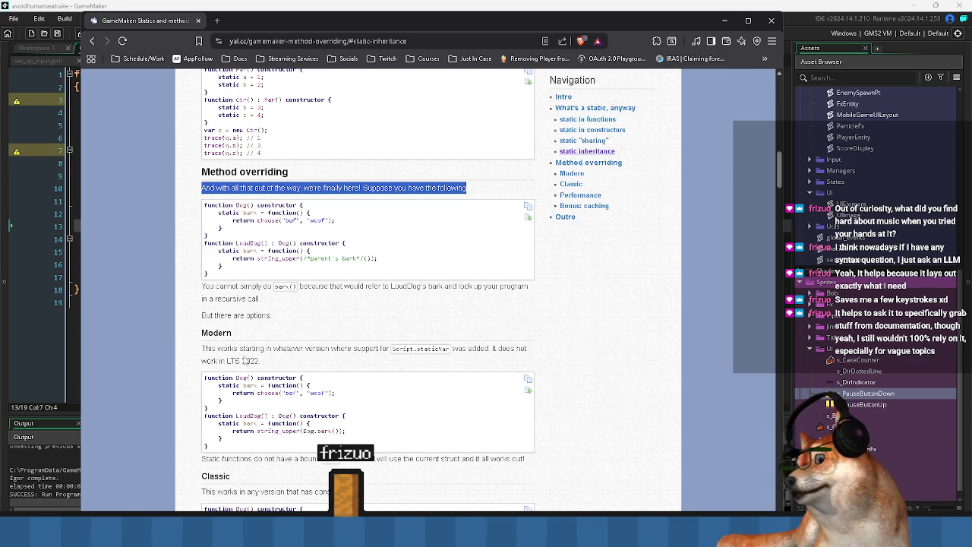
scroll(291, 344, "down", 2)
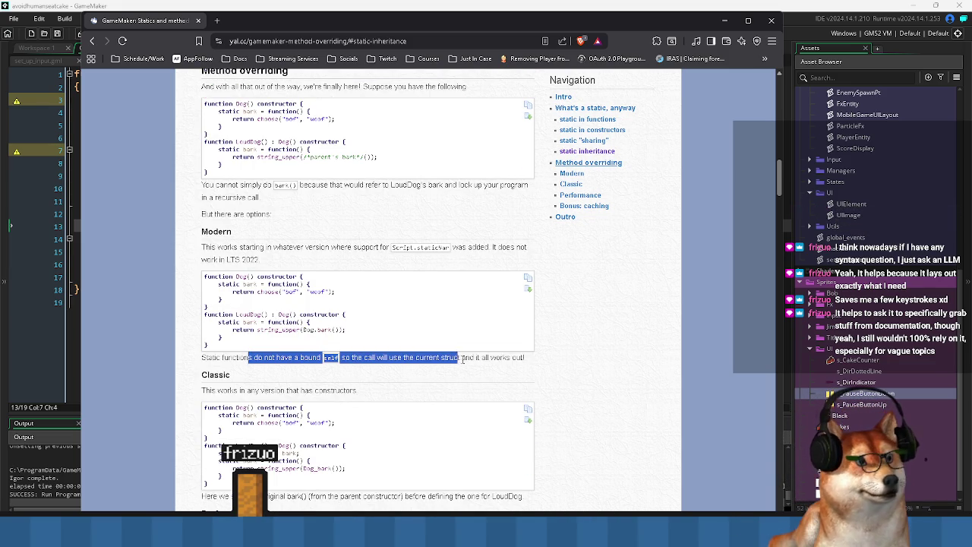
left_click_drag(201, 357, 320, 362)
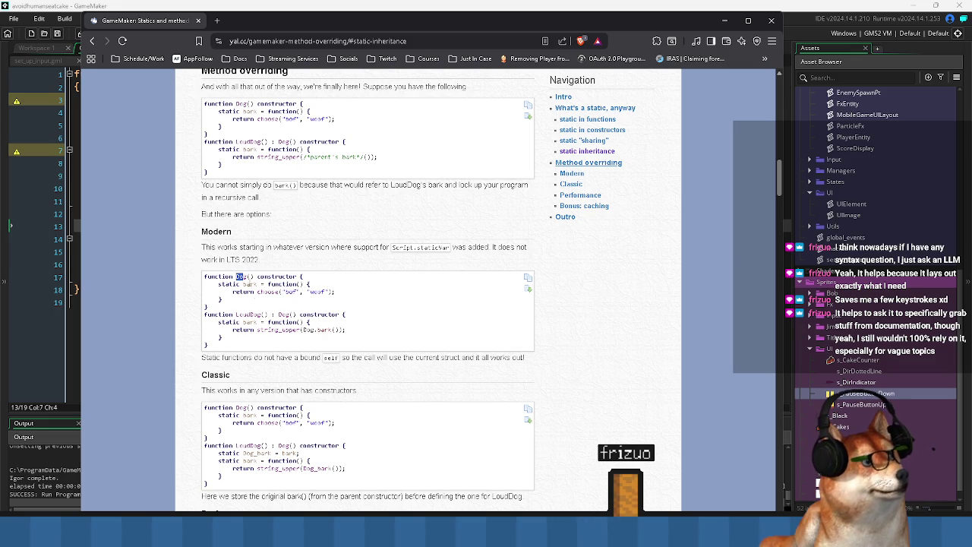
left_click_drag(303, 331, 335, 331)
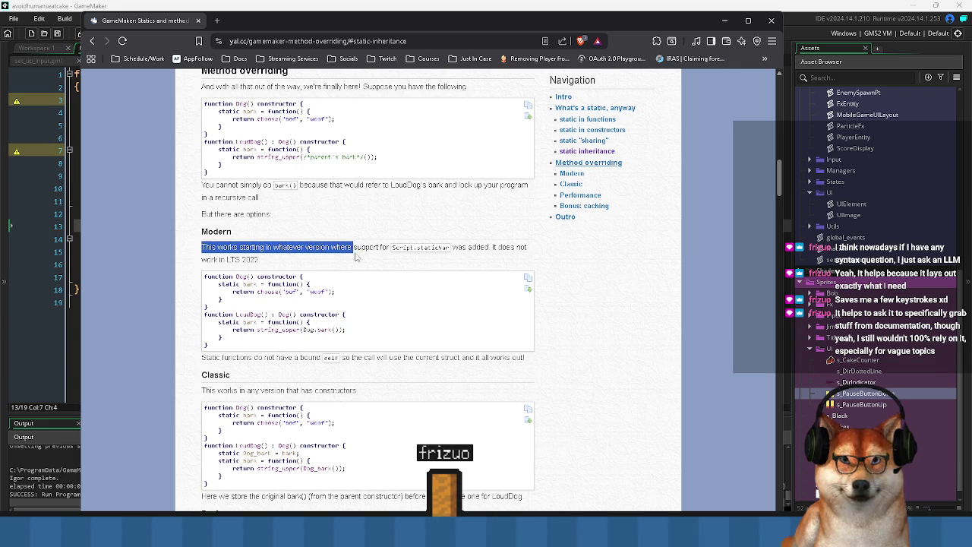
left_click(524, 258)
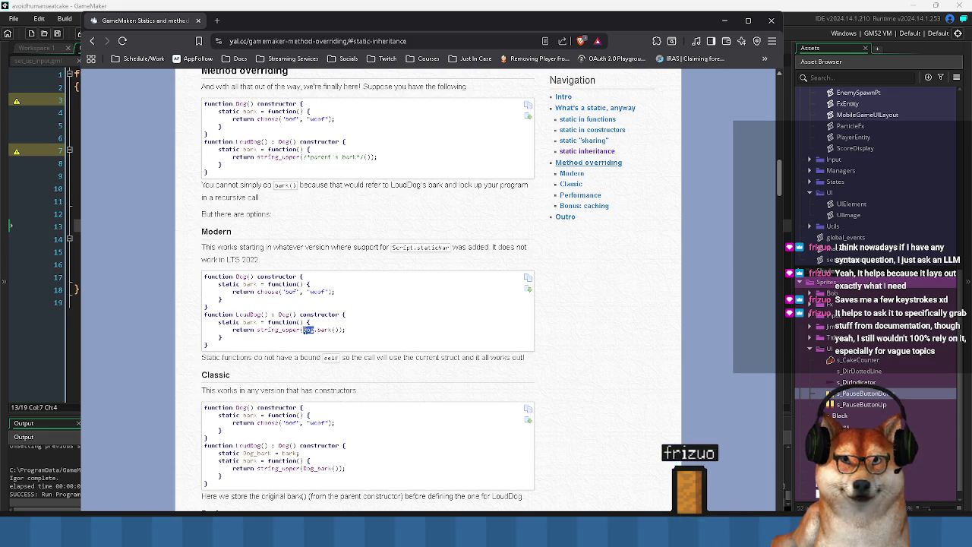
Return to GameMaker's MobileGameUILayout code and look at the commented-out BaseUpdate line
scroll(369, 304, "down", 1)
key("alt+Tab")
left_click(200, 262)
left_click(243, 226)
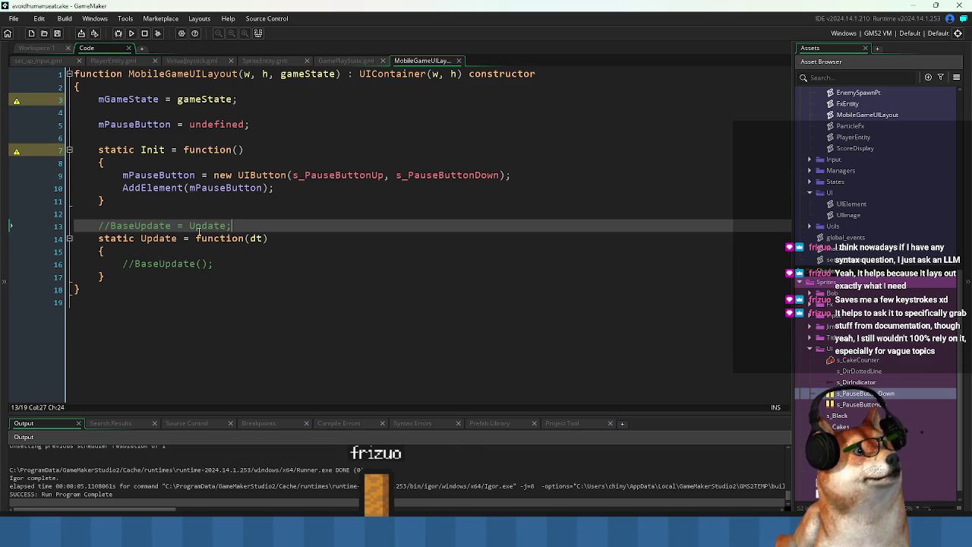
Add UIContainer.Update() inside Update, test-run the game, and close the resulting code error
left_click(172, 246)
key("Return")
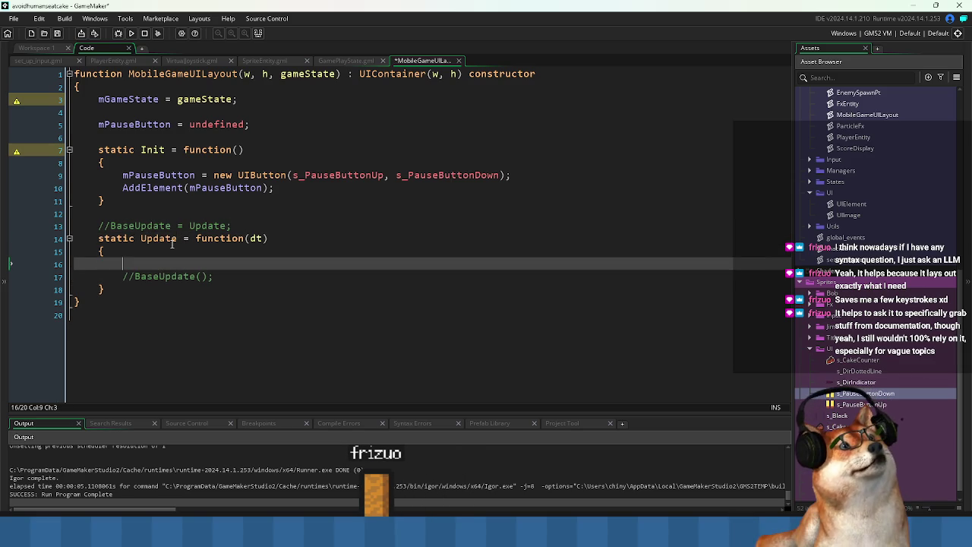
type("UIConta")
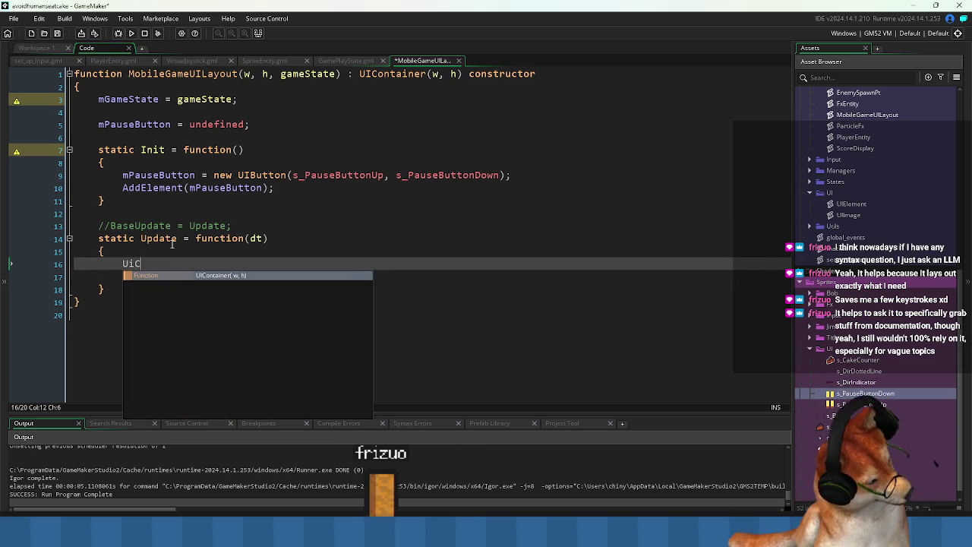
key("Return")
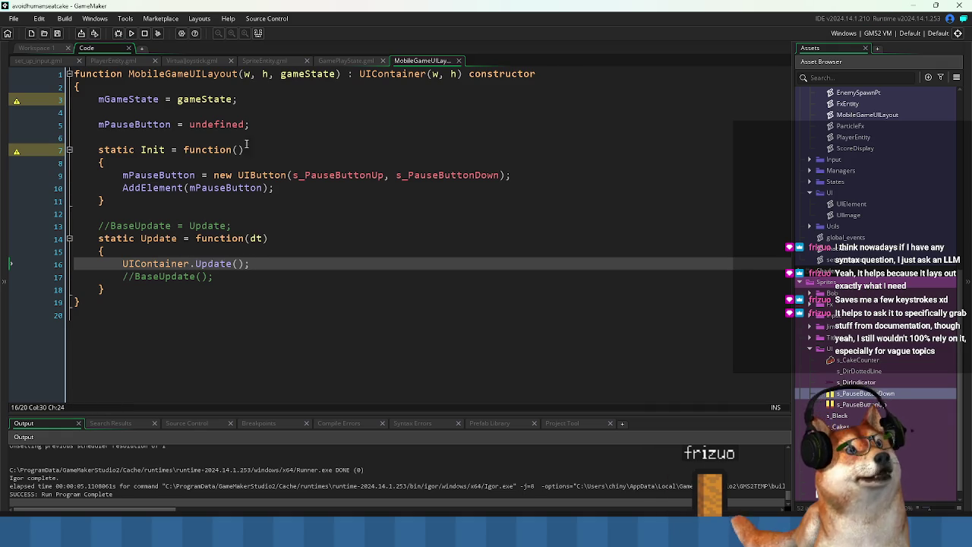
left_click(125, 36)
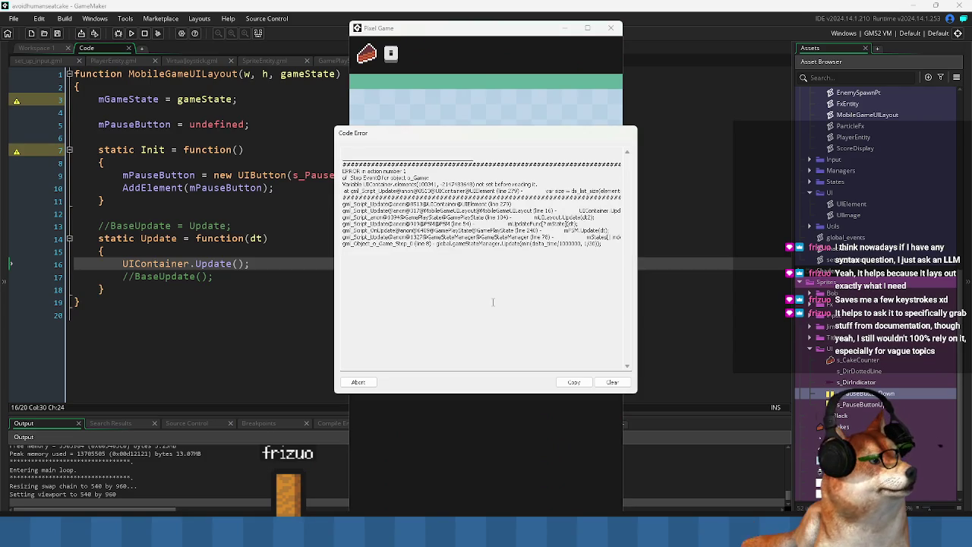
mouse_move(499, 184)
left_mouse_down()
mouse_move(641, 193)
mouse_move(332, 192)
left_mouse_up()
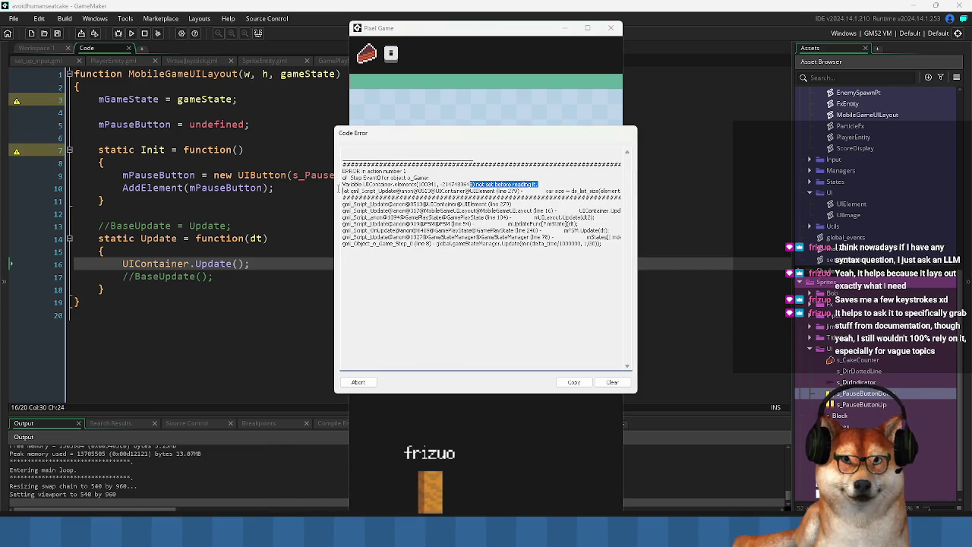
left_click(358, 382)
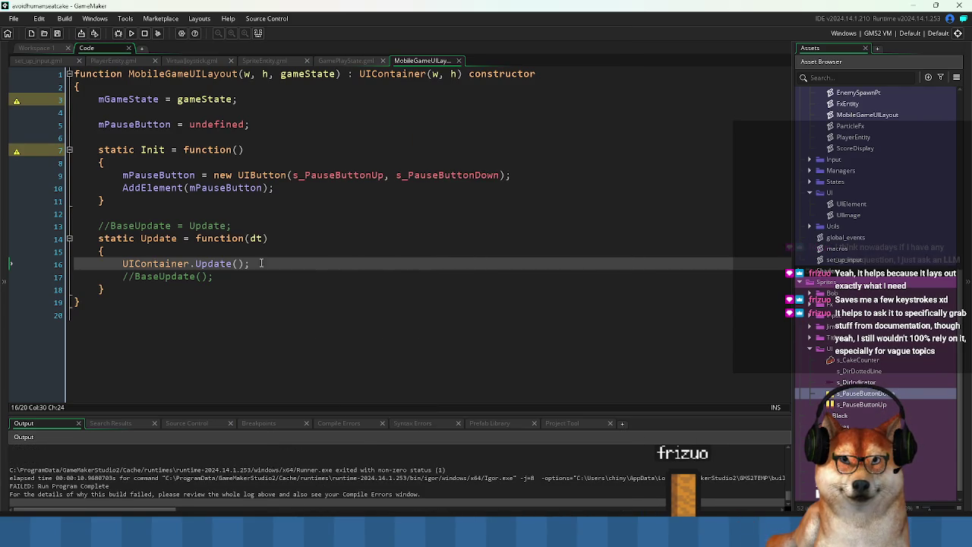
Review the Update and Init functions, then launch the game with the debugger attached
left_click(310, 226)
left_click(308, 251)
left_click(282, 275)
left_click(268, 261)
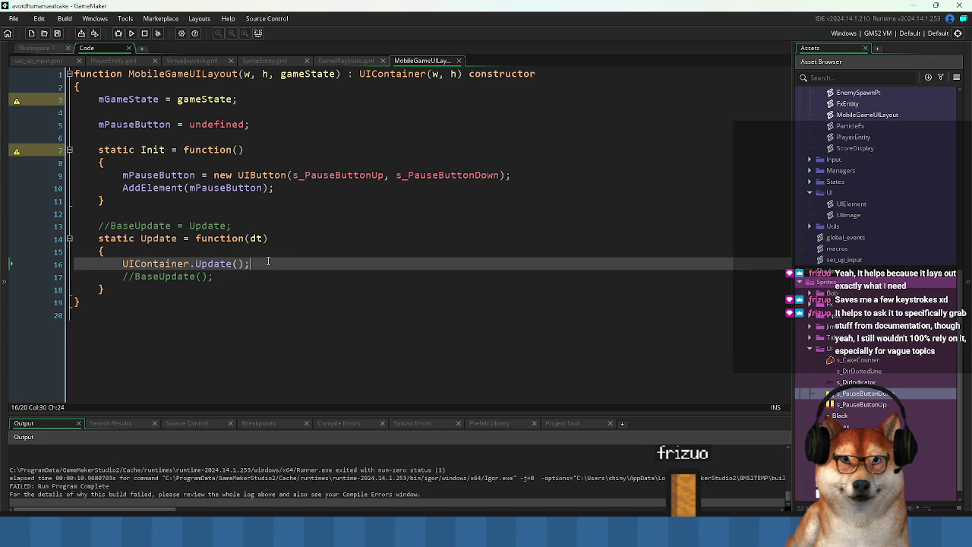
left_click(173, 188)
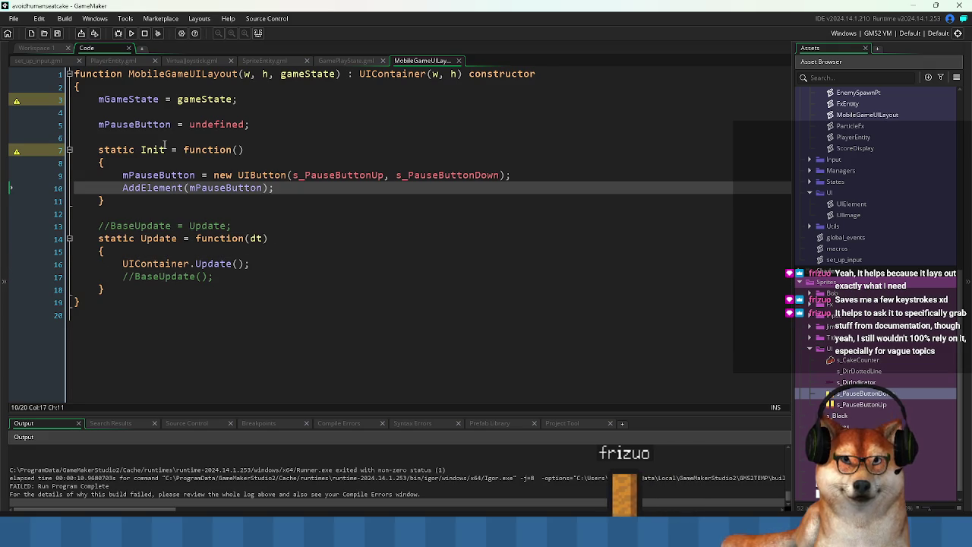
left_click(164, 150)
left_click(236, 213)
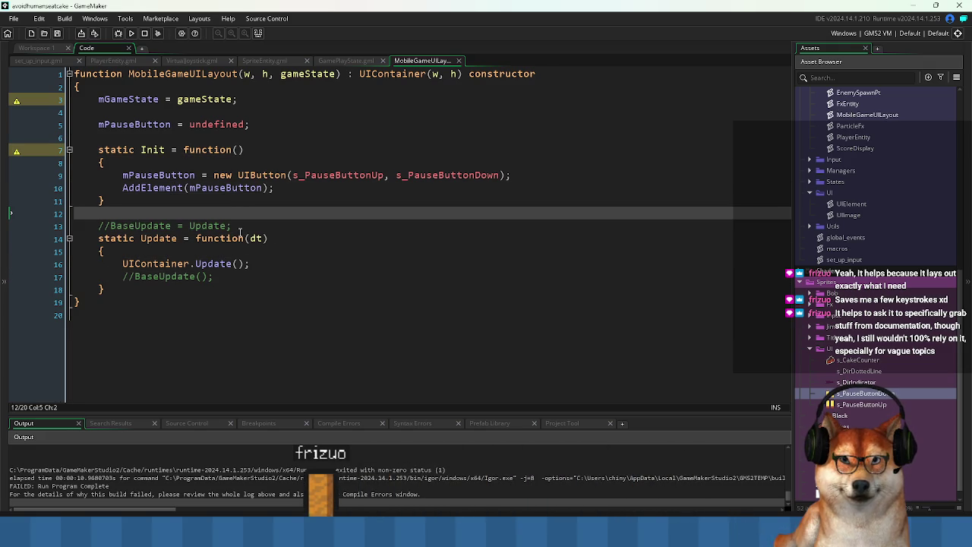
left_click(173, 274)
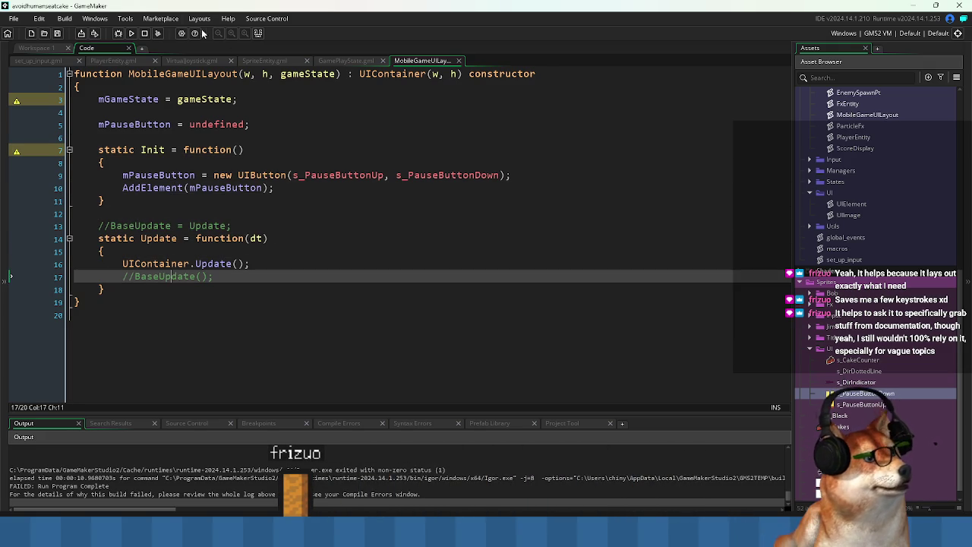
left_click(118, 33)
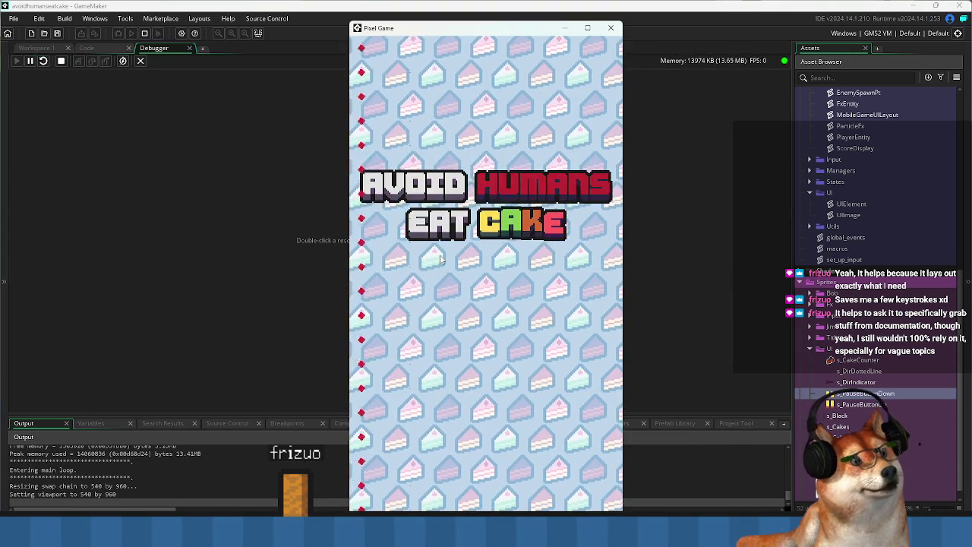
Start gameplay from the title screen and continue execution with F5
left_click(440, 259)
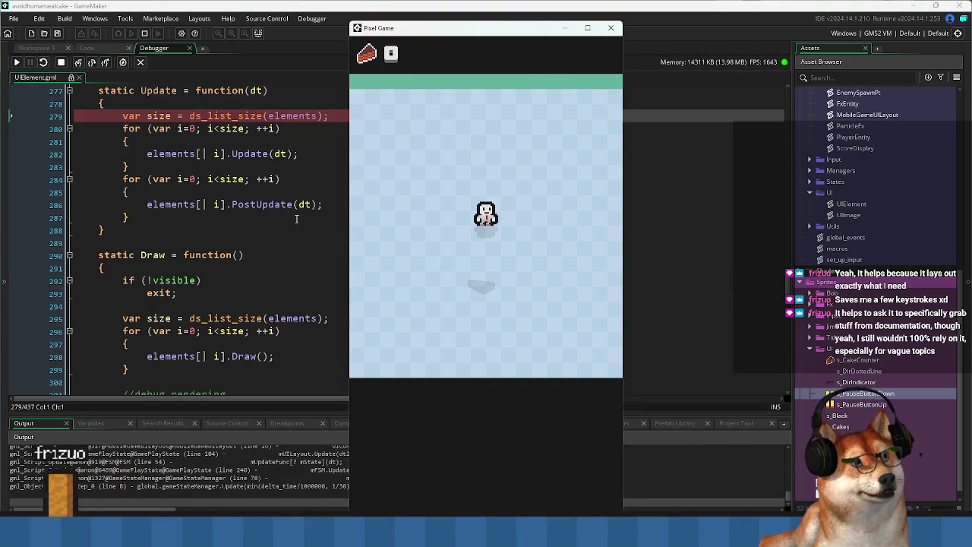
left_click(327, 186)
key("F5")
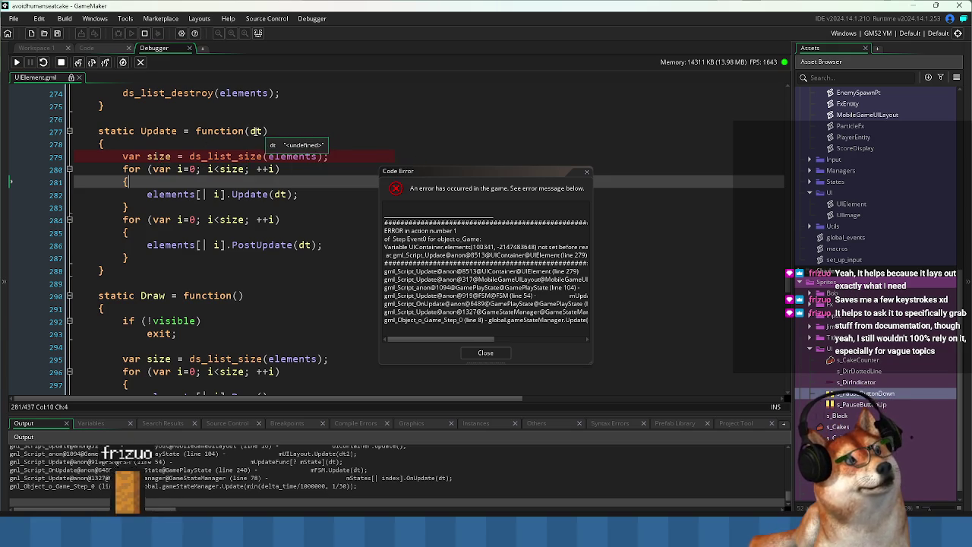
Inspect UIContainer's Update in UIElement.gml and close the 'elements not set' code error
mouse_move(300, 156)
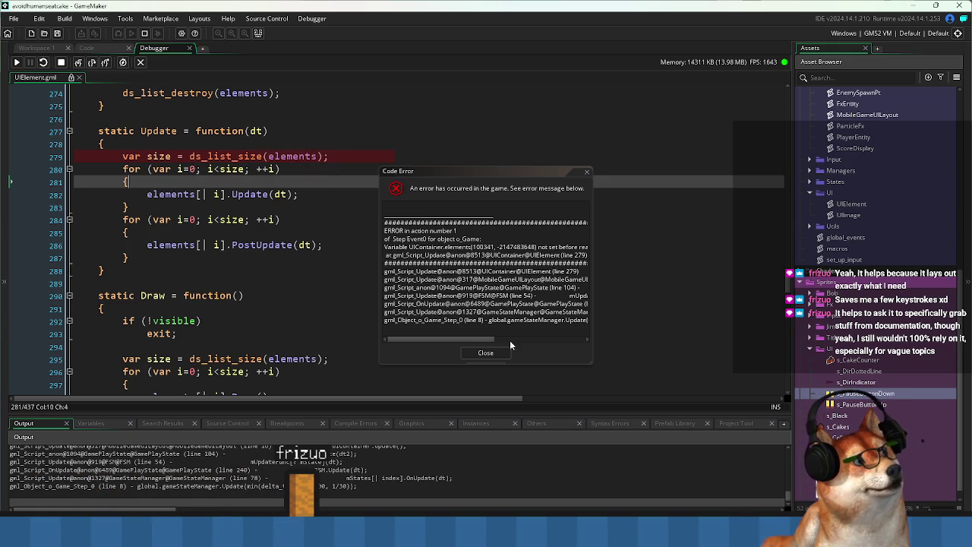
scroll(284, 250, "up", 10)
scroll(285, 251, "up", 7)
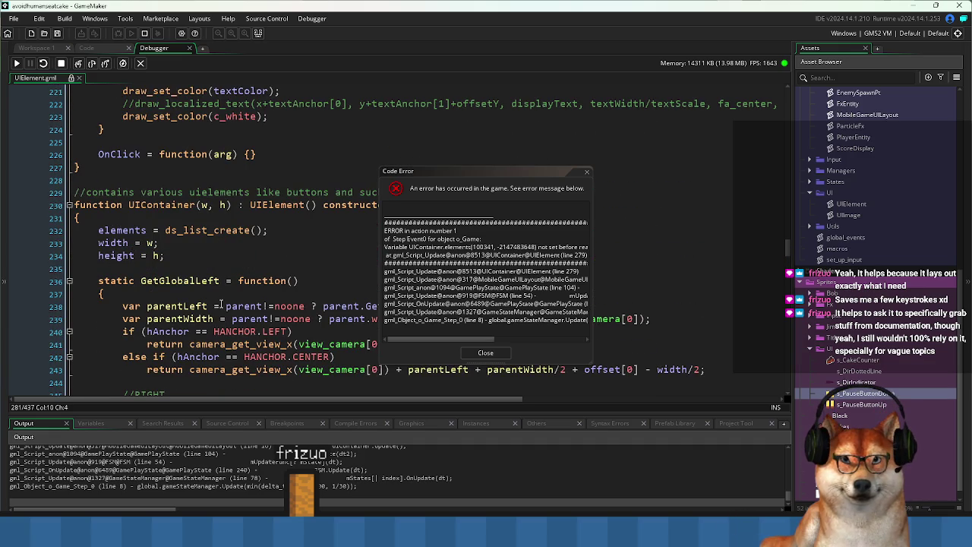
scroll(221, 301, "down", 12)
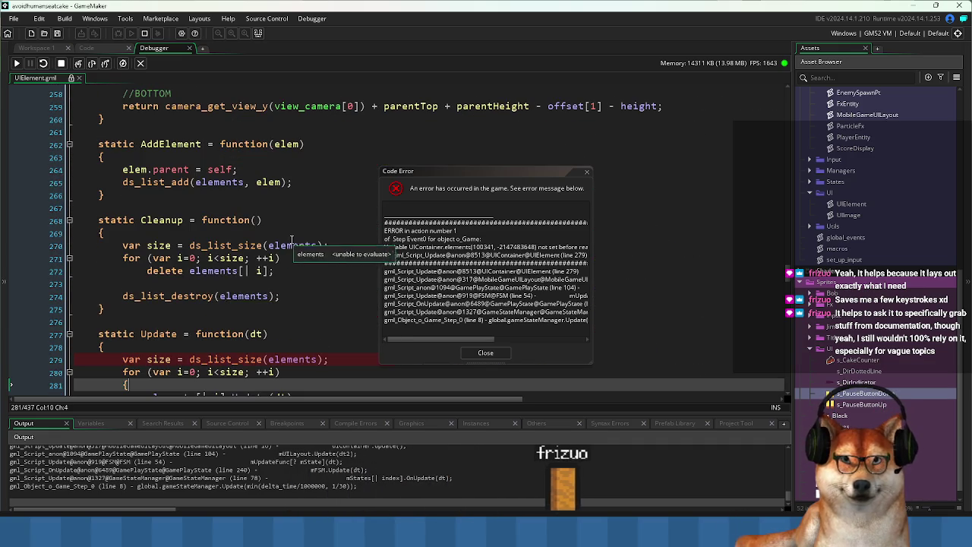
scroll(288, 242, "down", 2)
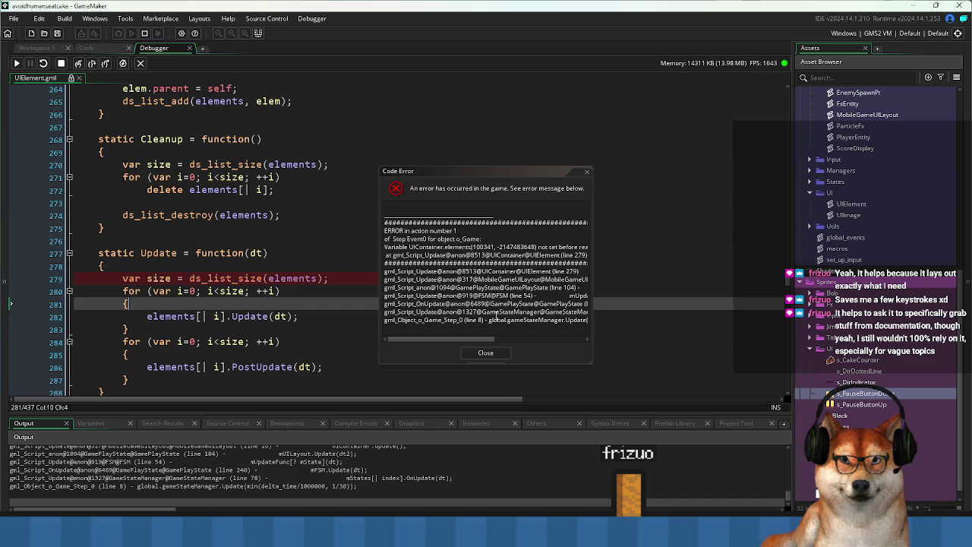
left_click(519, 346)
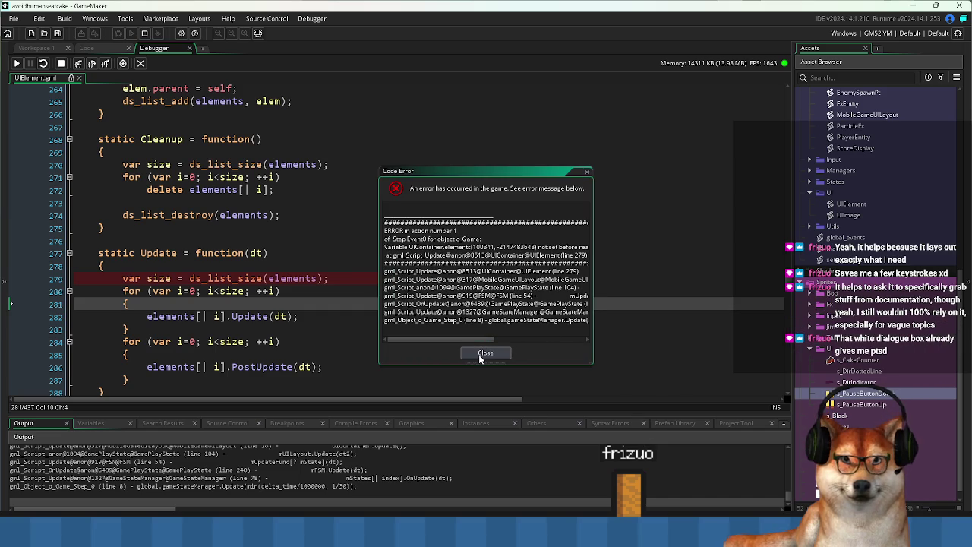
left_click(480, 357)
scroll(337, 266, "up", 6)
scroll(336, 266, "up", 8)
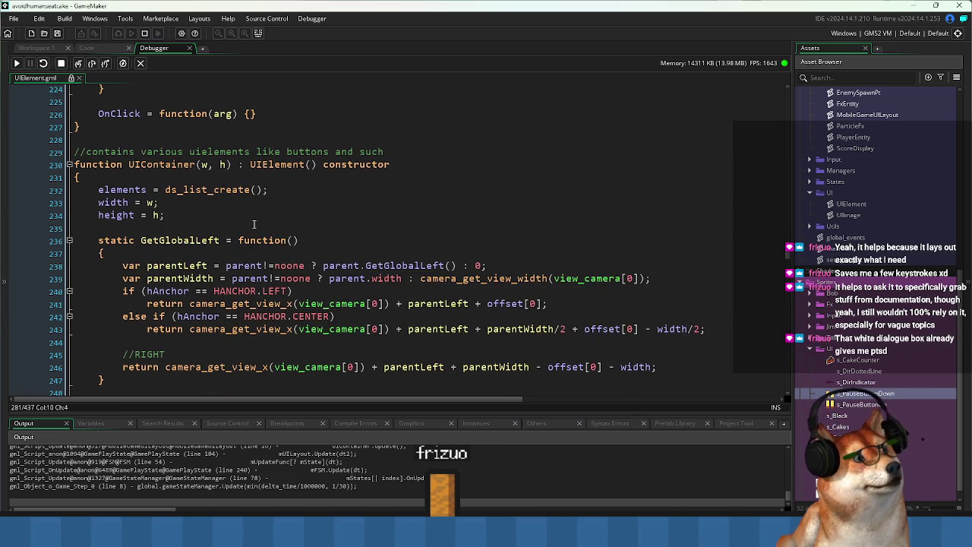
Inspect UIContainer's constructor initialisation lines, switching between the Code and Debugger tabs
left_click_drag(98, 192, 204, 221)
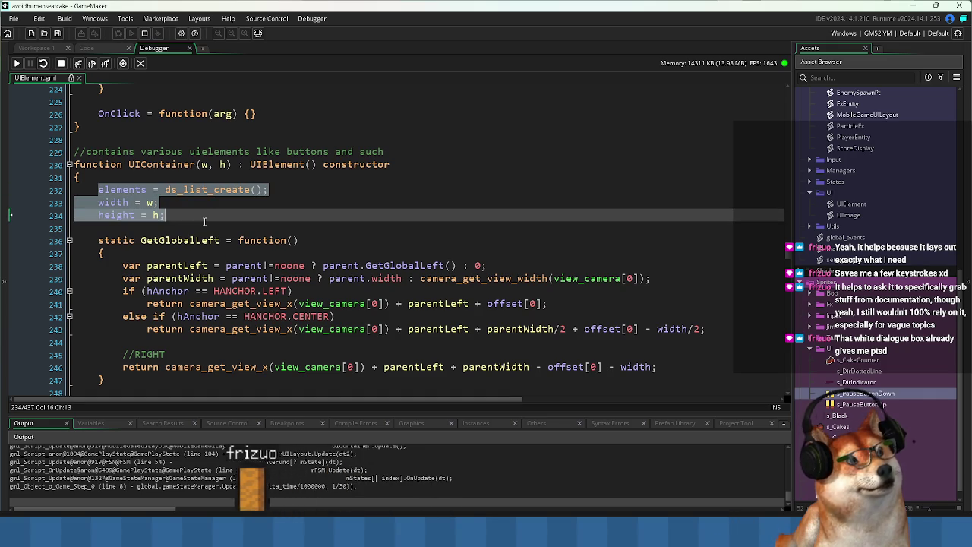
left_click_drag(204, 221, 79, 190)
left_click(193, 205)
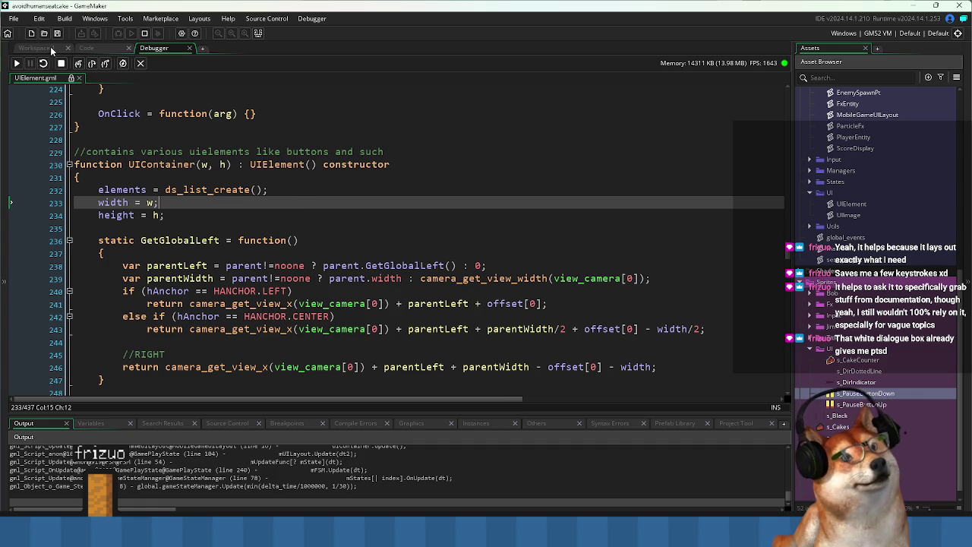
left_click(87, 48)
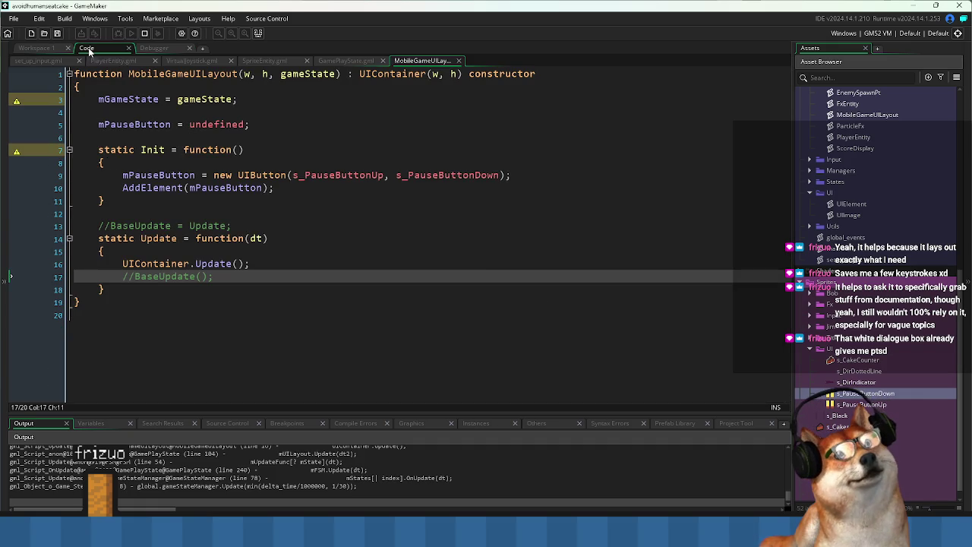
left_click(162, 47)
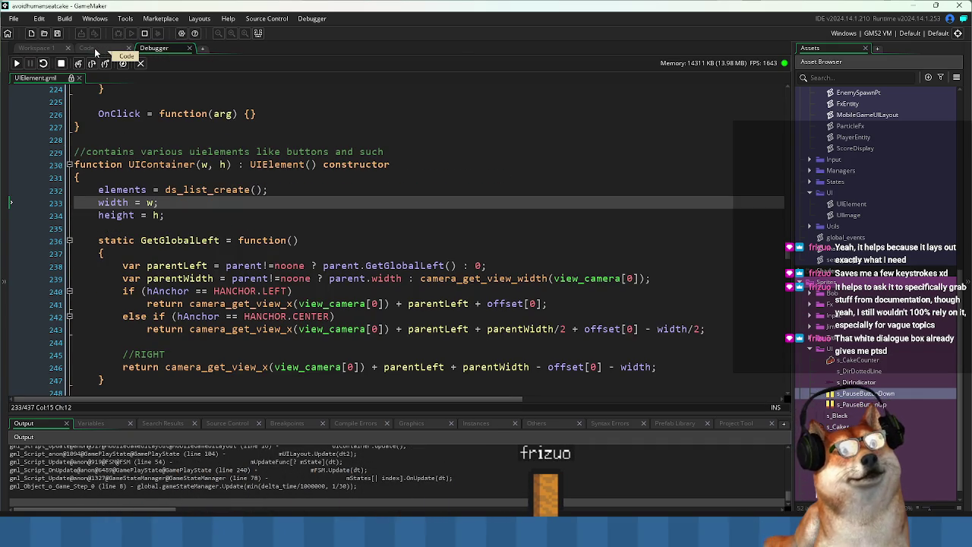
left_click(95, 49)
left_click(155, 49)
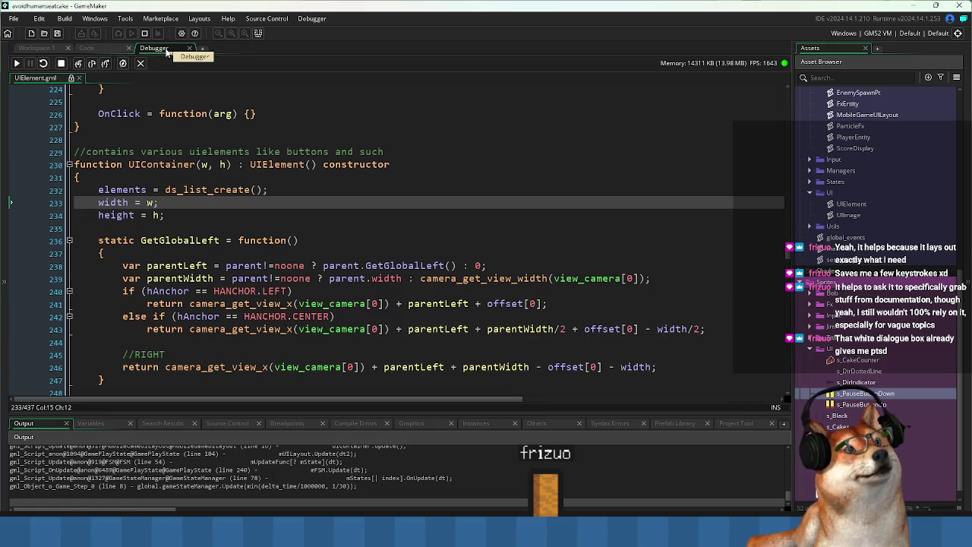
left_click(103, 47)
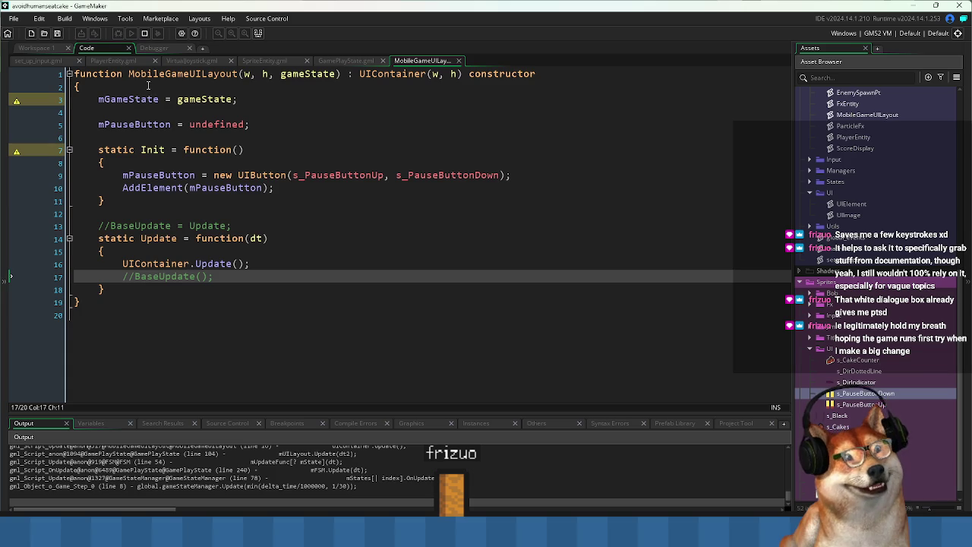
left_click(151, 48)
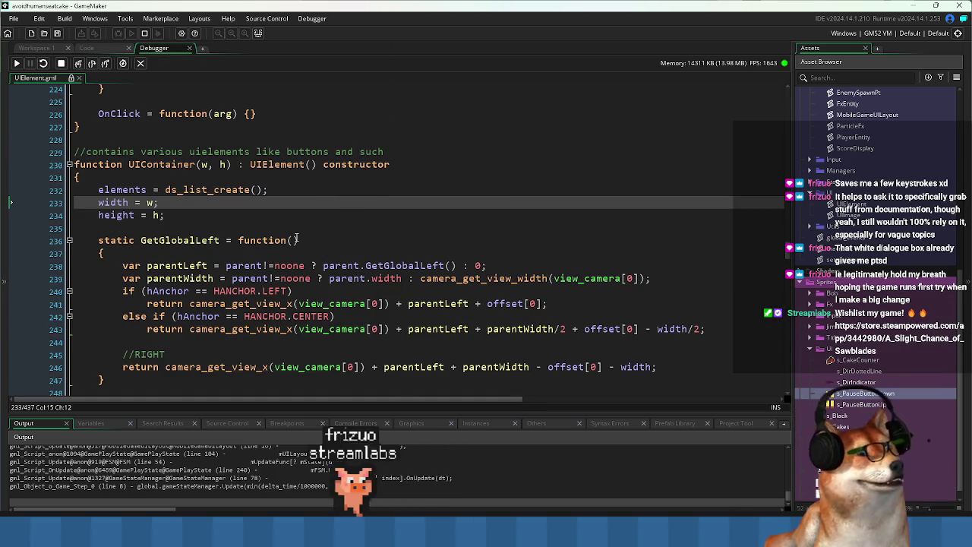
Check where elements is created with ds_list_create() and where it is used on line 279
left_click_drag(199, 227, 104, 199)
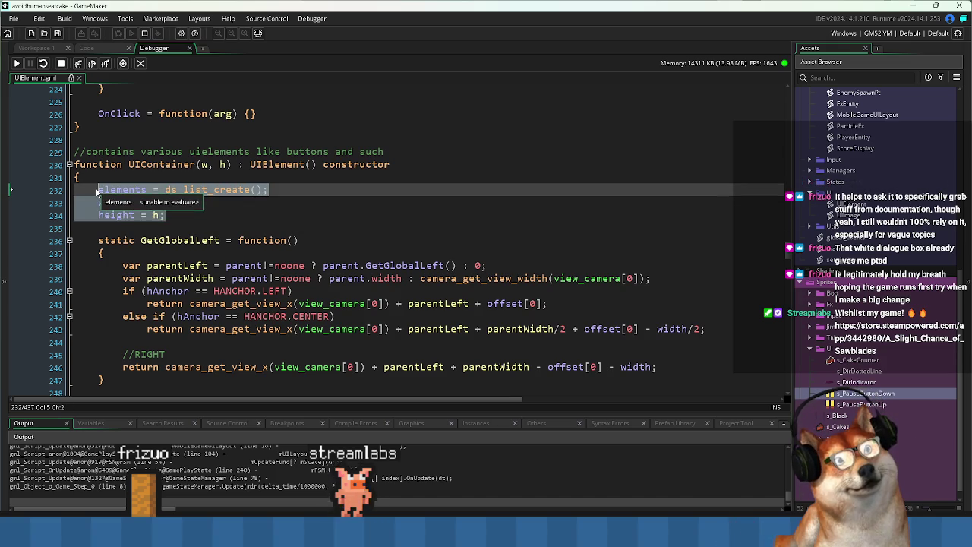
left_click(191, 214)
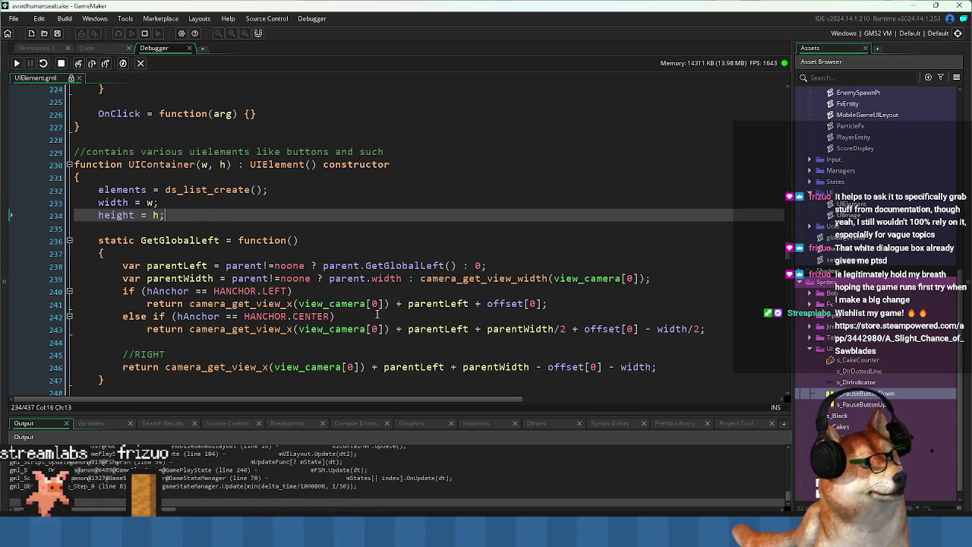
scroll(357, 314, "down", 1)
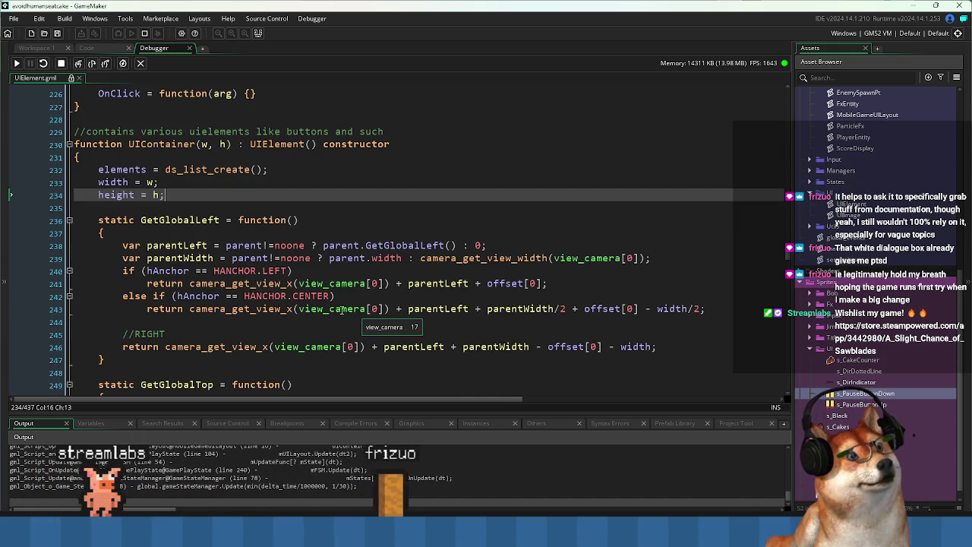
scroll(321, 299, "down", 8)
scroll(321, 298, "down", 7)
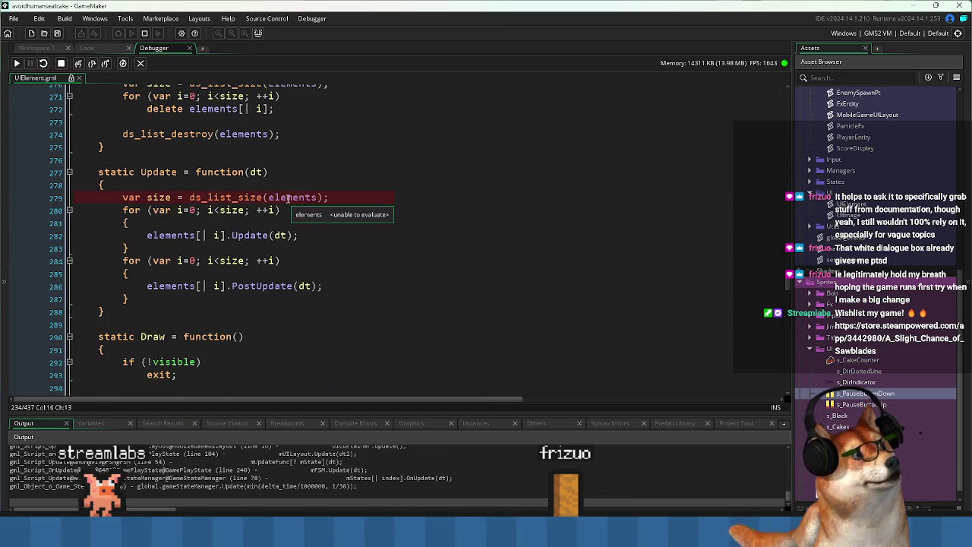
left_click(317, 196)
scroll(305, 228, "up", 3)
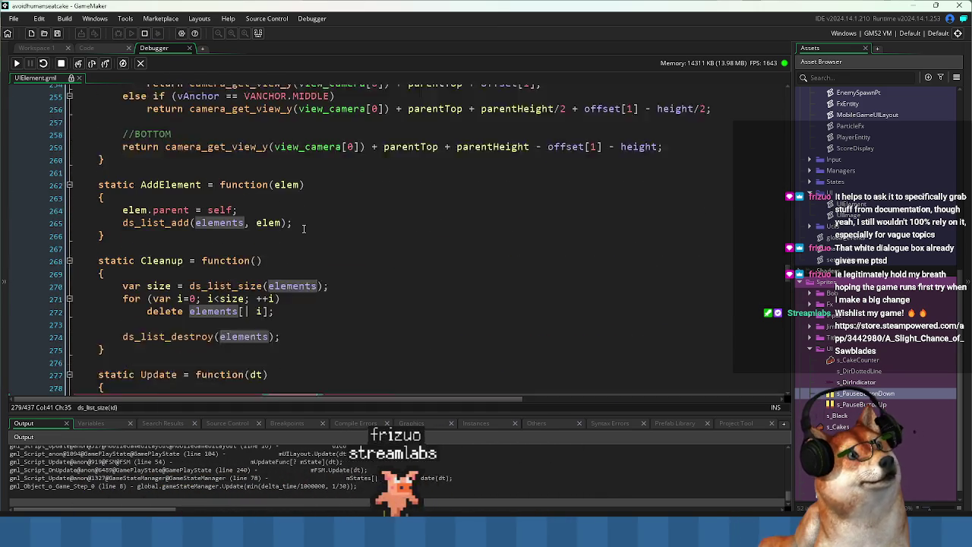
scroll(306, 228, "up", 12)
left_click(124, 170)
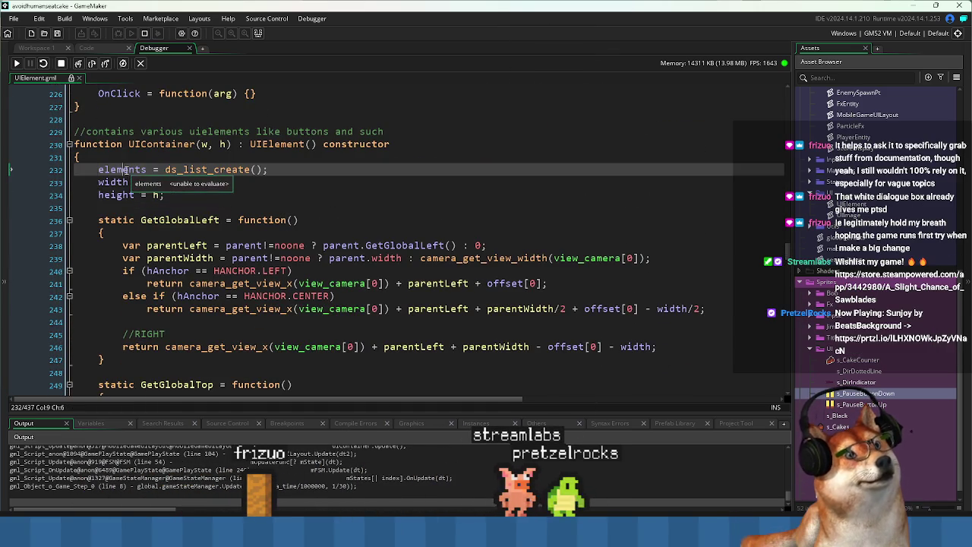
Settle back on MobileGameUILayout.gml with the caret at the end of line 10
left_click(90, 47)
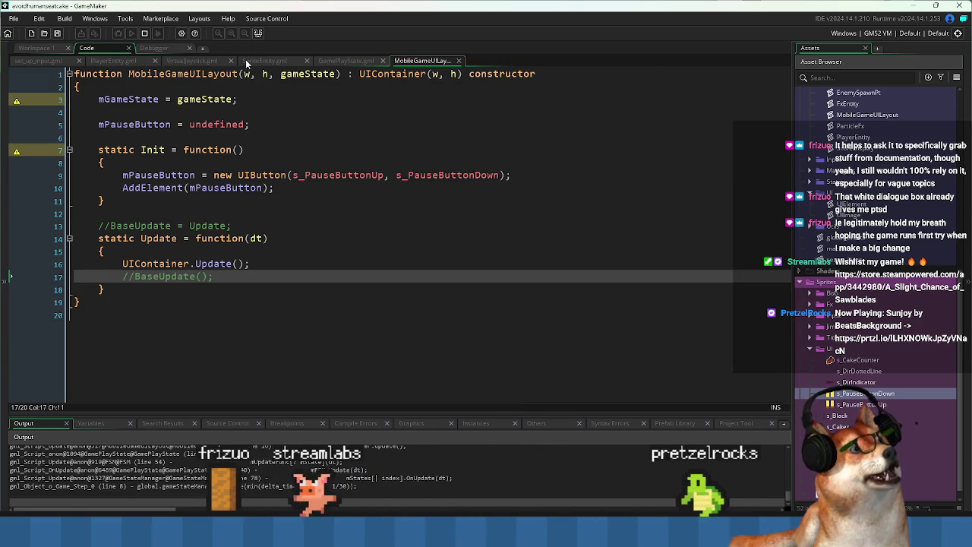
left_click(158, 48)
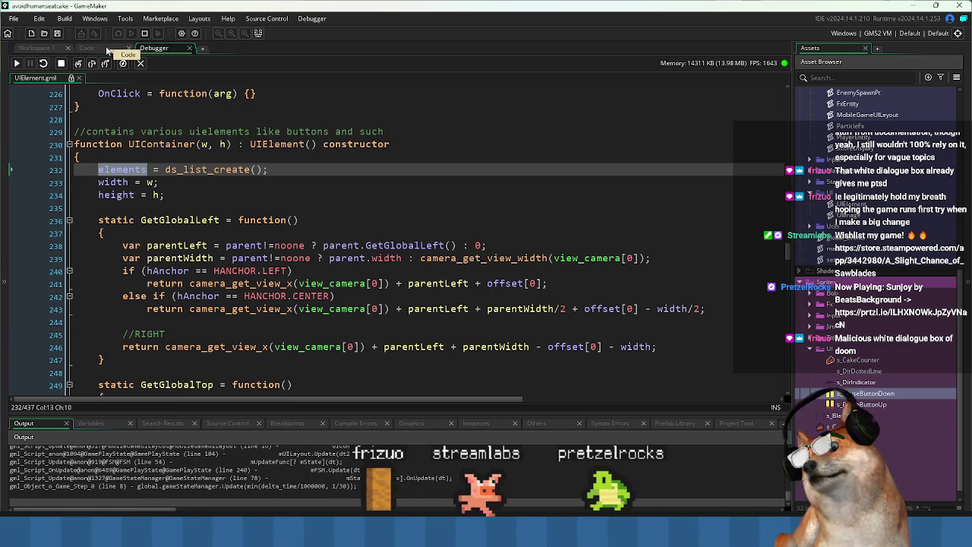
left_click(107, 50)
left_click(322, 185)
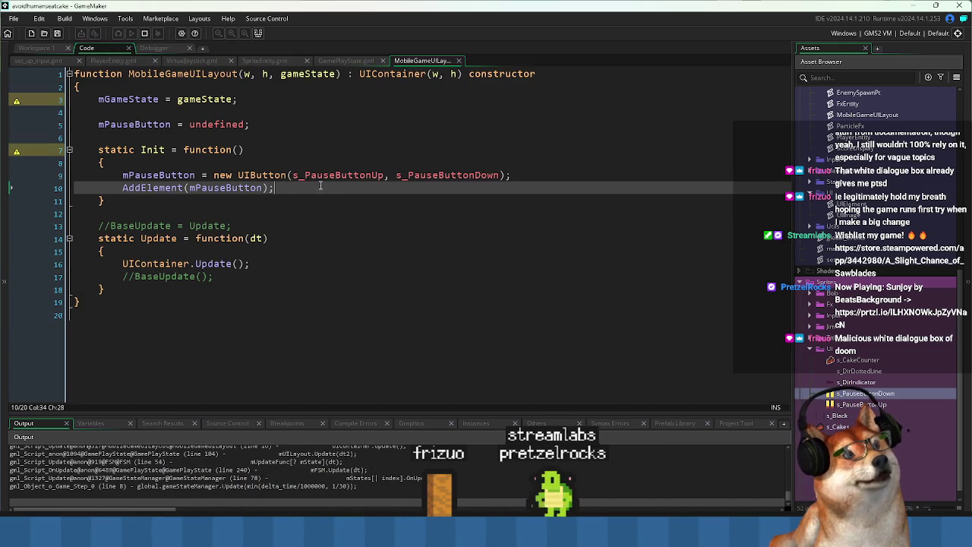
Comment out the Update override on lines 14–18 with Ctrl+K and test-run the game
double_click(167, 189)
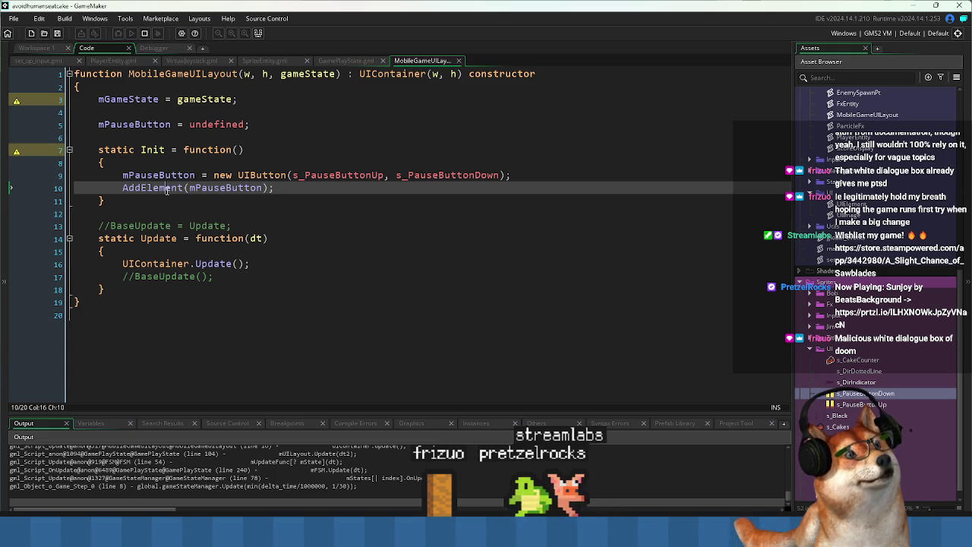
double_click(157, 150)
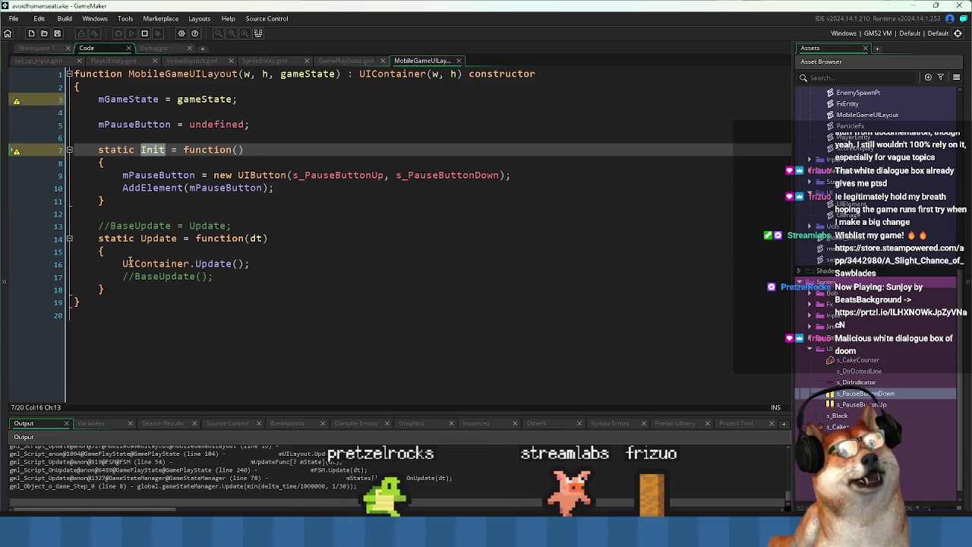
left_click(98, 238)
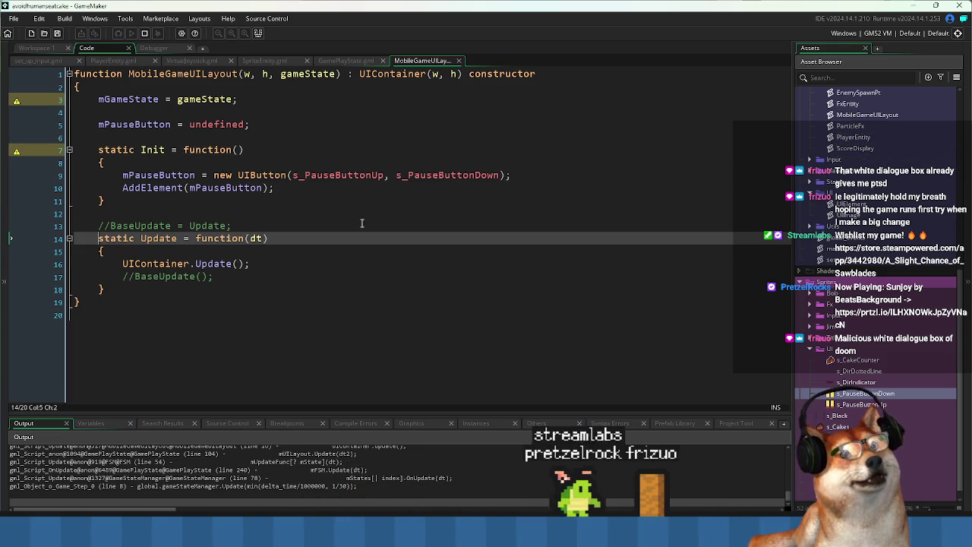
key("Down")
key("Down")
key("Down")
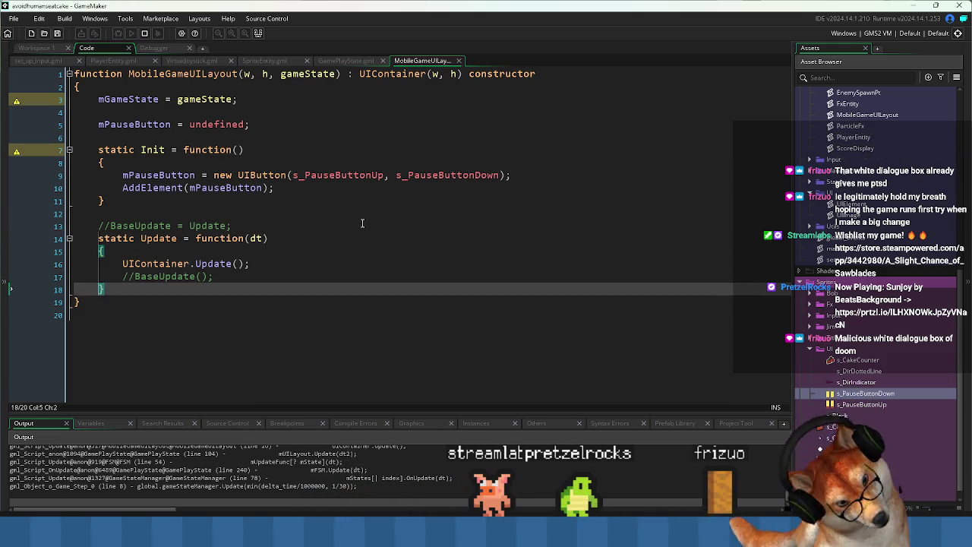
key("shift+Up")
key("shift+Up")
key("shift+Up")
key("ctrl+k")
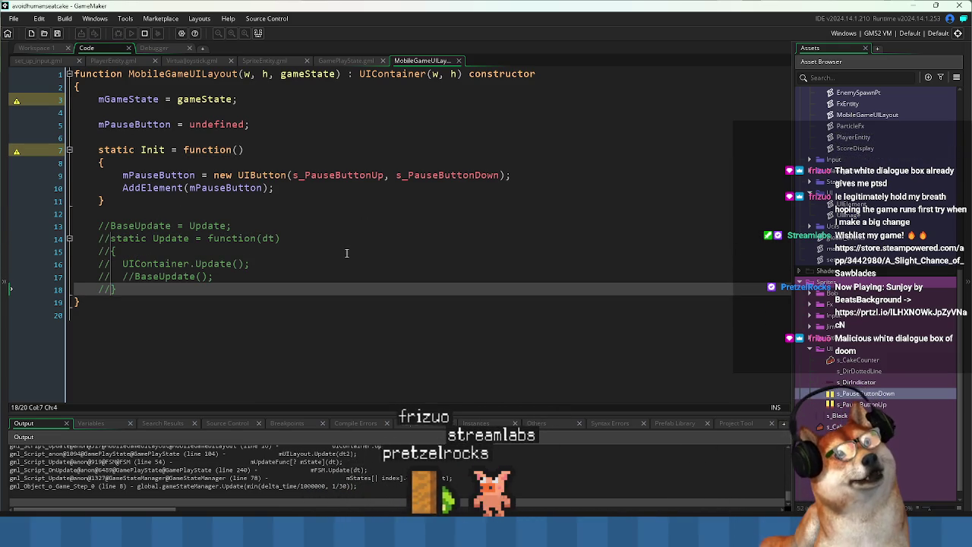
left_click(133, 34)
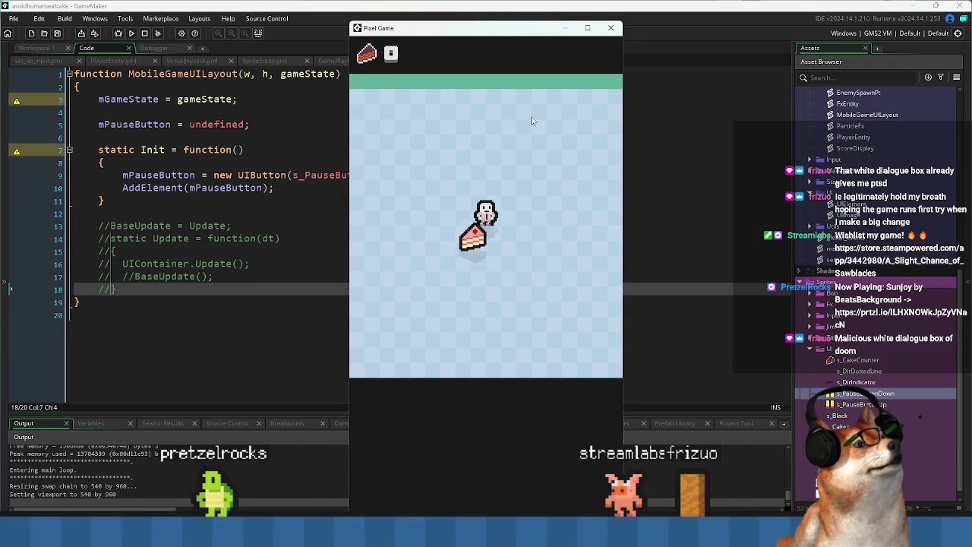
Uncomment the Update override and save the MobileGameUILayout script
double_click(156, 264)
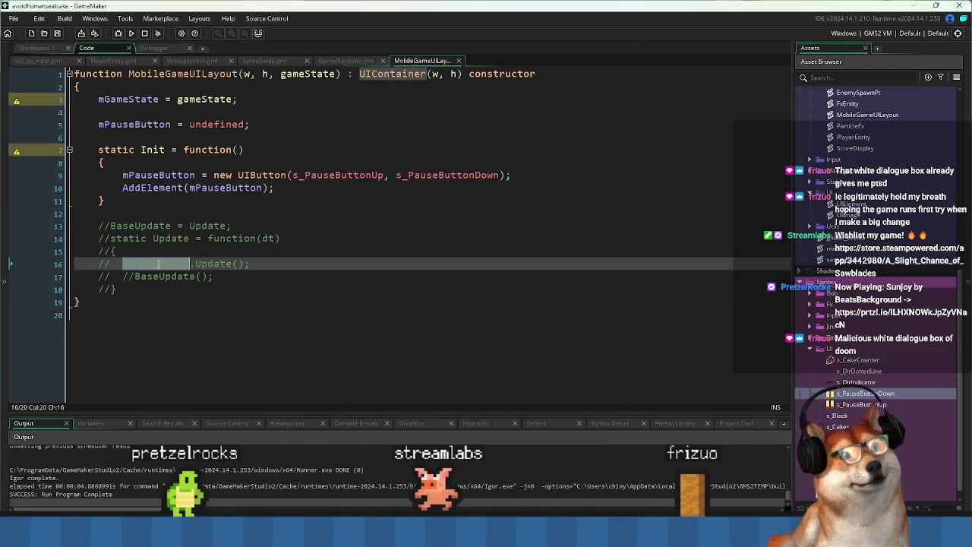
left_click(149, 238)
key("ctrl+shift+k")
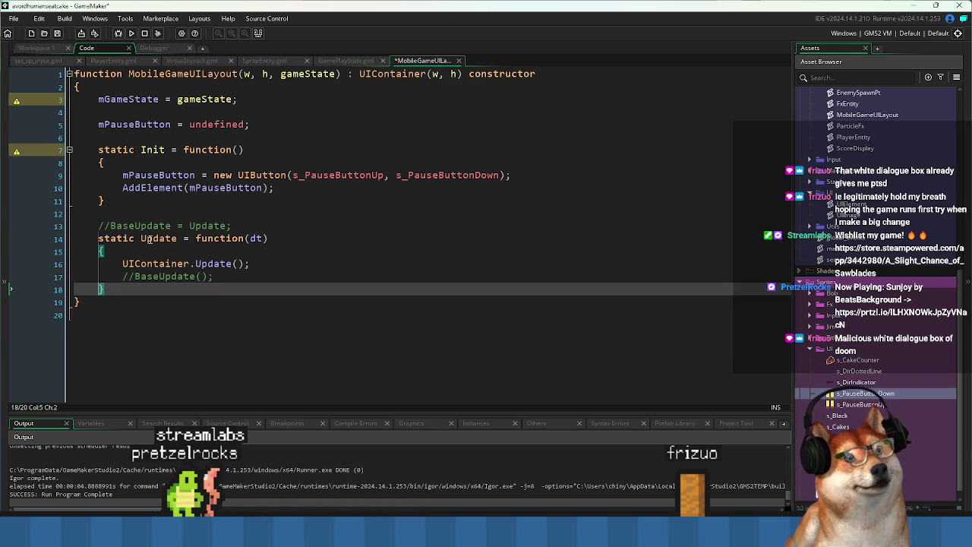
key("ctrl+s")
left_click(338, 61)
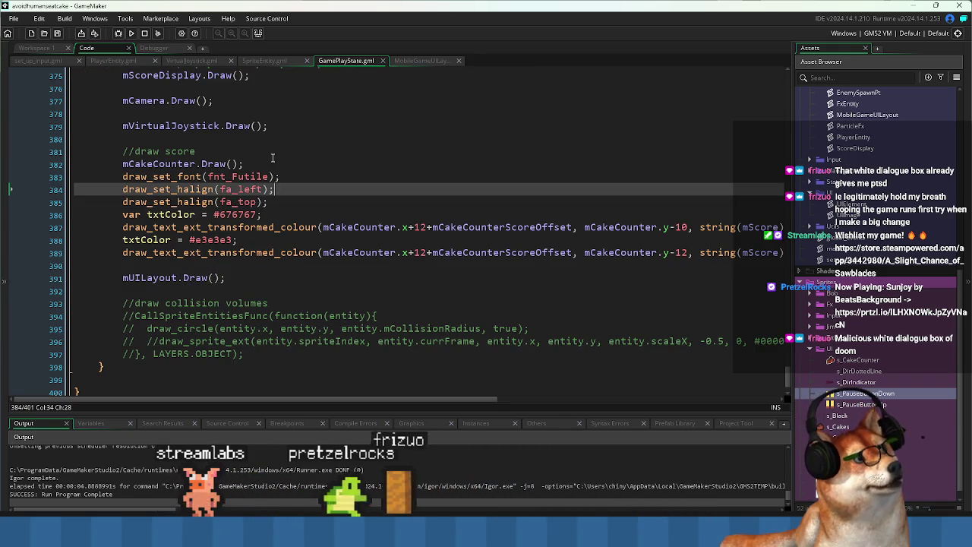
Copy UIContainer's Update loops from UIElement.gml over the UIContainer.Update() call in MobileGameUILayout
left_click(422, 60)
left_click(345, 119)
middle_click(399, 73)
left_click(262, 175)
scroll(262, 248, "down", 6)
scroll(262, 248, "down", 8)
mouse_move(124, 193)
left_mouse_down()
mouse_move(300, 230)
mouse_move(322, 281)
mouse_move(130, 293)
left_mouse_up()
key("ctrl+c")
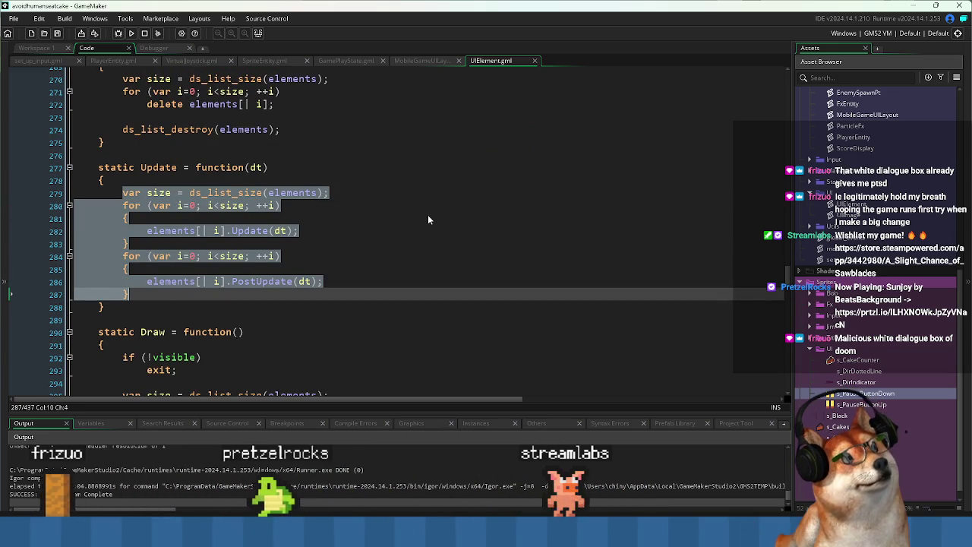
key("ctrl+Tab")
left_click_drag(219, 277, 76, 264)
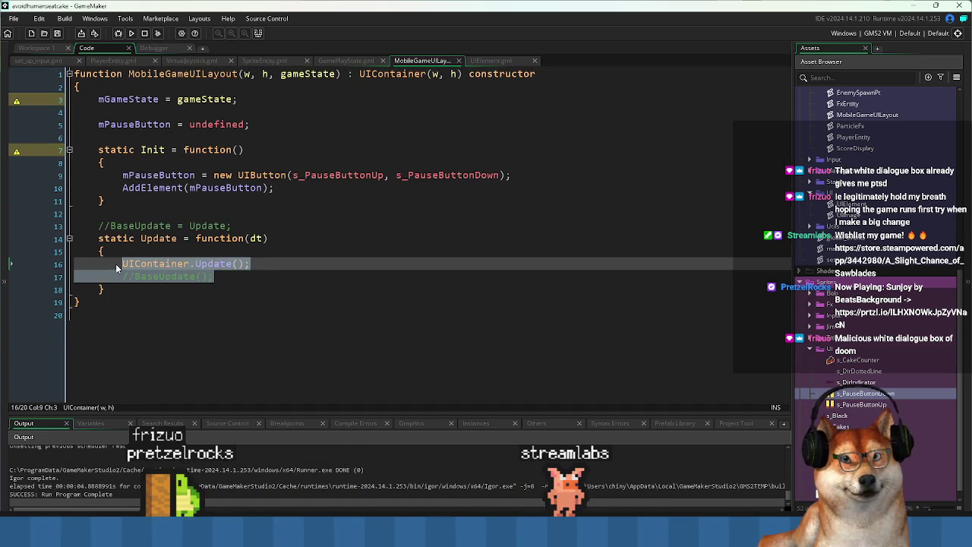
key("ctrl+v")
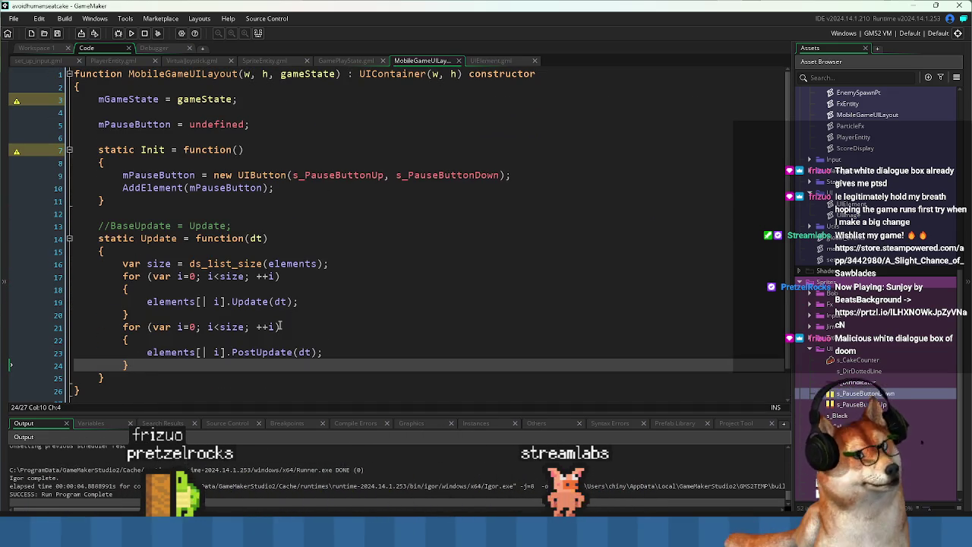
Strip the braces around the pasted Update(dt) and PostUpdate(dt) loops
key("Return")
key("Return")
key("Up")
key("Up")
key("End")
key("shift+Up")
key("shift+End")
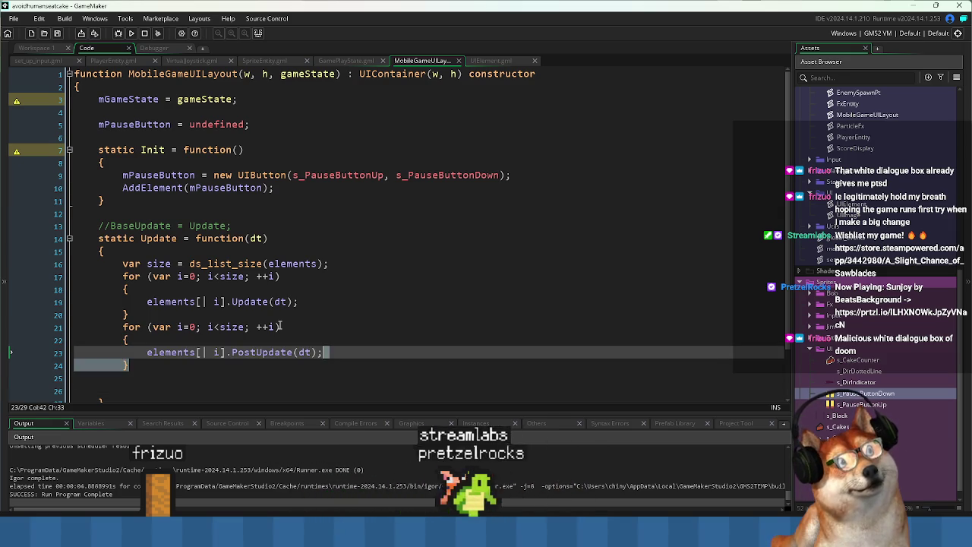
key("Delete")
key("Up")
key("End")
key("shift+Up")
key("shift+End")
key("Delete")
key("Up")
key("End")
key("shift+Up")
key("shift+End")
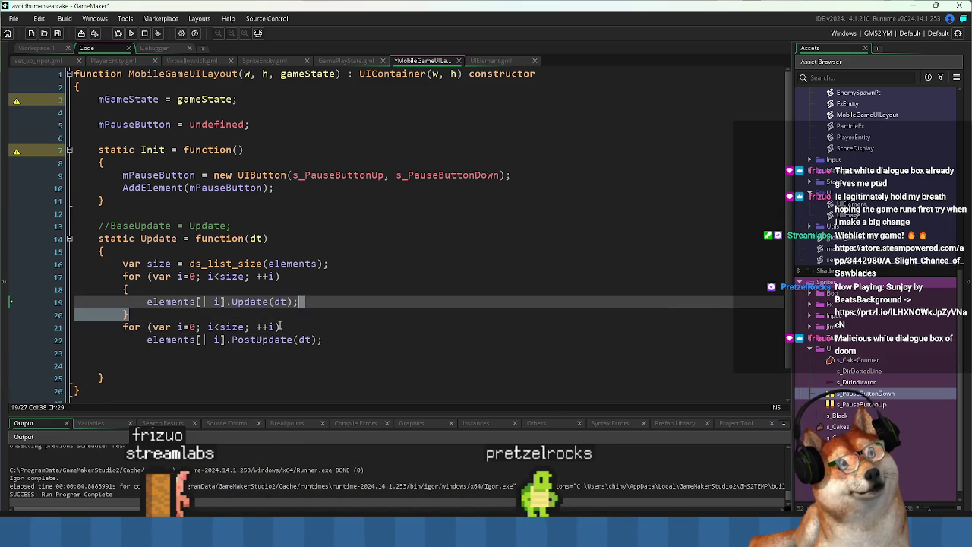
key("Delete")
key("Up")
key("End")
key("shift+Up")
key("shift+End")
key("Delete")
key("Up")
key("Up")
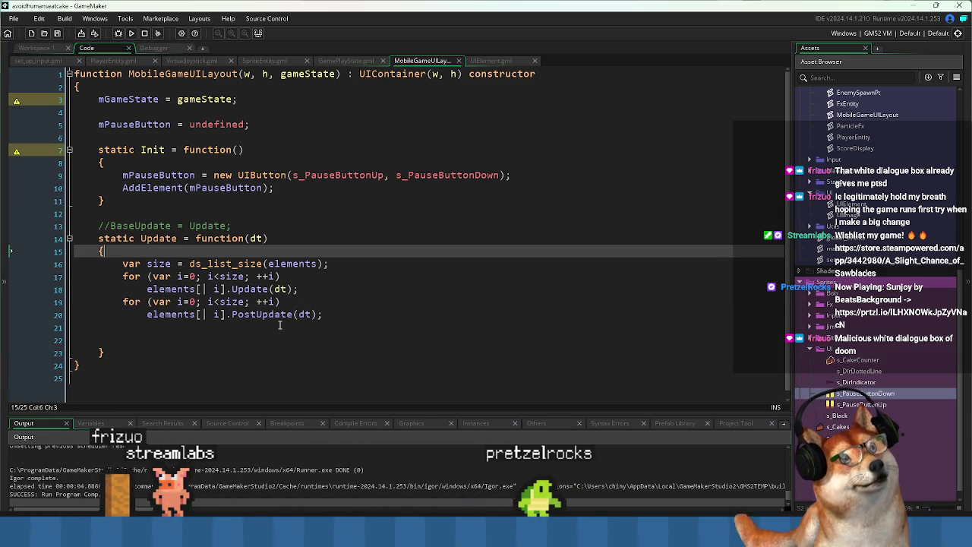
Add a '//base update' comment above the inlined loops
key("Return")
type("//base update")
key("Down")
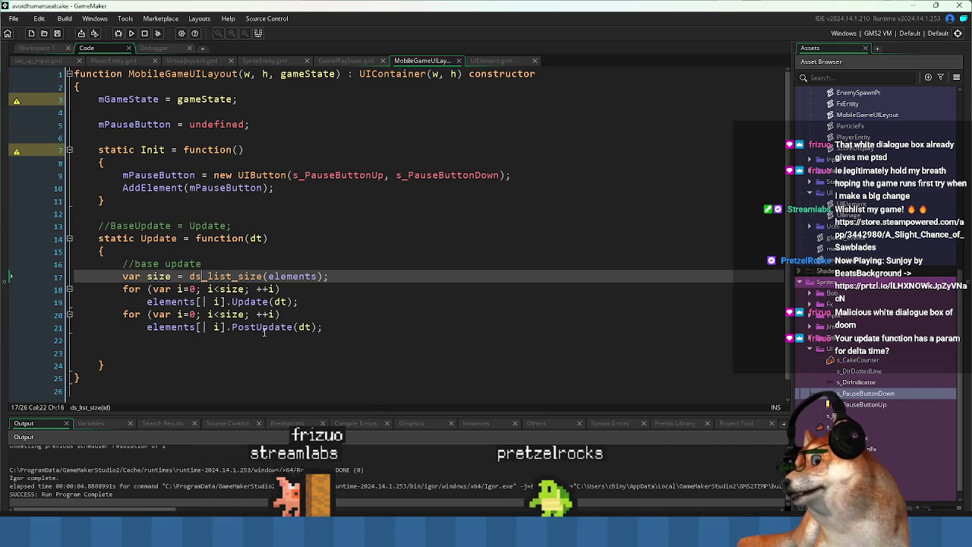
left_click(264, 238)
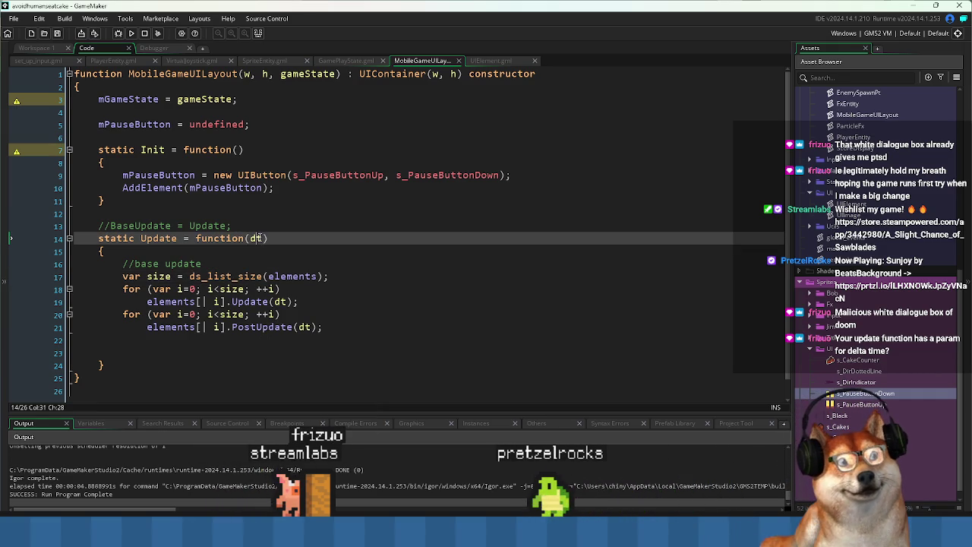
left_click(143, 352)
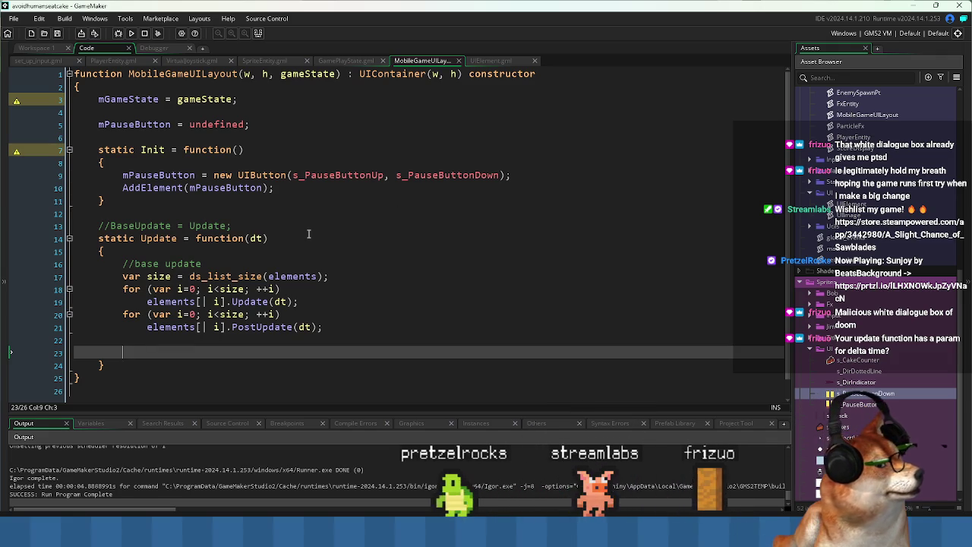
Set the build target to HTML5 and run the game to its Avoid Humans Eat Cake title screen
left_click(873, 33)
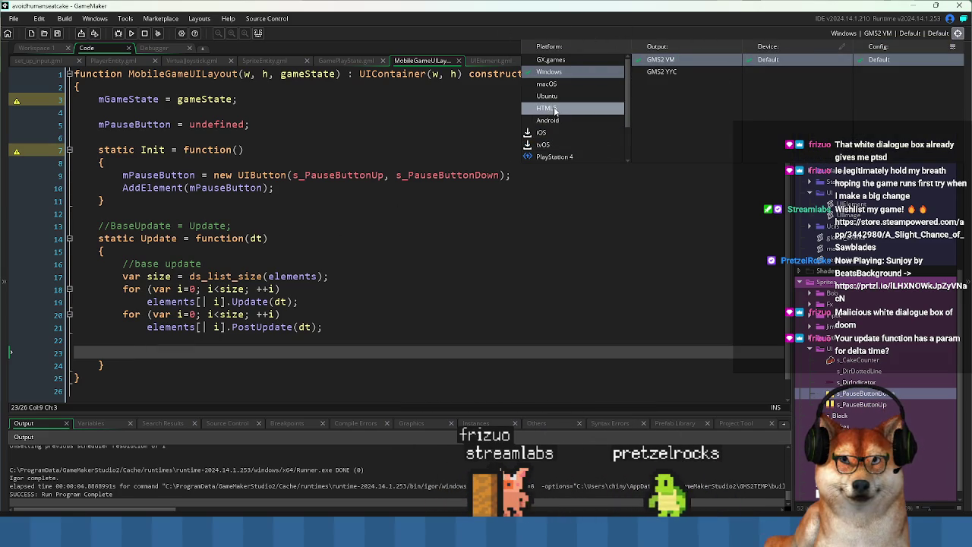
left_click(541, 287)
left_click(120, 34)
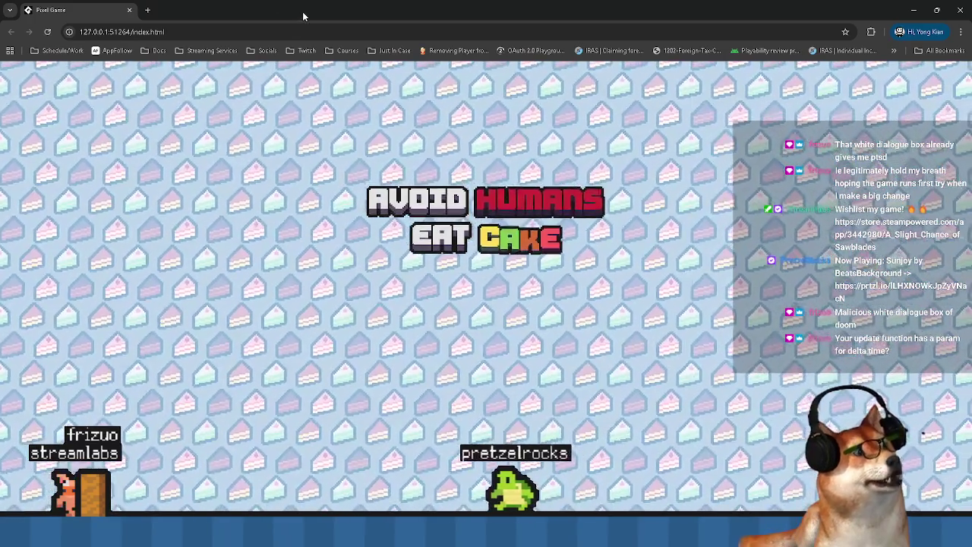
key("alt+Tab")
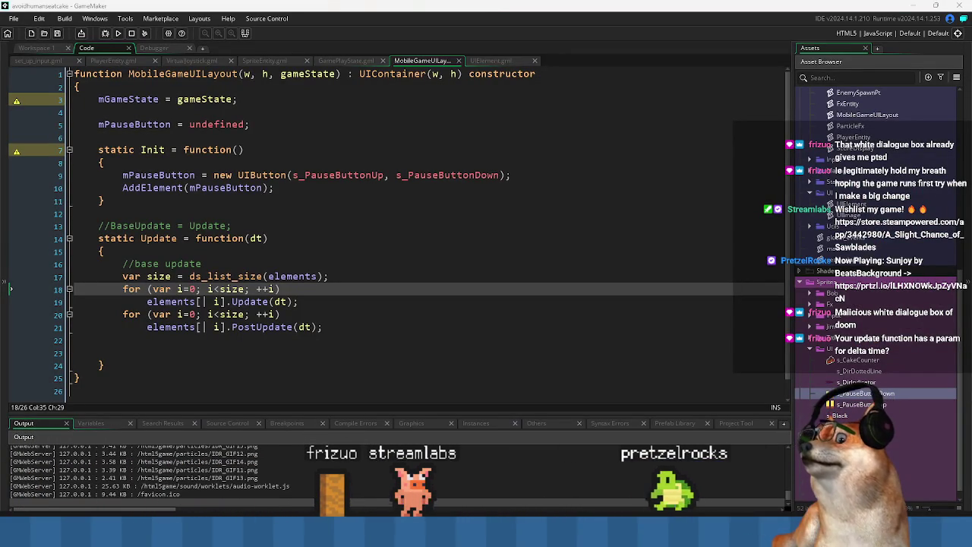
key("alt+Tab")
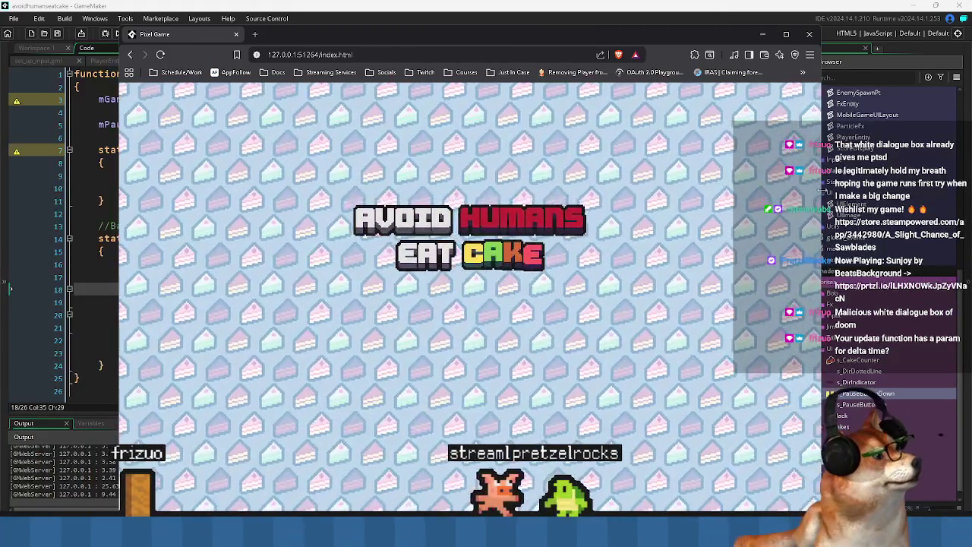
Narrow the browser window to a phone shape, reposition it, and start the game
left_click_drag(821, 206, 474, 207)
left_click_drag(329, 32, 482, 30)
left_click(501, 300)
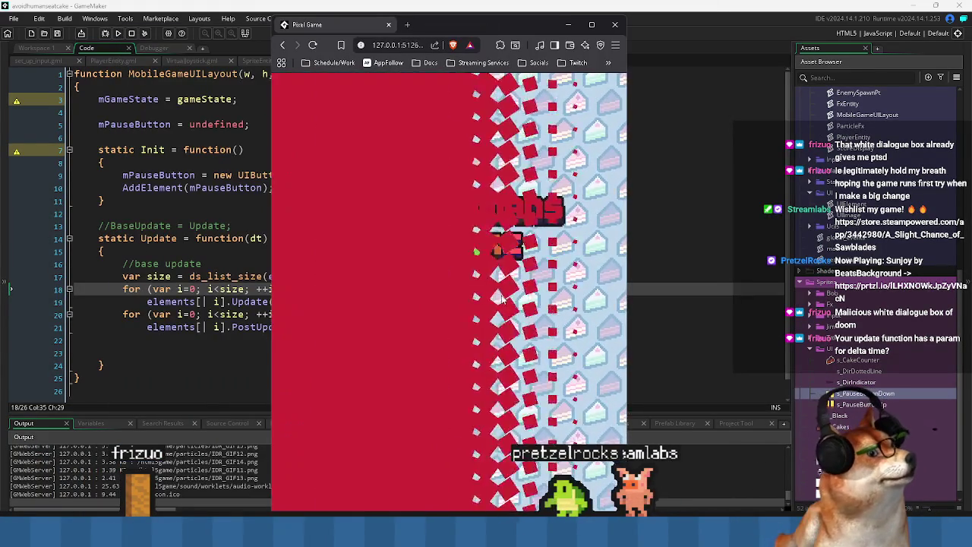
Steer the player with the virtual joystick to collect cakes, restarting after losing
mouse_move(460, 461)
left_mouse_down()
mouse_move(429, 434)
mouse_move(532, 463)
mouse_move(451, 420)
mouse_move(521, 452)
mouse_move(581, 395)
mouse_move(547, 486)
mouse_move(483, 492)
left_mouse_up()
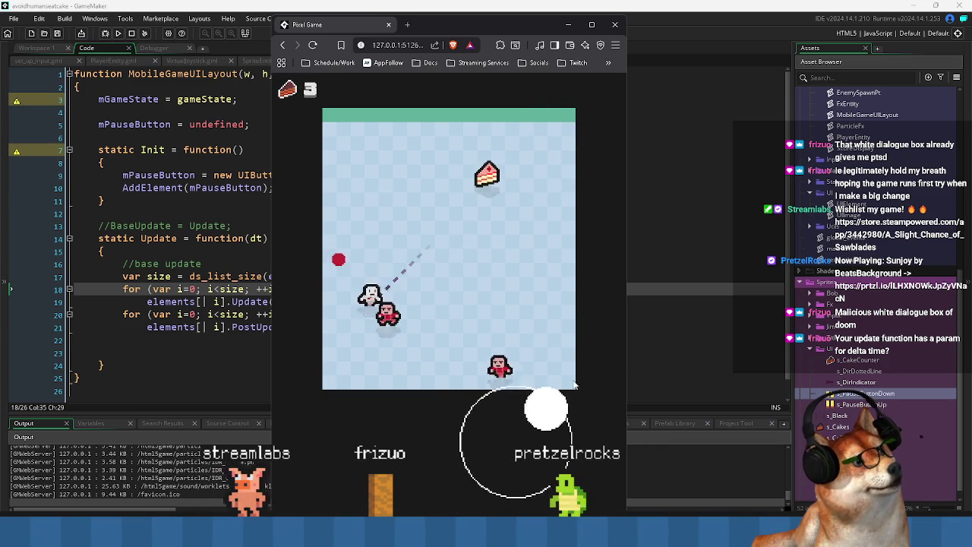
mouse_move(566, 338)
left_mouse_down()
mouse_move(606, 346)
mouse_move(480, 468)
mouse_move(412, 400)
mouse_move(434, 475)
mouse_move(471, 426)
mouse_move(456, 403)
mouse_move(552, 448)
mouse_move(549, 497)
mouse_move(524, 363)
mouse_move(429, 349)
mouse_move(486, 310)
mouse_move(426, 424)
mouse_move(399, 444)
mouse_move(423, 508)
mouse_move(408, 463)
mouse_move(508, 392)
mouse_move(422, 484)
mouse_move(425, 399)
mouse_move(365, 467)
mouse_move(533, 394)
mouse_move(527, 355)
mouse_move(481, 334)
mouse_move(586, 400)
mouse_move(552, 399)
mouse_move(560, 373)
mouse_move(578, 439)
mouse_move(467, 459)
mouse_move(494, 467)
mouse_move(501, 494)
mouse_move(482, 425)
mouse_move(543, 486)
mouse_move(572, 434)
mouse_move(521, 342)
mouse_move(541, 265)
left_mouse_up()
mouse_move(473, 432)
left_mouse_down()
mouse_move(460, 419)
mouse_move(521, 367)
mouse_move(463, 436)
mouse_move(554, 402)
mouse_move(590, 402)
mouse_move(521, 456)
mouse_move(530, 479)
mouse_move(463, 463)
mouse_move(477, 347)
mouse_move(497, 401)
mouse_move(395, 296)
mouse_move(402, 372)
mouse_move(463, 432)
left_mouse_up()
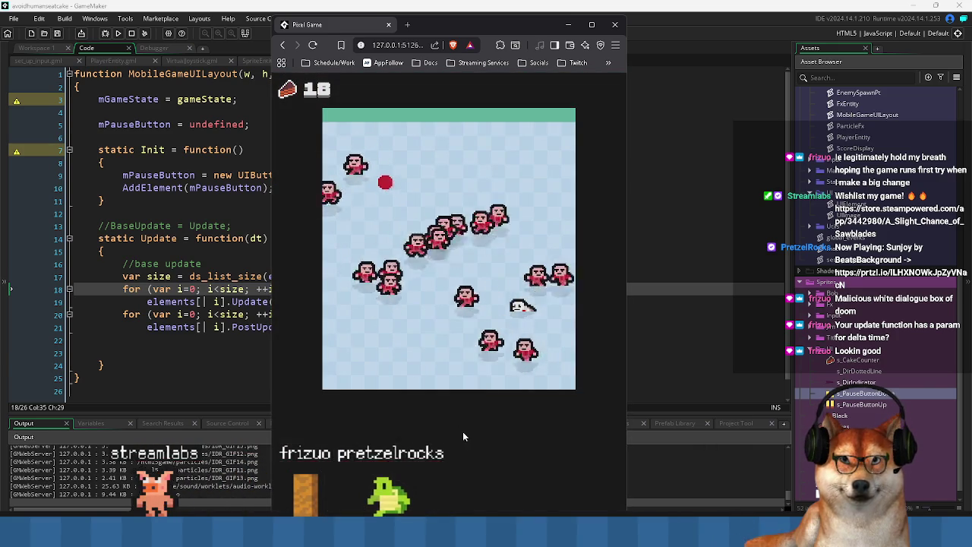
left_click(452, 393)
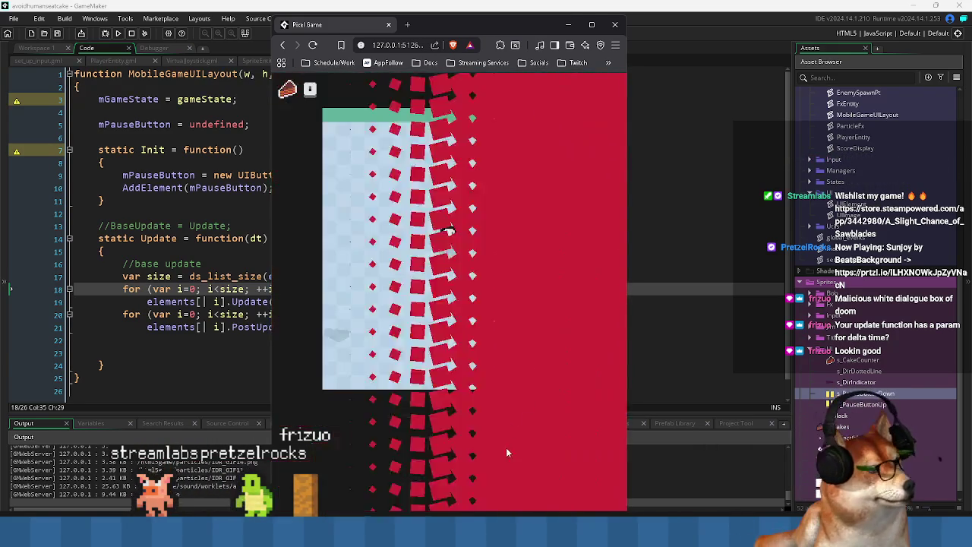
Play another round, collecting cakes to a count of 18 while dodging humans, then close the game
mouse_move(468, 407)
left_mouse_down()
mouse_move(524, 456)
mouse_move(592, 483)
mouse_move(474, 395)
mouse_move(590, 360)
mouse_move(554, 461)
left_mouse_up()
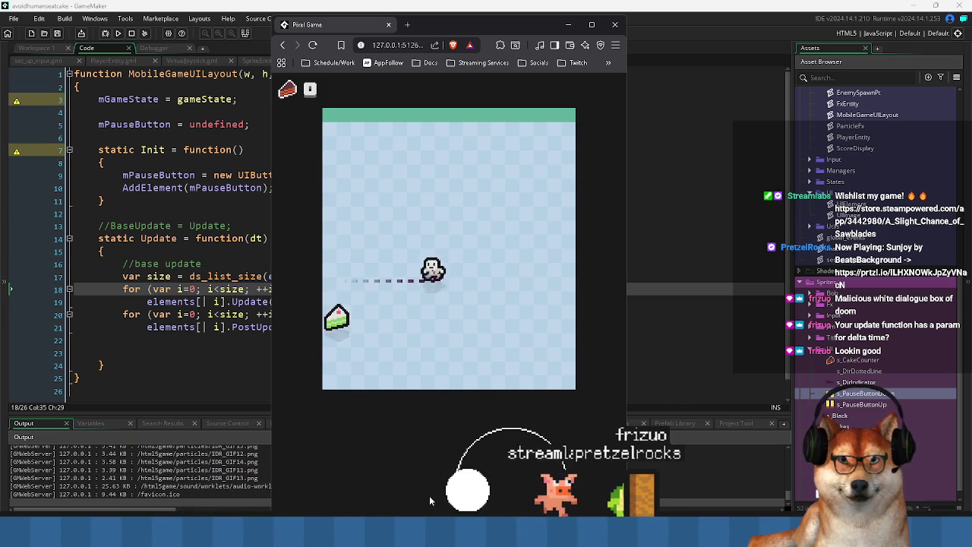
mouse_move(555, 449)
left_mouse_down()
mouse_move(562, 417)
mouse_move(530, 448)
mouse_move(529, 504)
mouse_move(510, 508)
mouse_move(507, 498)
left_mouse_up()
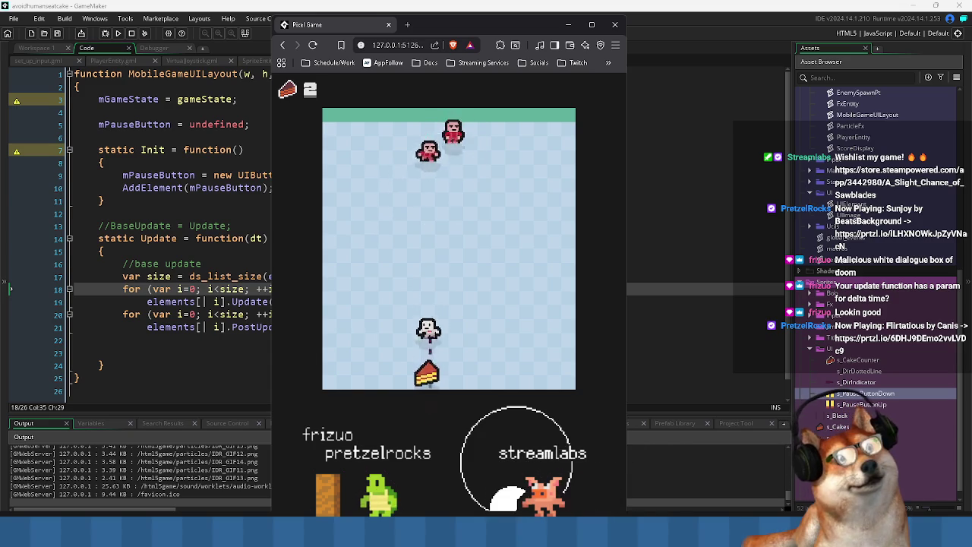
mouse_move(561, 440)
left_mouse_down()
mouse_move(546, 432)
mouse_move(554, 410)
mouse_move(602, 407)
mouse_move(499, 384)
mouse_move(467, 449)
mouse_move(486, 486)
mouse_move(570, 477)
mouse_move(479, 486)
mouse_move(543, 481)
mouse_move(491, 481)
mouse_move(568, 407)
mouse_move(515, 402)
mouse_move(519, 495)
mouse_move(439, 457)
mouse_move(552, 408)
mouse_move(506, 373)
mouse_move(529, 493)
mouse_move(490, 474)
mouse_move(463, 486)
mouse_move(421, 389)
mouse_move(468, 382)
mouse_move(457, 402)
left_mouse_up()
mouse_move(455, 323)
left_mouse_down()
mouse_move(513, 382)
mouse_move(490, 386)
mouse_move(480, 309)
mouse_move(451, 377)
mouse_move(473, 404)
mouse_move(545, 404)
left_mouse_up()
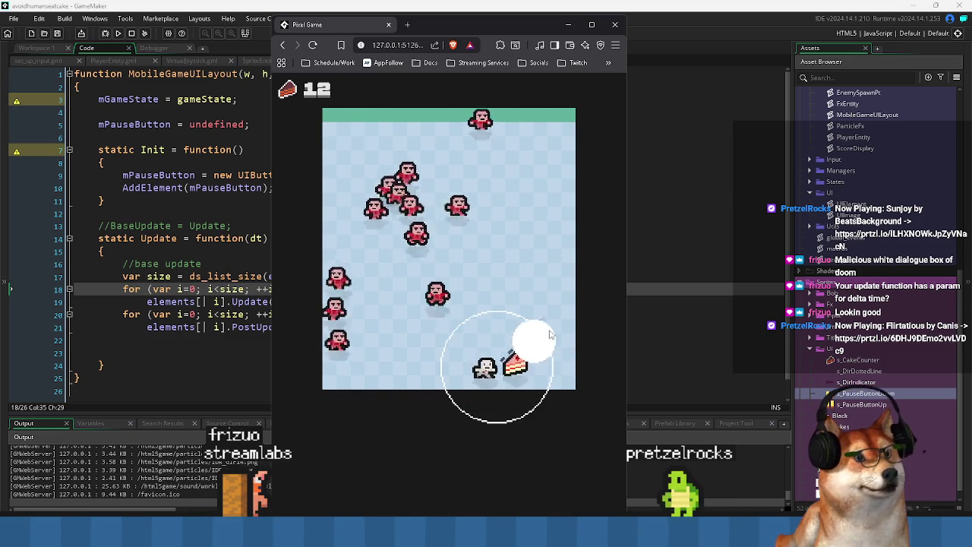
mouse_move(428, 285)
left_mouse_down()
mouse_move(397, 291)
mouse_move(405, 245)
mouse_move(448, 311)
mouse_move(494, 310)
mouse_move(413, 347)
mouse_move(430, 284)
mouse_move(418, 370)
mouse_move(460, 334)
mouse_move(497, 369)
mouse_move(487, 289)
mouse_move(540, 281)
mouse_move(486, 263)
mouse_move(499, 263)
mouse_move(443, 289)
mouse_move(440, 315)
mouse_move(304, 282)
mouse_move(506, 195)
mouse_move(505, 249)
mouse_move(385, 202)
mouse_move(423, 293)
mouse_move(389, 239)
mouse_move(310, 272)
mouse_move(386, 210)
mouse_move(392, 281)
mouse_move(386, 274)
left_mouse_up()
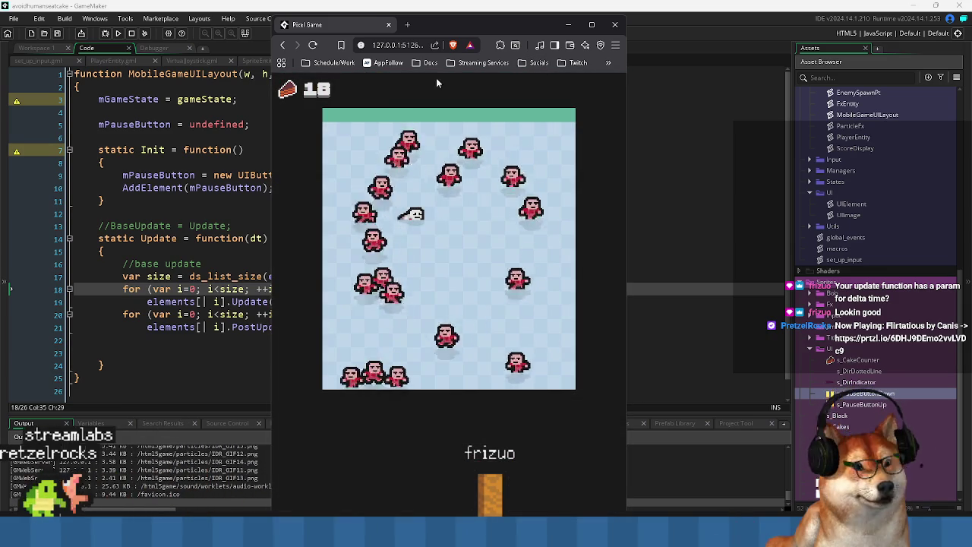
left_click(386, 26)
left_click(541, 281)
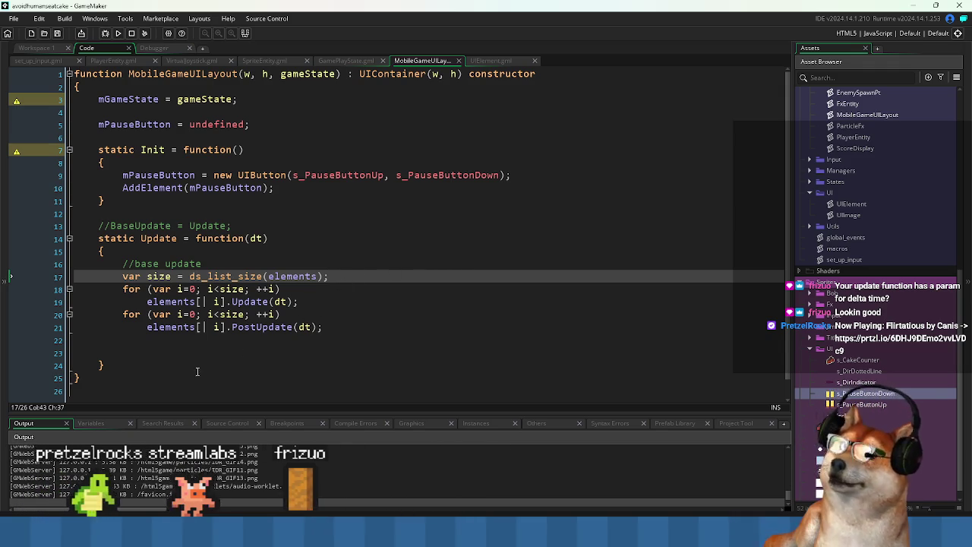
Delete the commented-out BaseUpdate line in MobileGameUILayout.gml
left_click(168, 352)
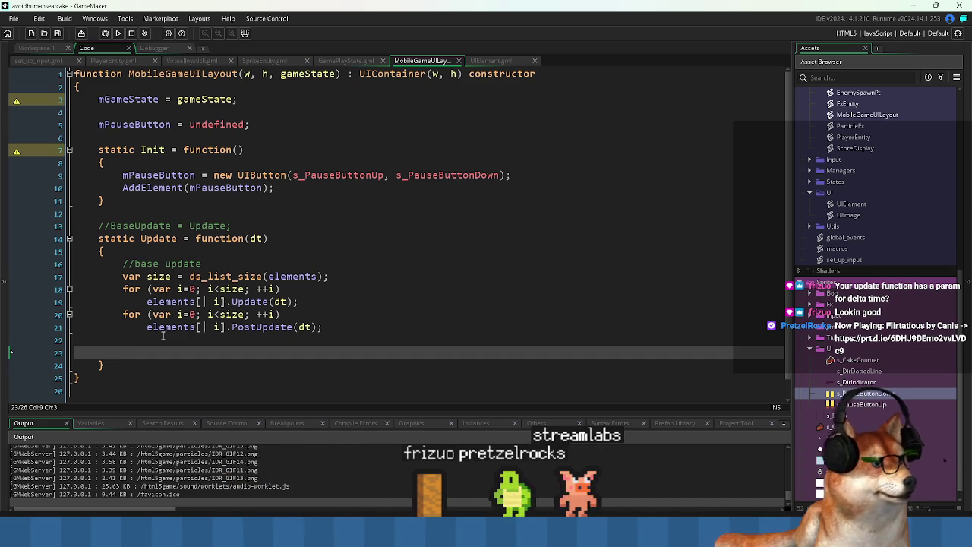
left_click_drag(247, 224, 246, 211)
key("BackSpace")
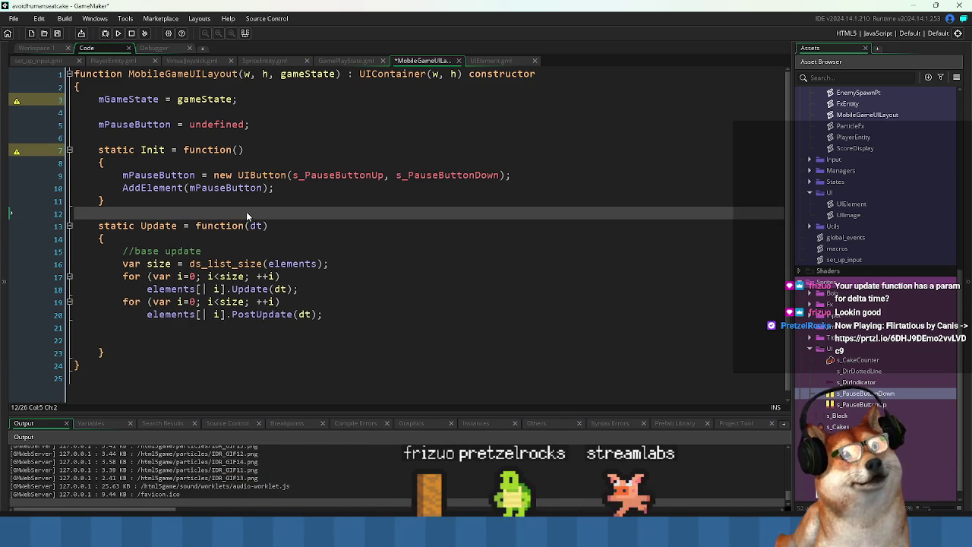
left_click(153, 340)
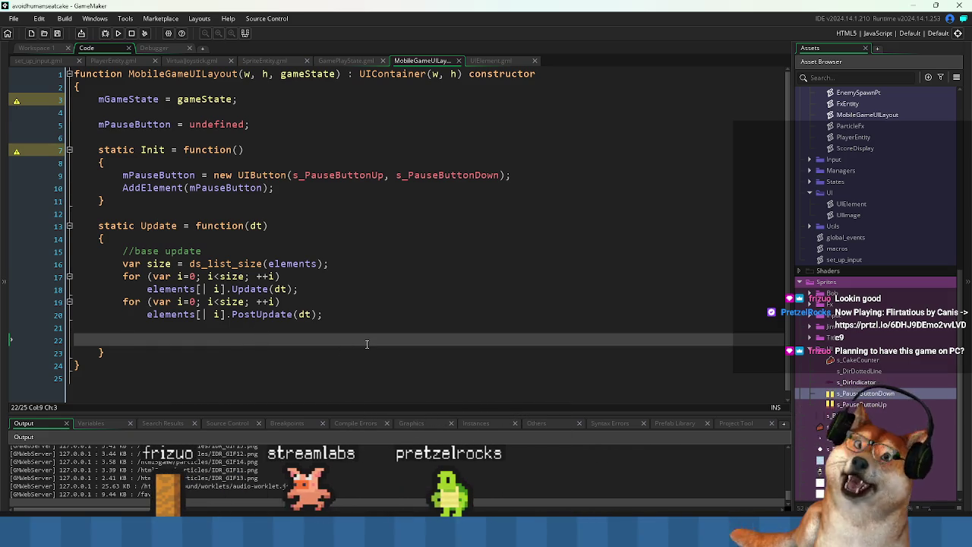
Remove the extra blank lines at the end of Update and save
left_click(284, 213)
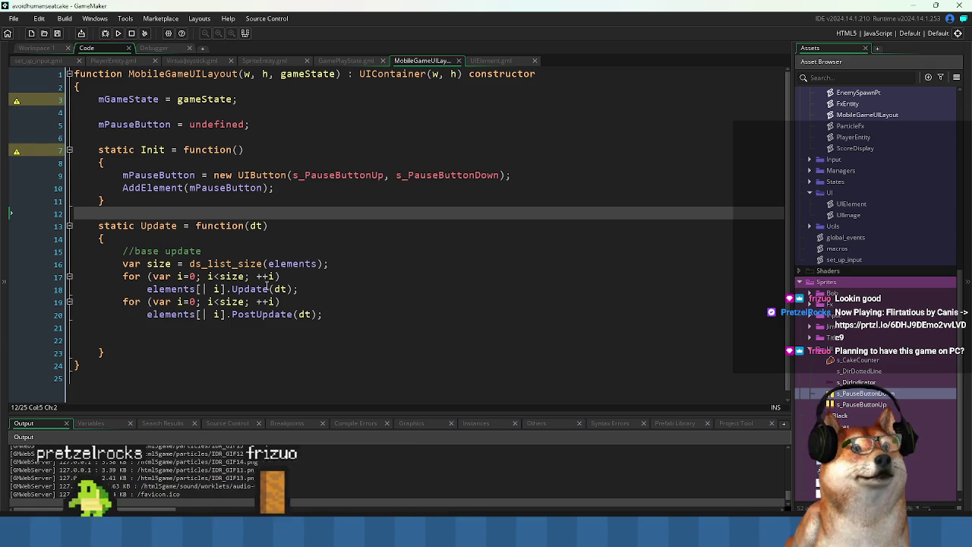
left_click(152, 343)
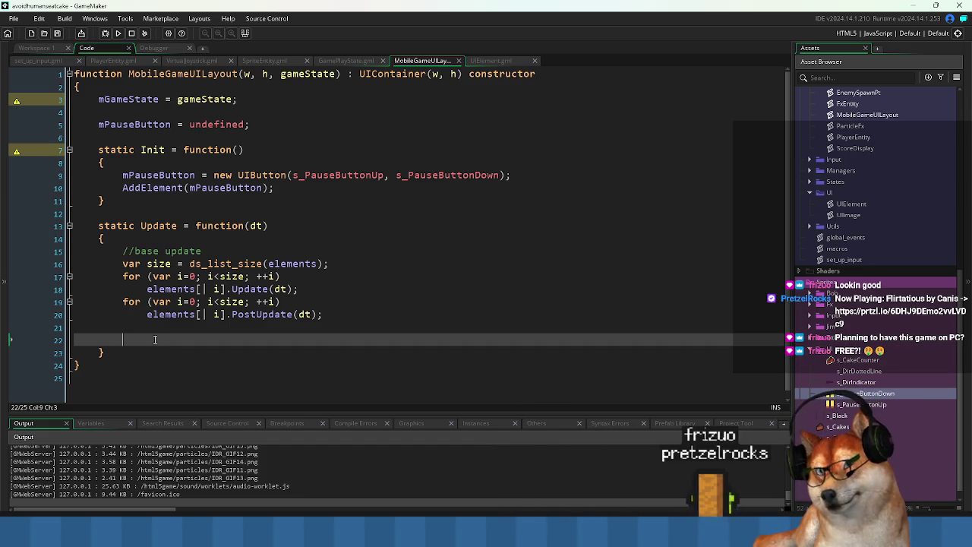
left_click(299, 247)
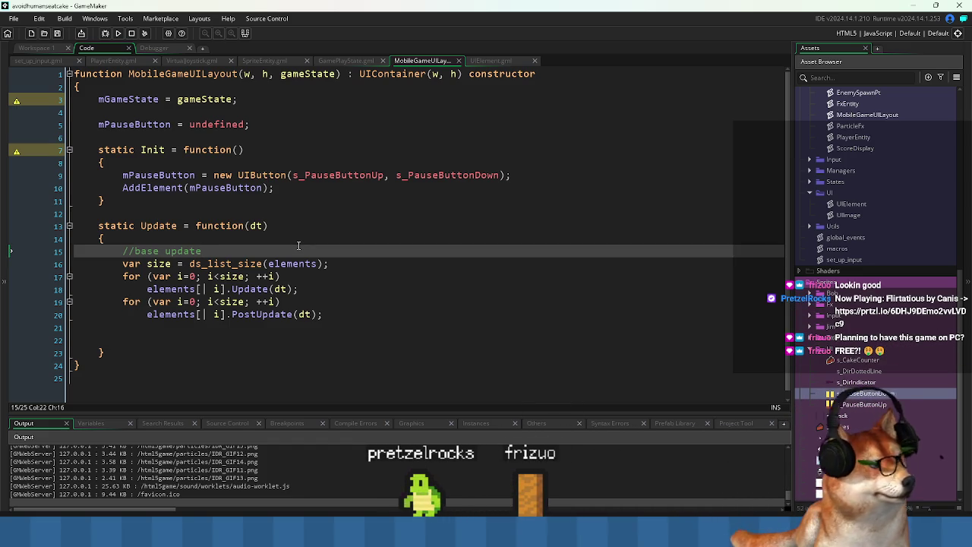
left_click(156, 123)
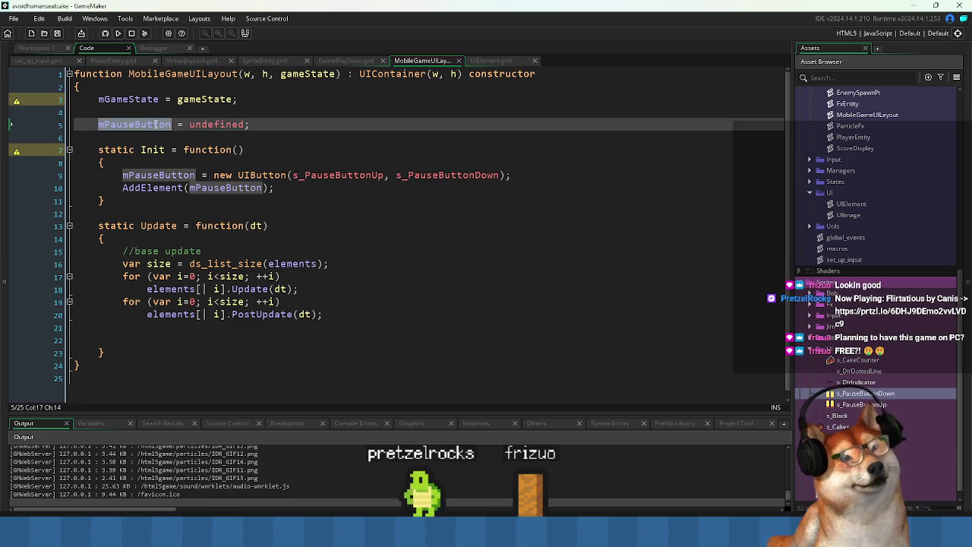
left_click(369, 284)
left_click_drag(337, 340, 78, 330)
key("BackSpace")
key("BackSpace")
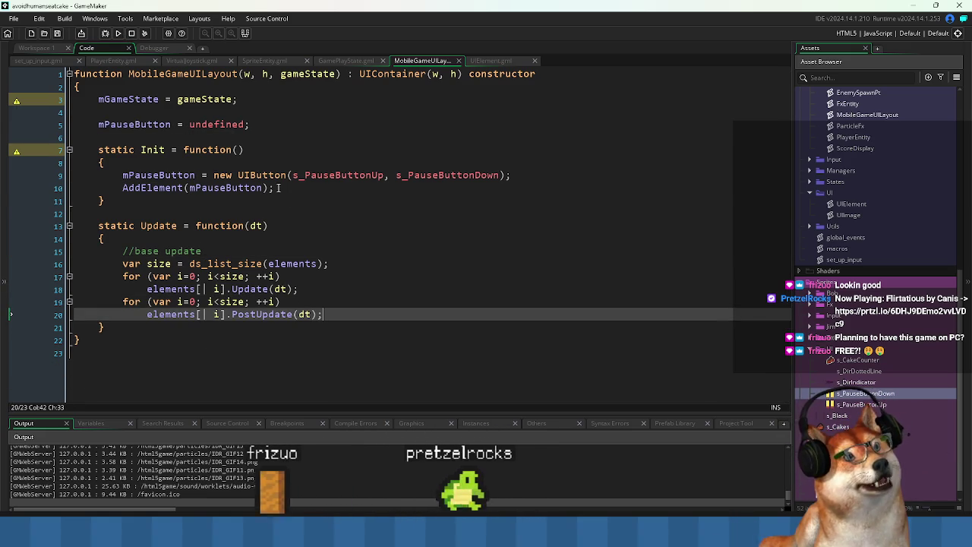
Start a new line below the pause-button creation beginning with 'mPauseButton.'
left_click(152, 175)
left_click(529, 169)
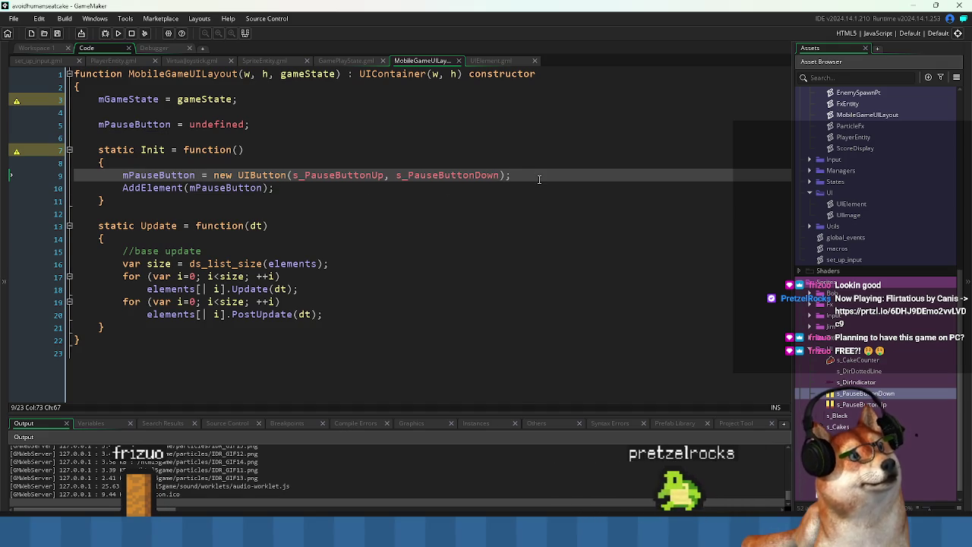
key("Return")
type("mPauseButton.")
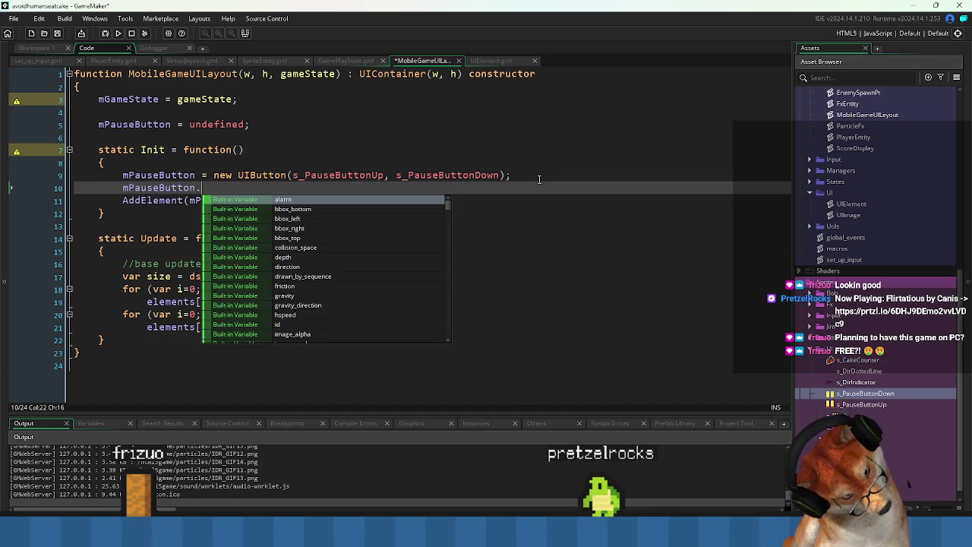
Jump to the UIButton definition and inspect its spritesInactive and hitboxMargin properties
middle_click(262, 175)
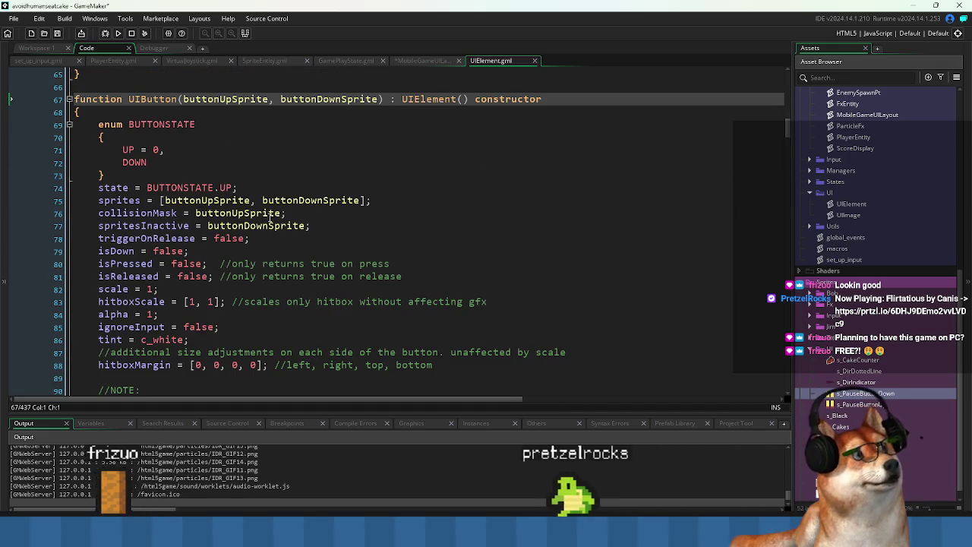
left_click(177, 225)
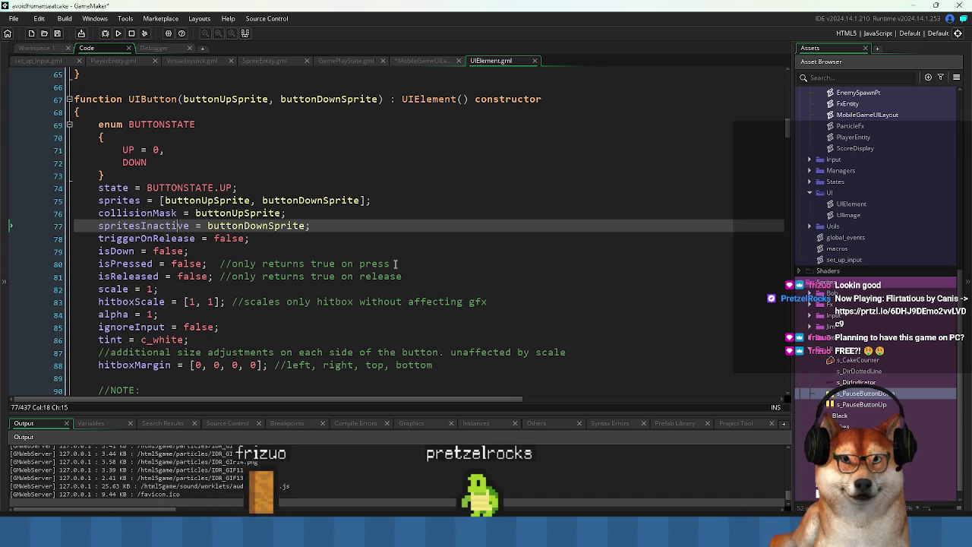
scroll(339, 258, "down", 2)
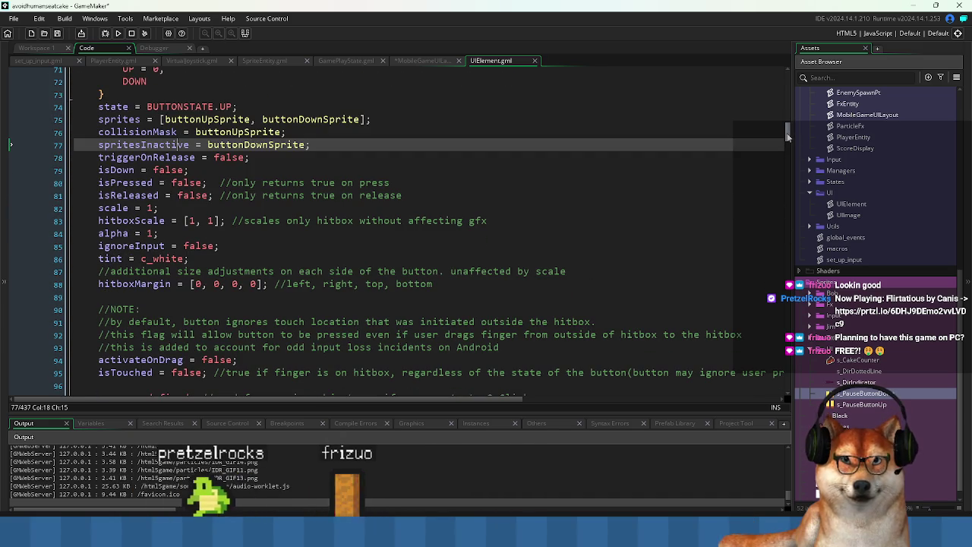
double_click(135, 284)
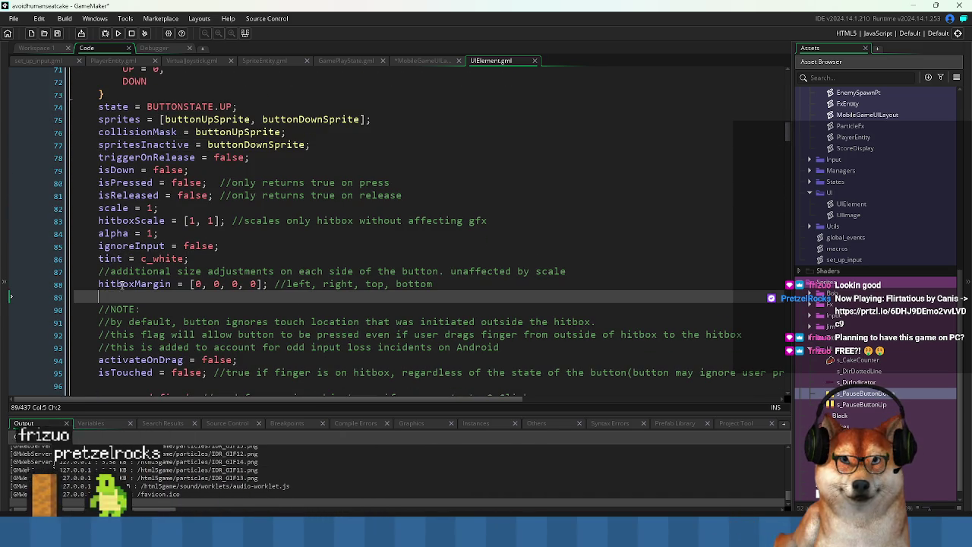
scroll(240, 272, "up", 3)
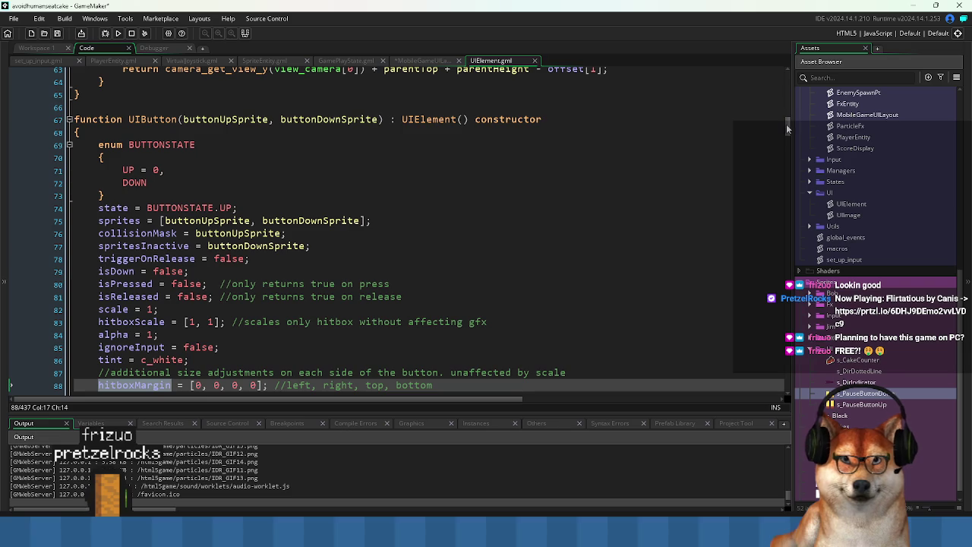
Select UIElement's hAnchor, vAnchor and offset lines at the top of the script
left_click_drag(789, 126, 789, 76)
left_click(205, 200)
scroll(207, 251, "down", 2)
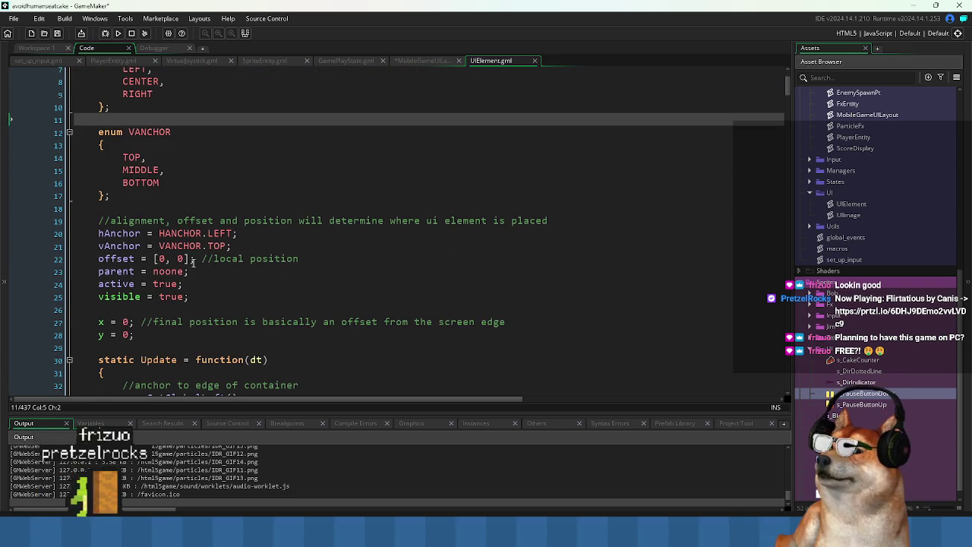
left_click_drag(98, 233, 348, 250)
key("ctrl+c")
Check the o_Game Create event code, then return to the code workspace
left_click(37, 48)
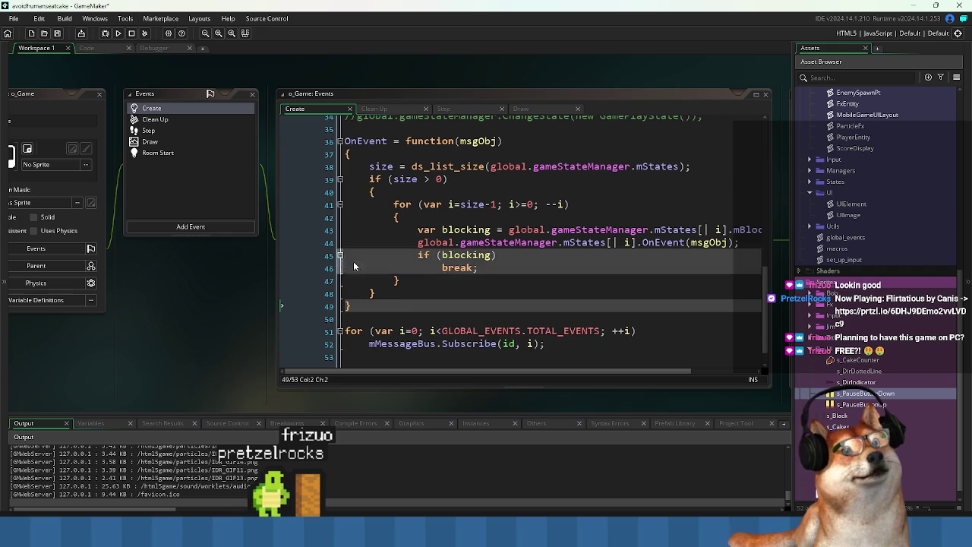
left_click(423, 302)
left_click(474, 275)
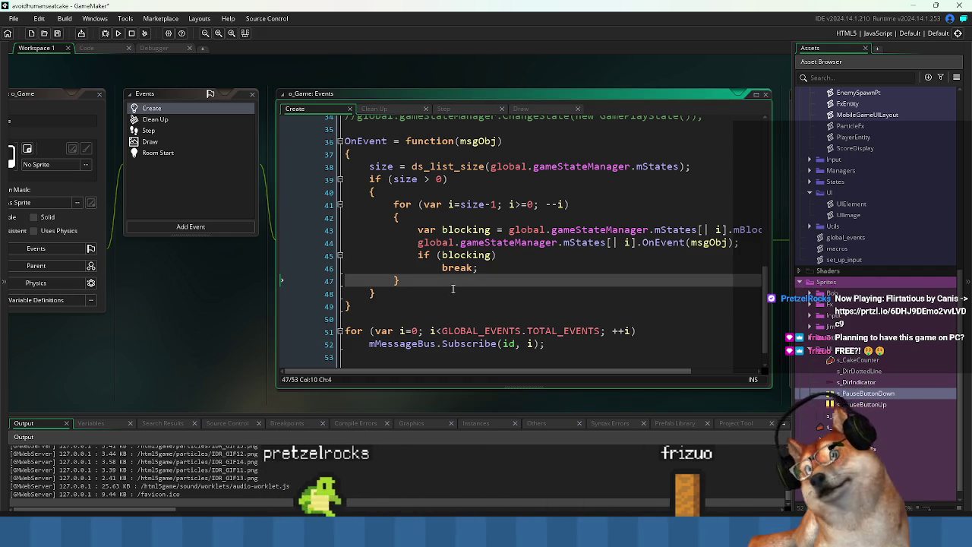
key("ctrl+Tab")
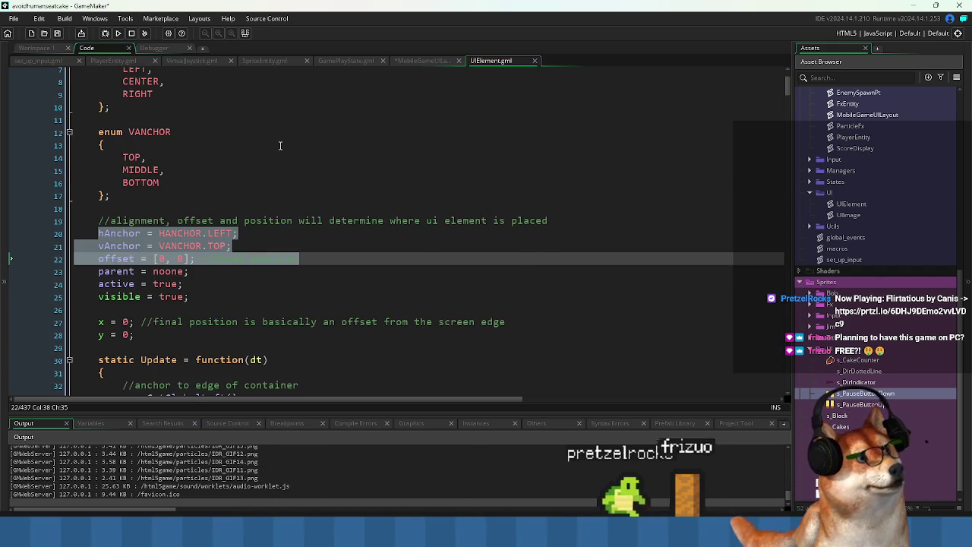
Replace the unfinished 'mPauseButton.' line with the copied anchor lines and fix their indentation
key("ctrl+shift+Tab")
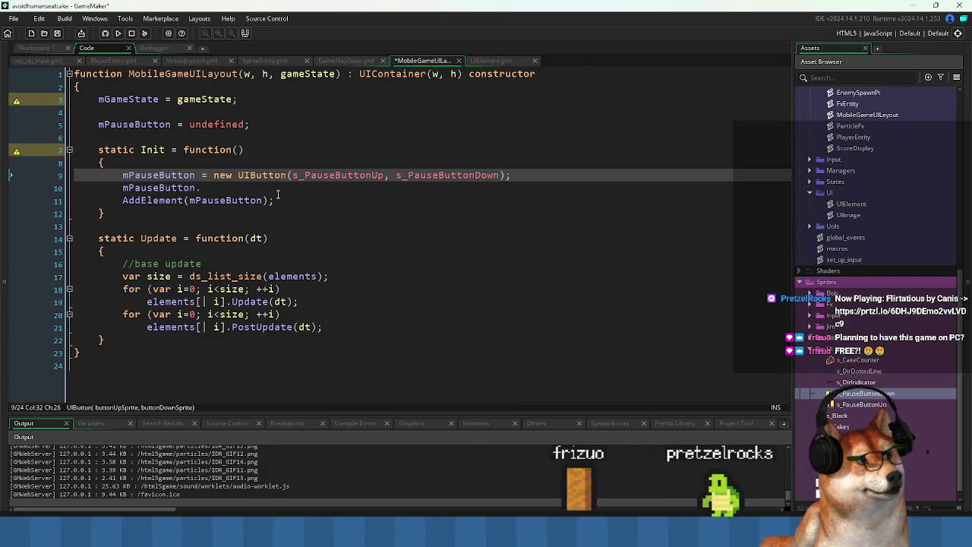
left_click_drag(202, 187, 118, 188)
key("ctrl+v")
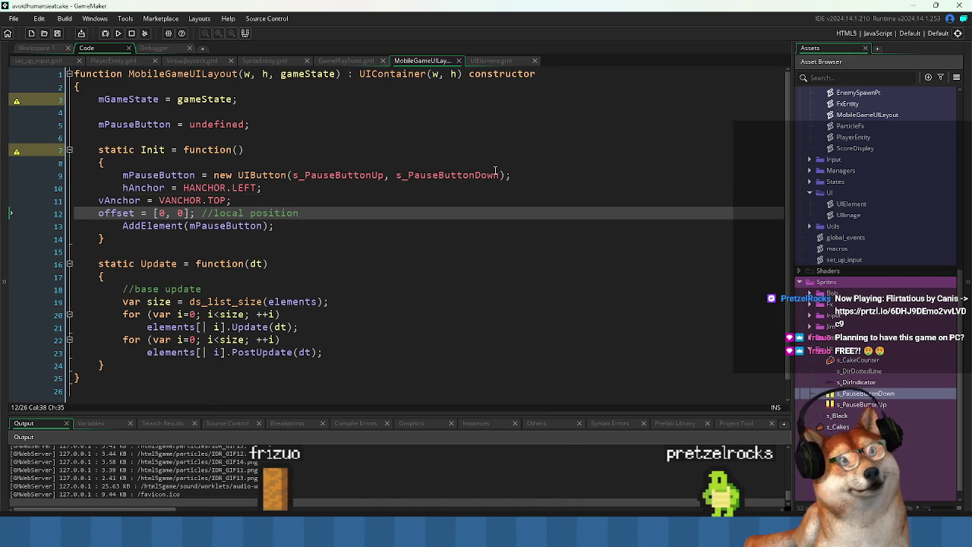
key("shift+Up")
key("shift+Home")
Prefix all three anchor lines with 'mPauseButton.' using a multi-cursor
key("Up")
key("Up")
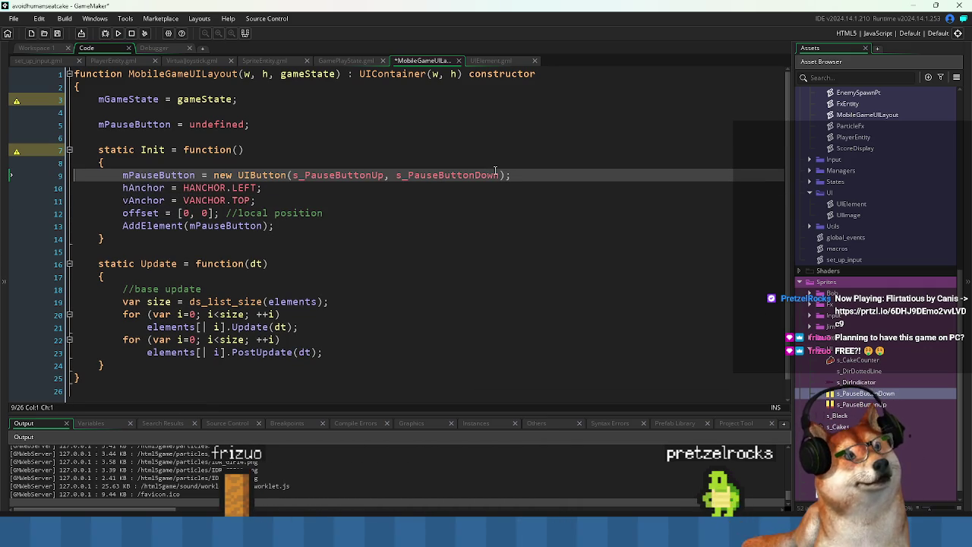
key("Down")
key("ctrl+Left")
key("ctrl+Left")
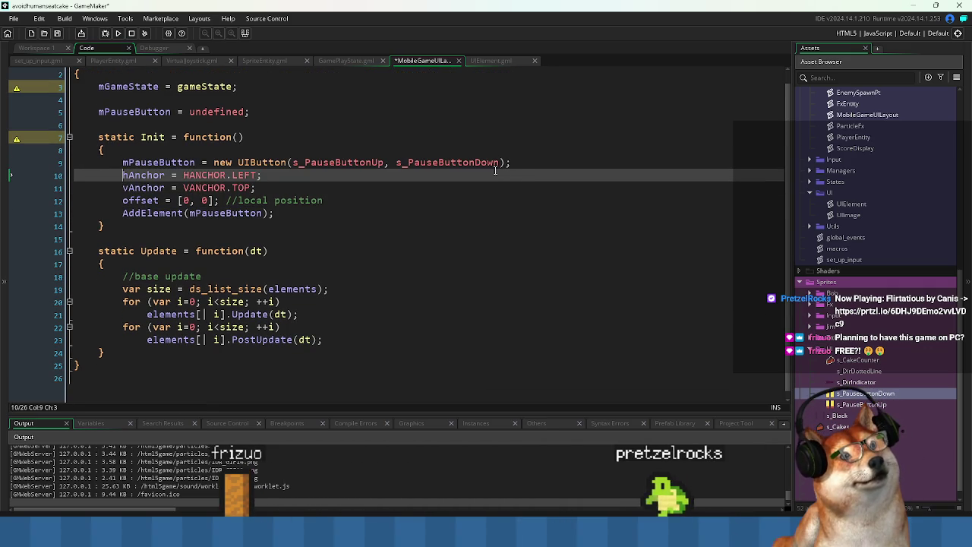
key("alt+shift+Down")
key("alt+shift+Down")
type("mPauseButton.")
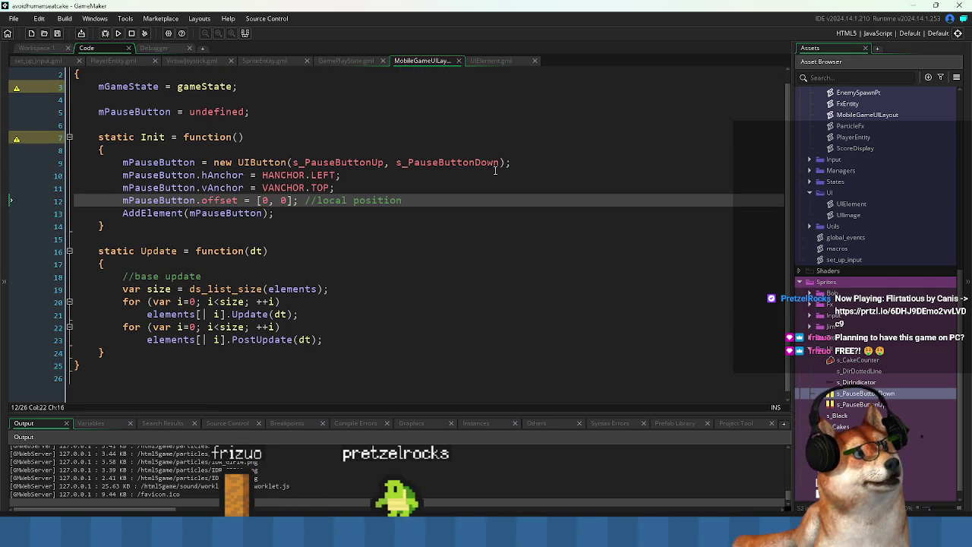
Change the pause button's hAnchor from HANCHOR.LEFT to HANCHOR.RIGHT and save the script
key("Up")
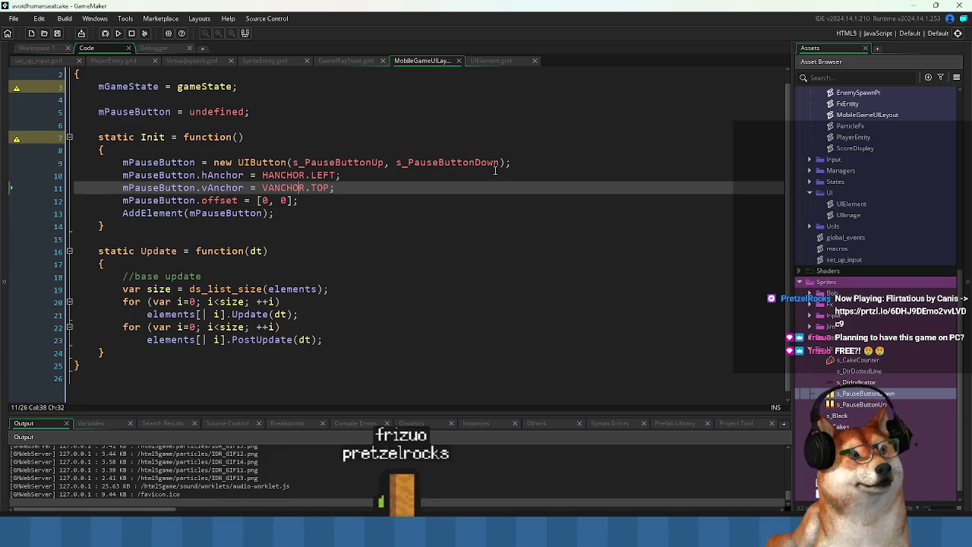
key("Up")
key("ctrl+Right")
key("ctrl+shift+Right")
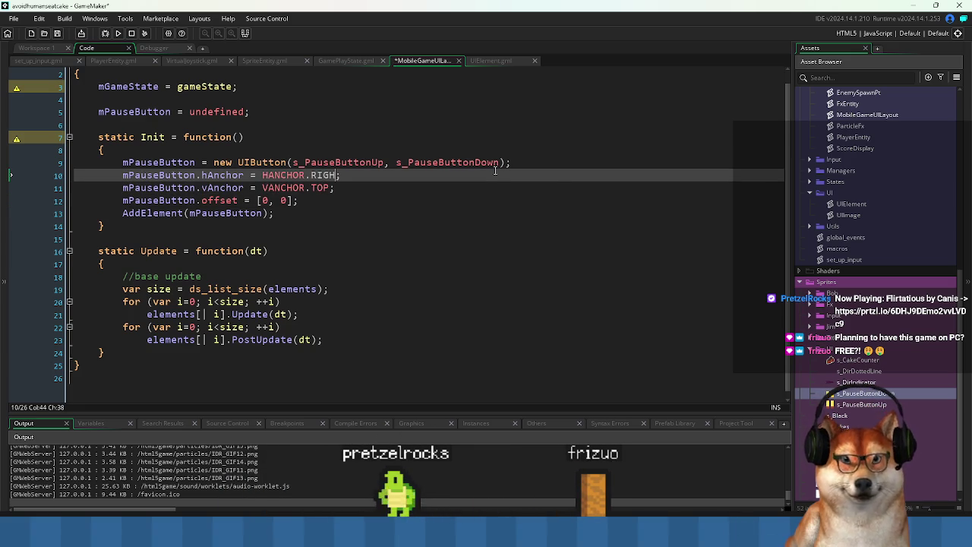
type("T")
key("Escape")
key("Down")
key("ctrl+s")
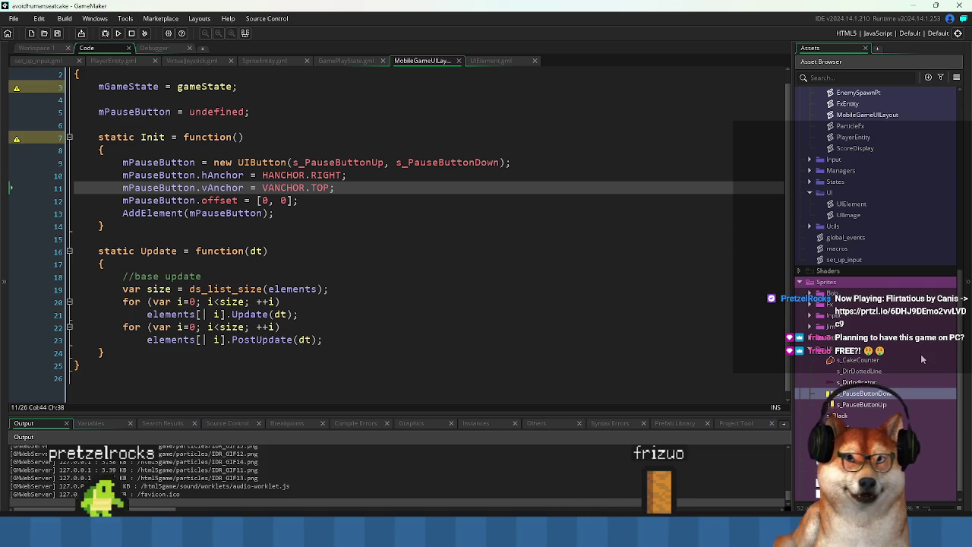
Browse the Asset Browser's Input scripts folder, then bring up GamePlayState.gml's draw code
scroll(920, 354, "down", 1)
scroll(812, 339, "up", 5)
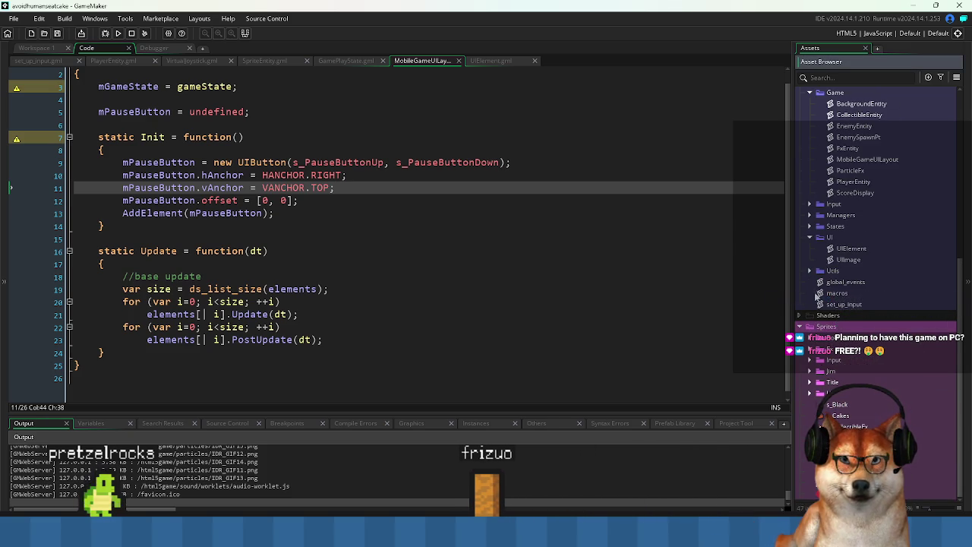
scroll(850, 297, "up", 3)
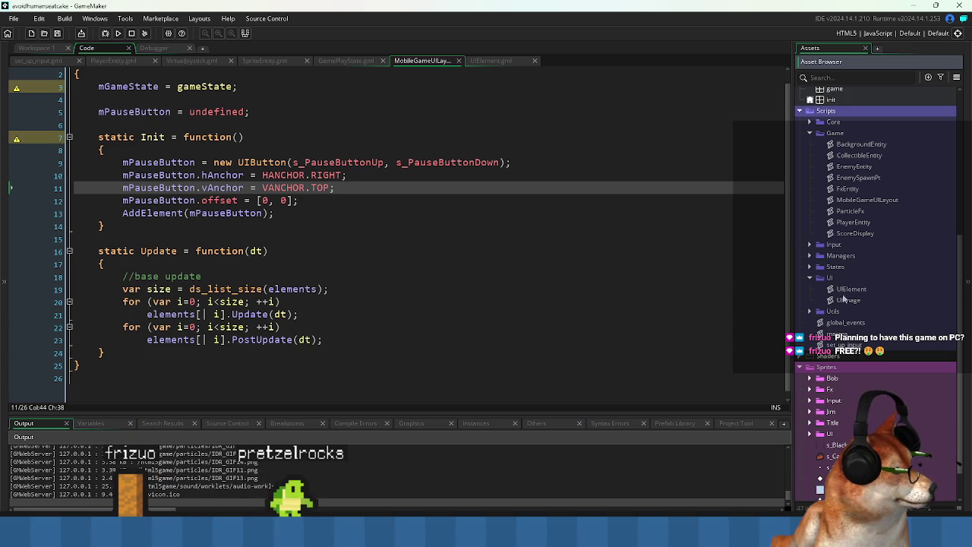
left_click(810, 244)
scroll(833, 220, "up", 3)
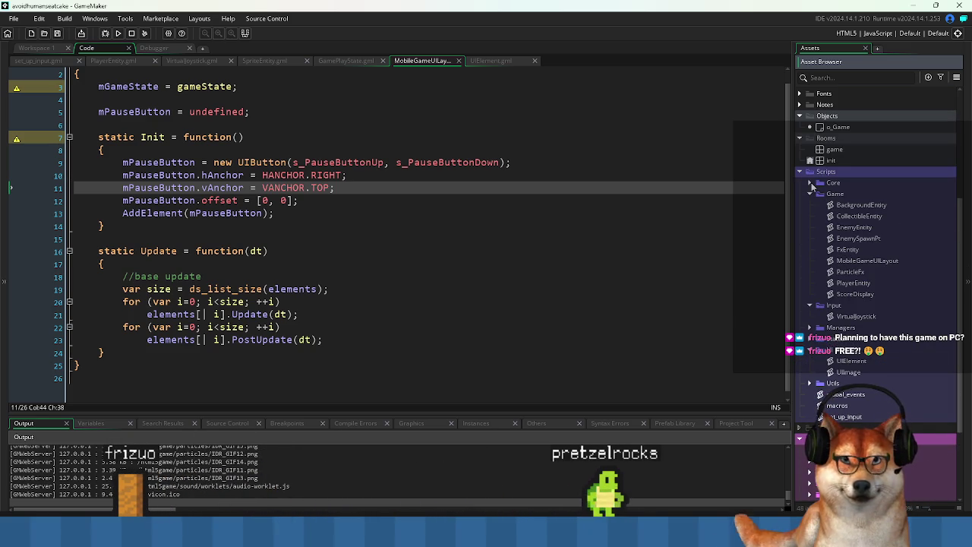
scroll(866, 266, "up", 5)
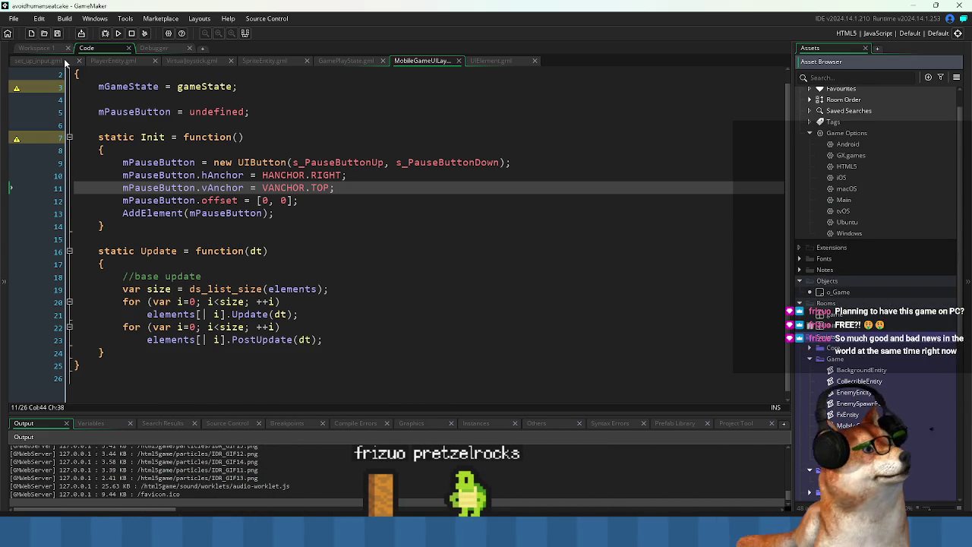
left_click(349, 61)
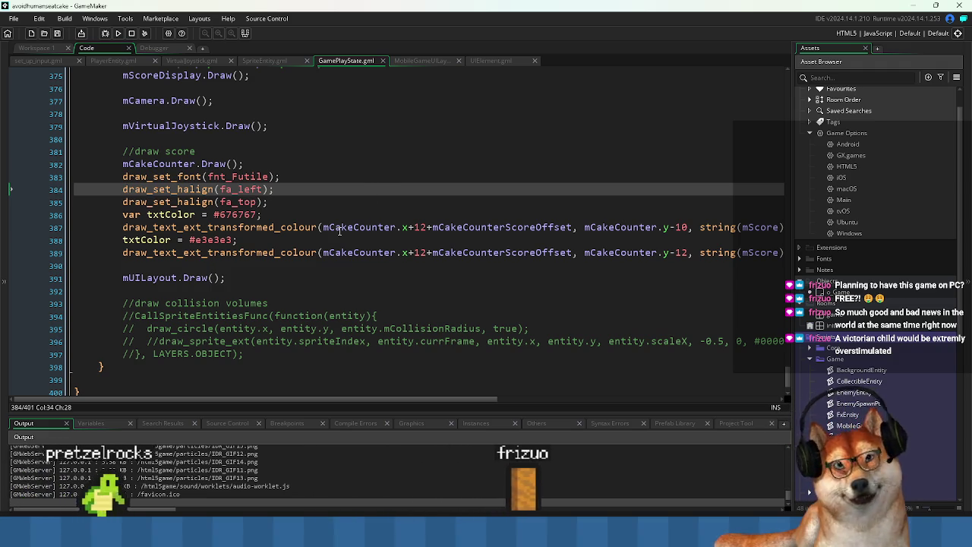
left_click(326, 266)
left_click(109, 264)
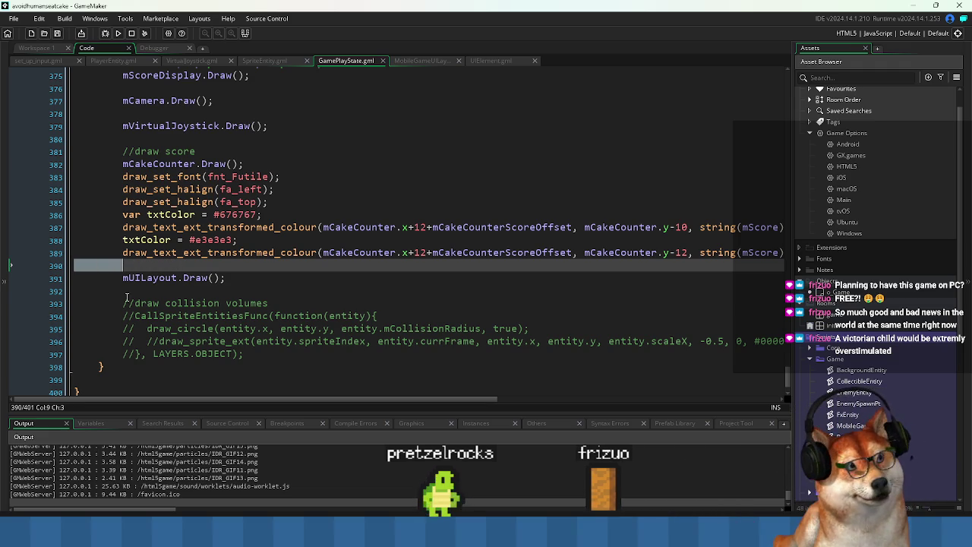
left_click_drag(152, 292, 90, 295)
left_click(84, 291)
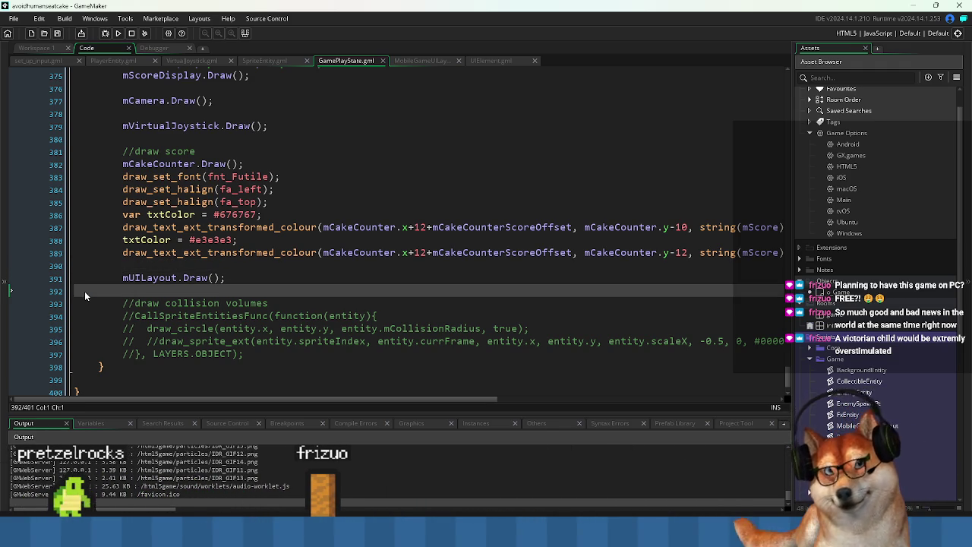
left_click_drag(119, 288, 74, 259)
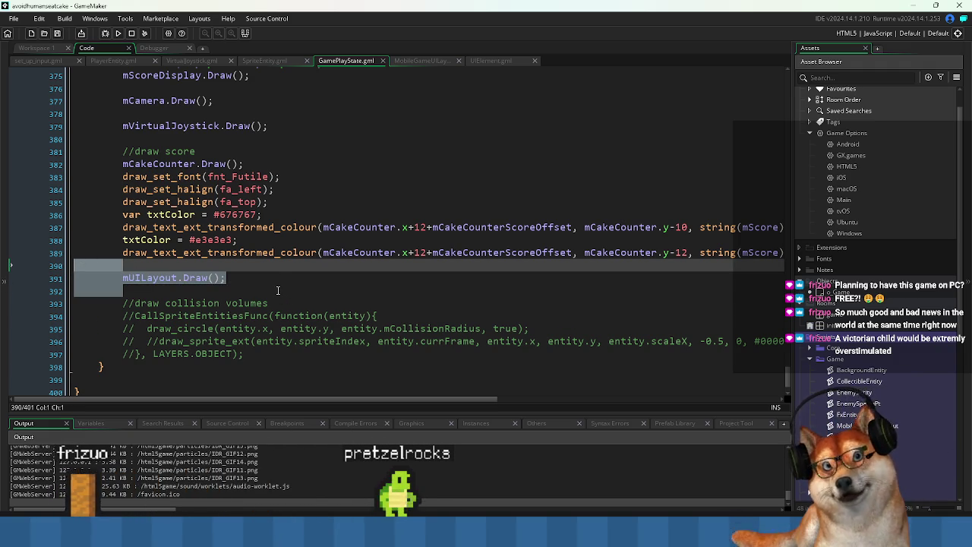
scroll(277, 290, "up", 5)
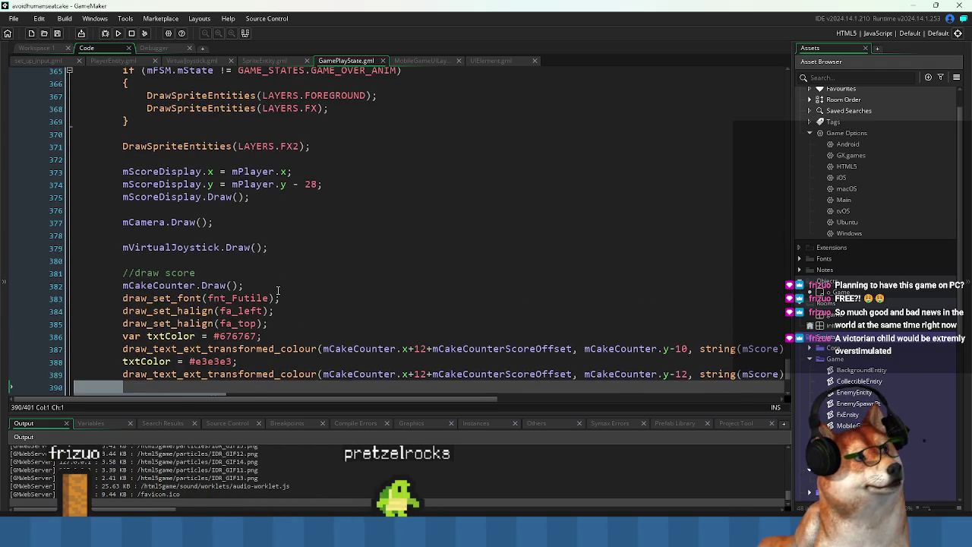
scroll(278, 290, "up", 2)
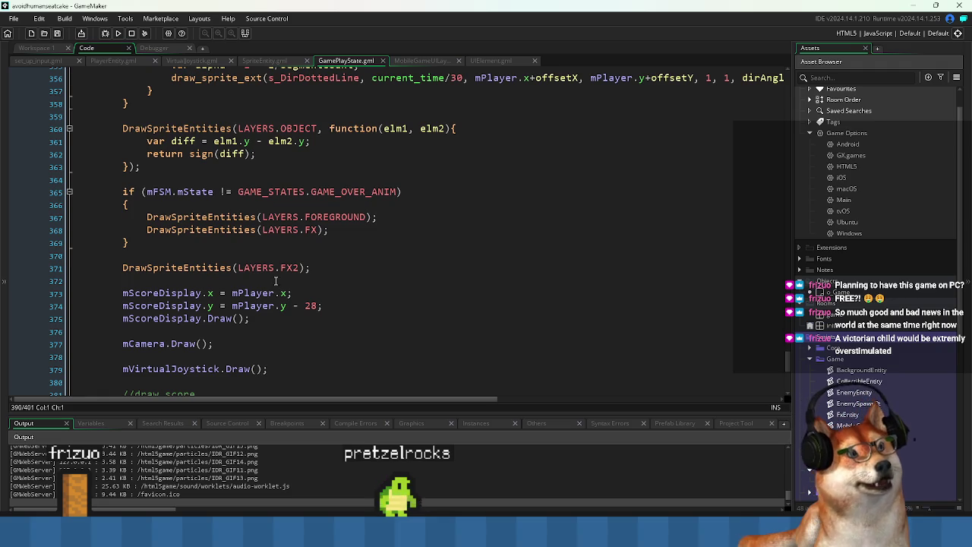
scroll(267, 281, "up", 2)
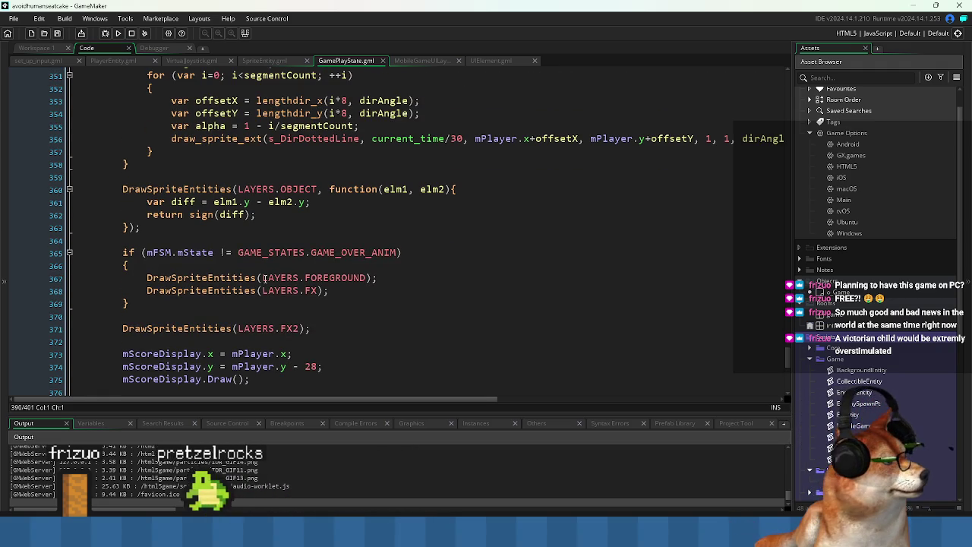
scroll(265, 281, "up", 2)
scroll(265, 281, "up", 2)
scroll(265, 281, "up", 7)
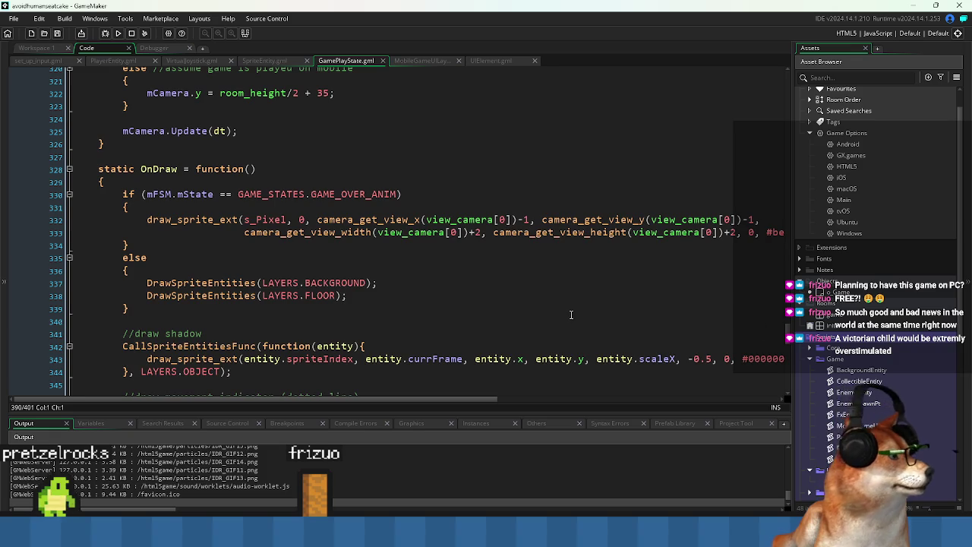
scroll(572, 314, "up", 5)
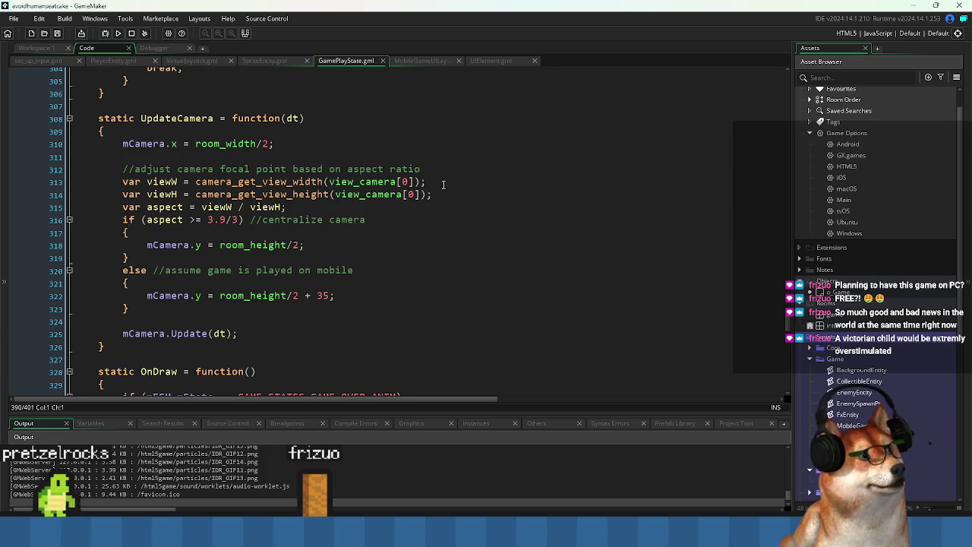
left_click(504, 60)
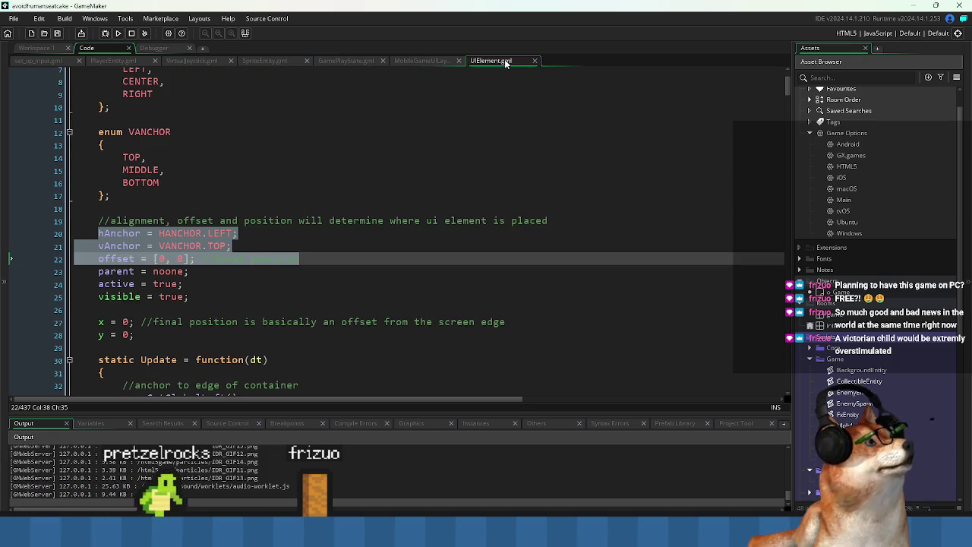
left_click(426, 62)
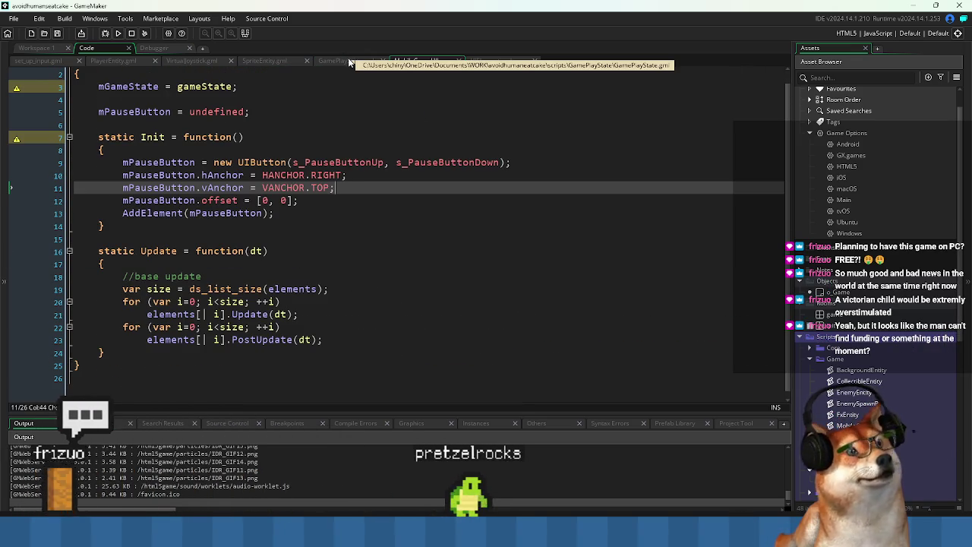
left_click(348, 60)
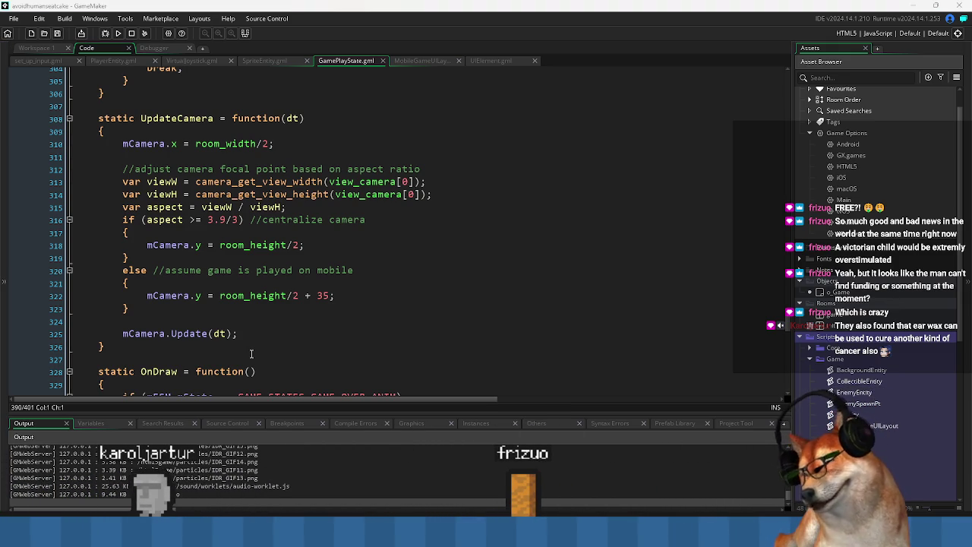
left_click(290, 331)
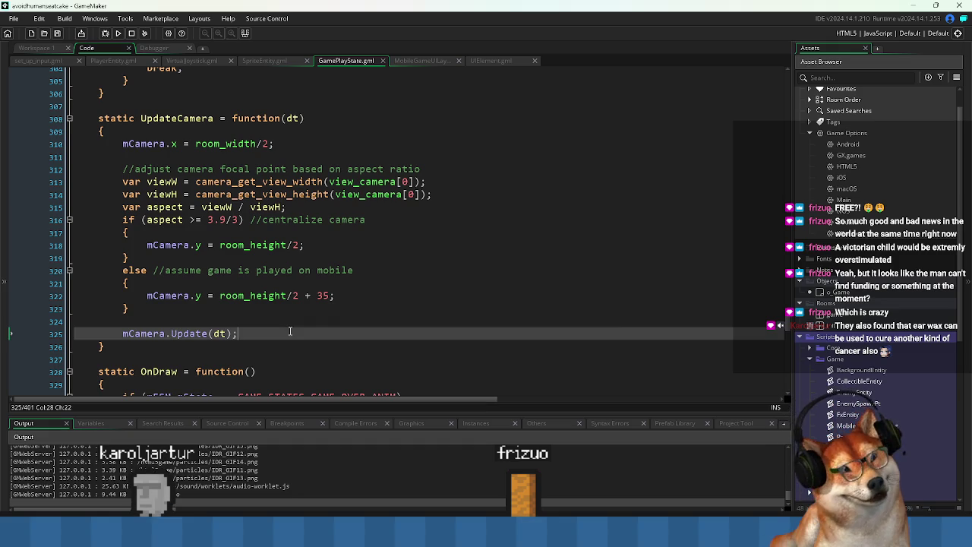
scroll(600, 320, "up", 2)
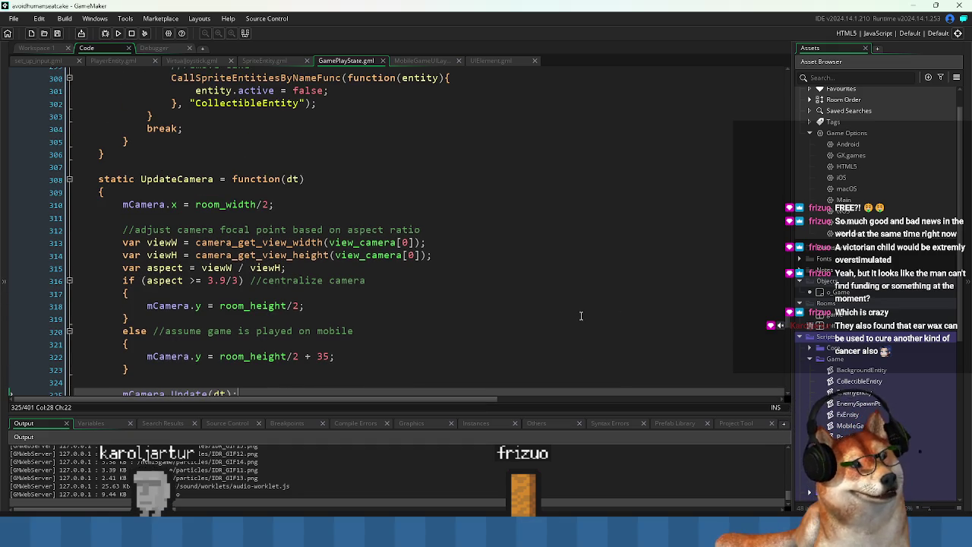
scroll(581, 316, "down", 2)
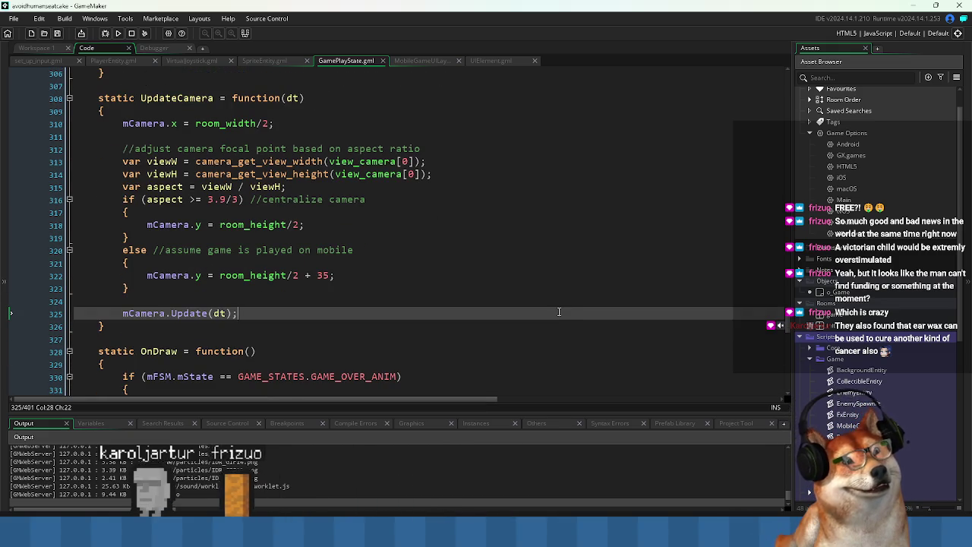
scroll(573, 313, "up", 5)
scroll(554, 302, "up", 2)
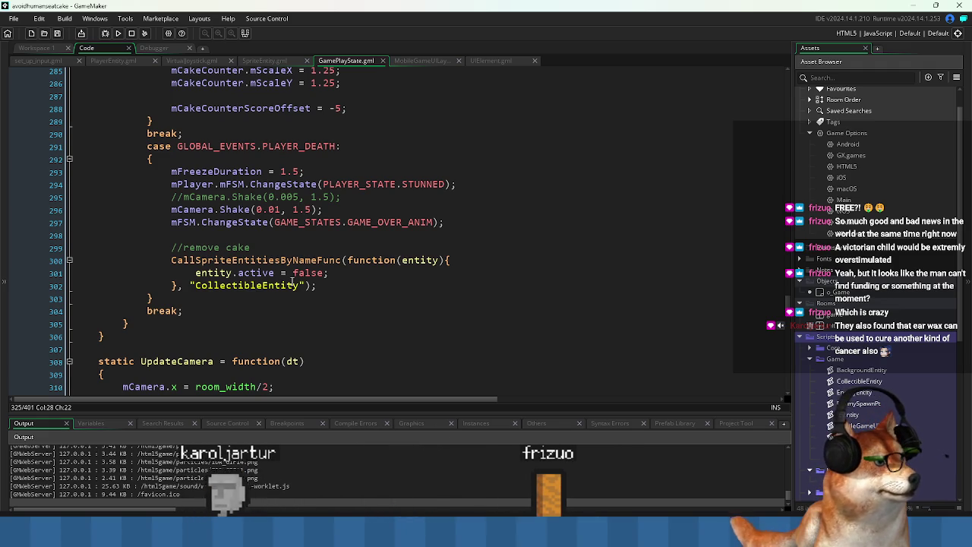
scroll(310, 323, "up", 1)
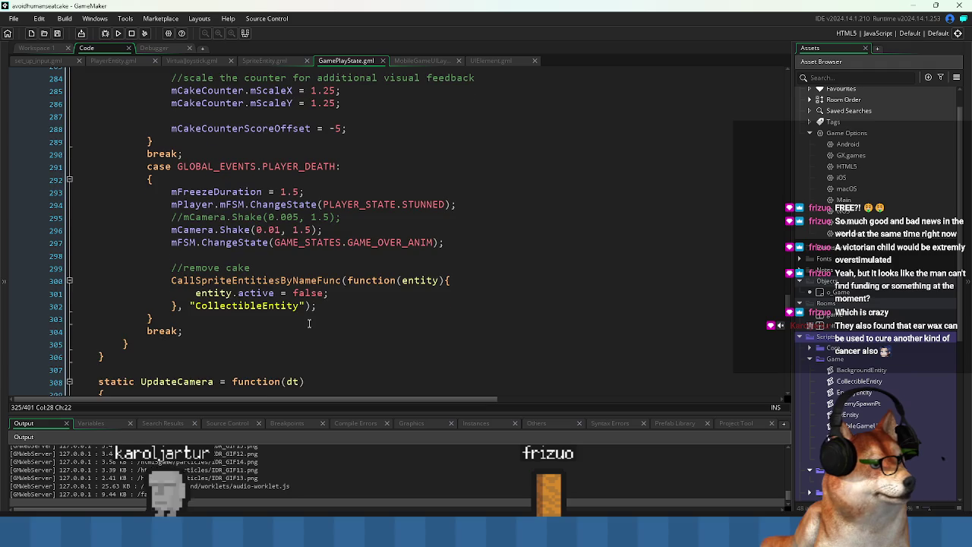
scroll(309, 324, "up", 4)
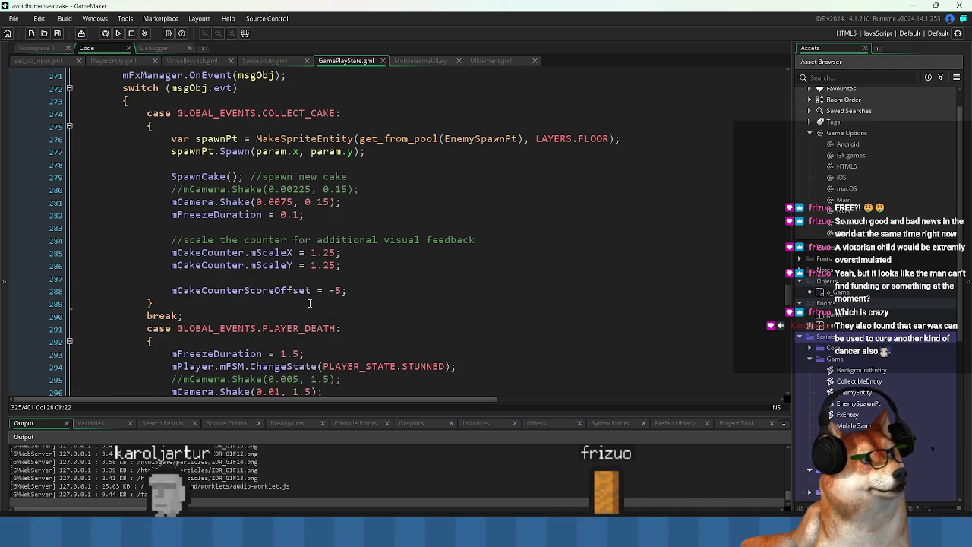
scroll(309, 303, "up", 2)
scroll(309, 300, "up", 4)
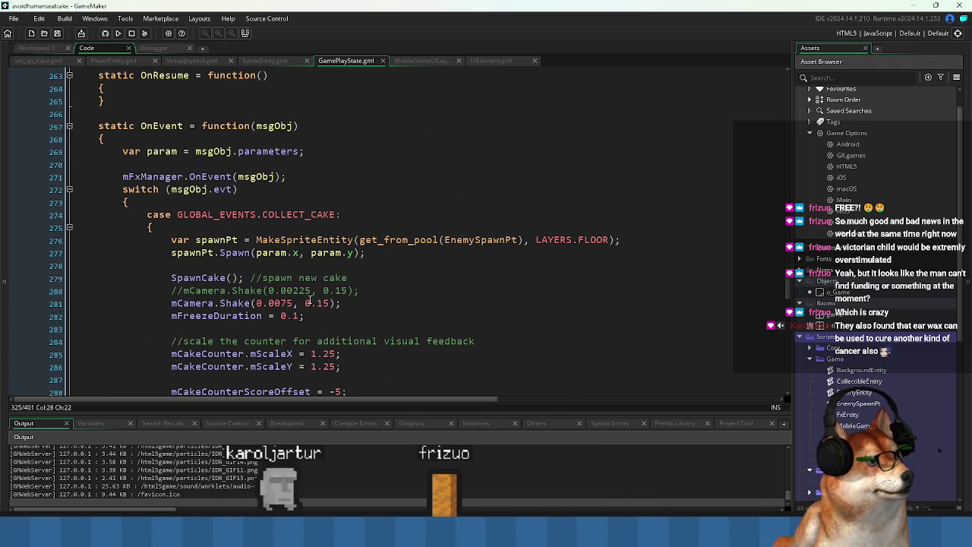
scroll(390, 262, "up", 5)
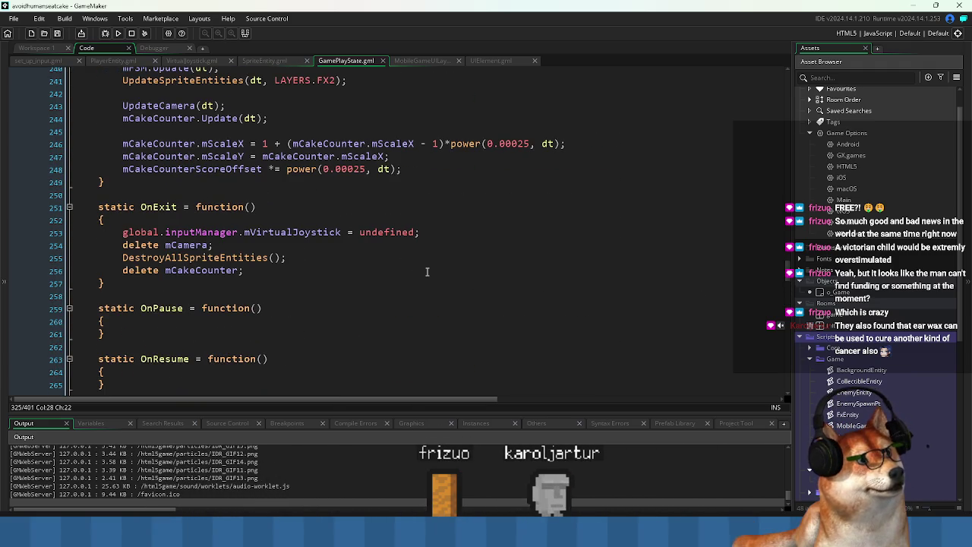
scroll(427, 271, "up", 1)
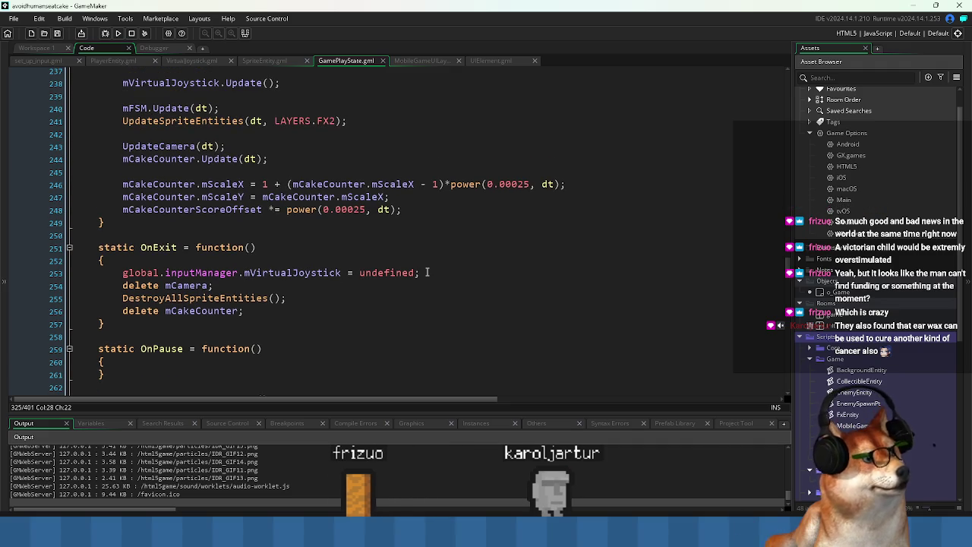
scroll(427, 271, "up", 2)
scroll(427, 271, "up", 2)
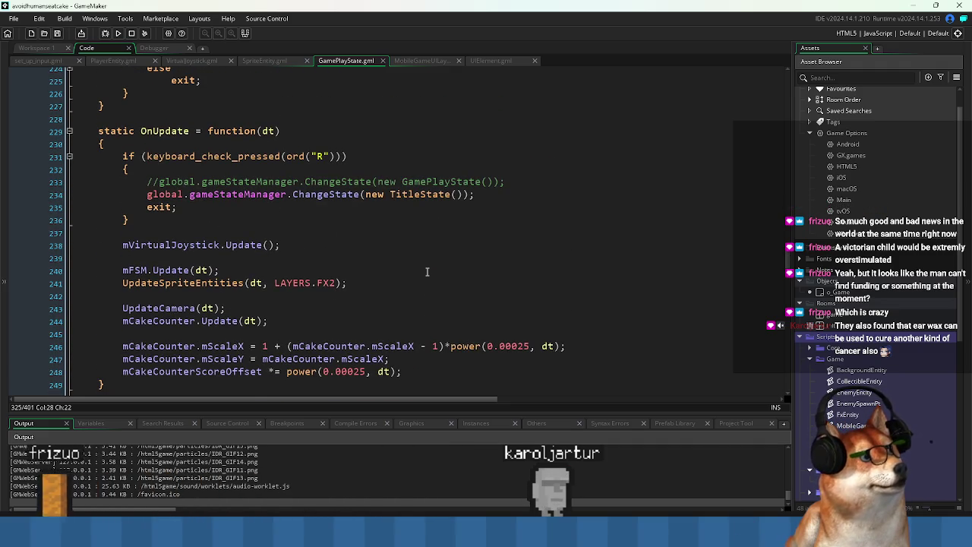
scroll(427, 271, "up", 1)
scroll(427, 271, "down", 2)
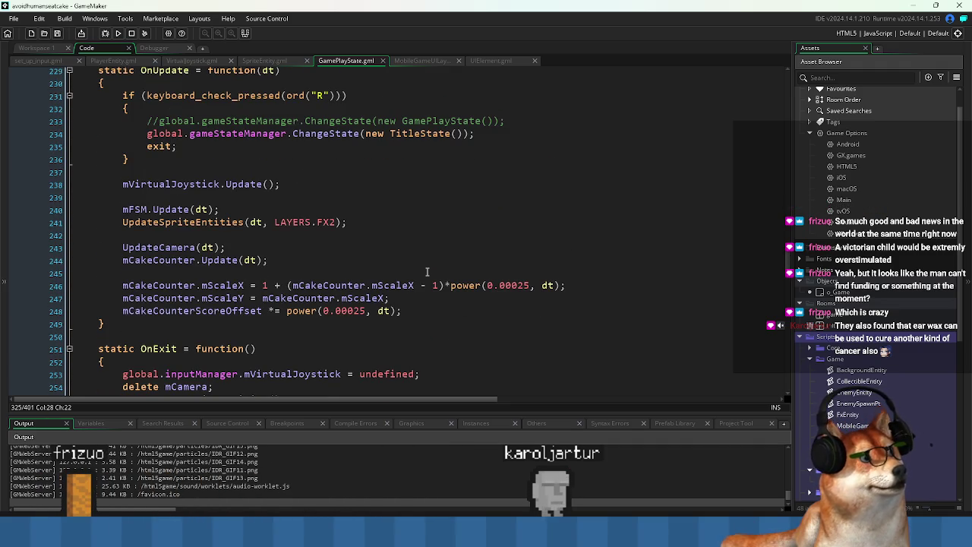
scroll(427, 271, "up", 1)
scroll(426, 272, "up", 5)
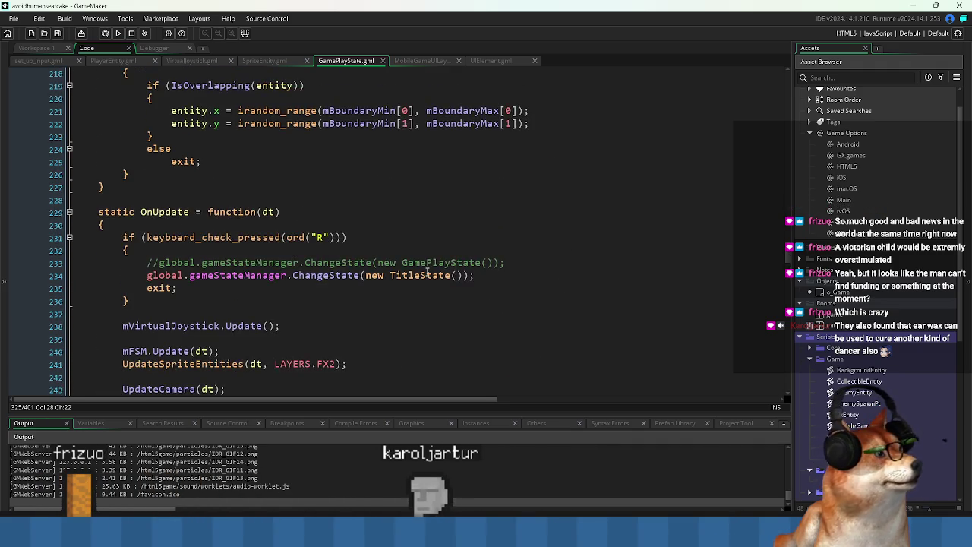
scroll(427, 271, "up", 1)
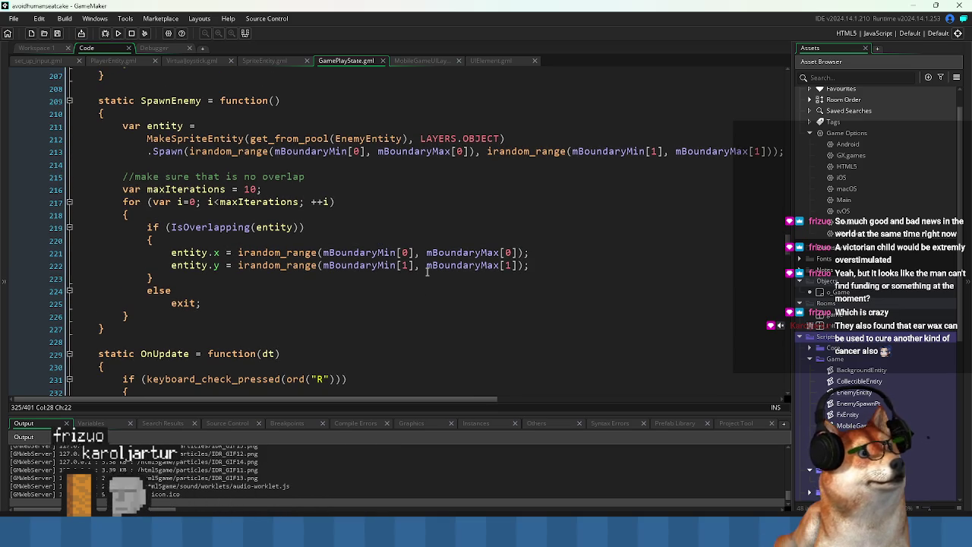
scroll(427, 271, "up", 7)
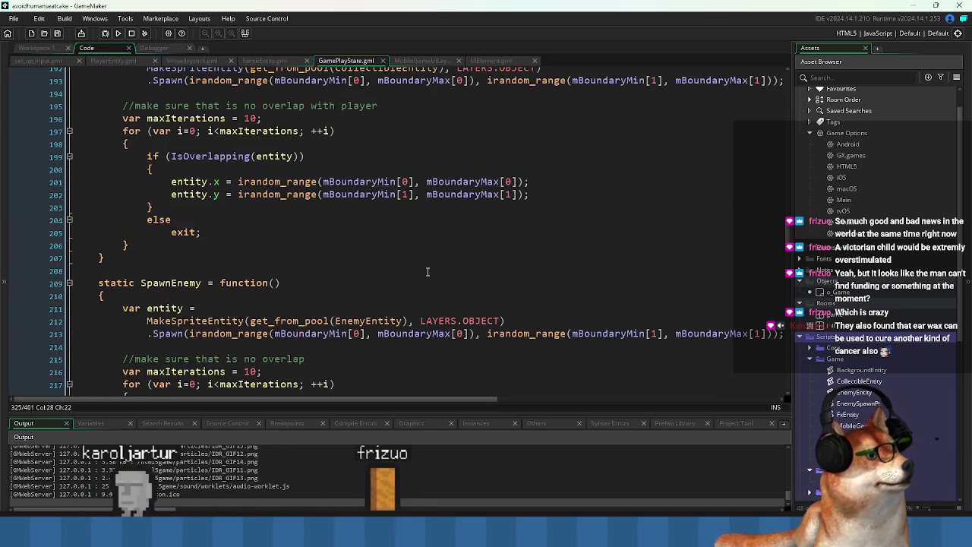
scroll(421, 271, "up", 3)
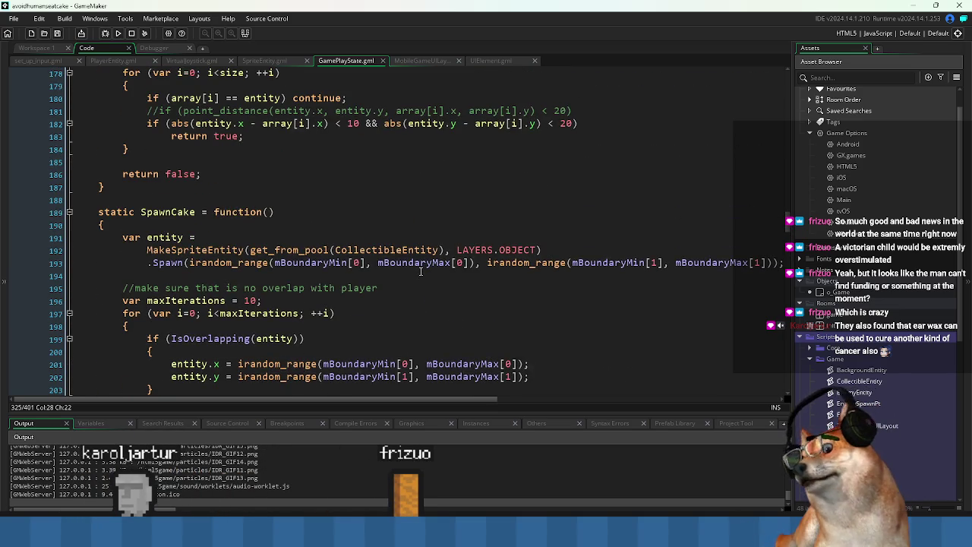
scroll(420, 271, "up", 3)
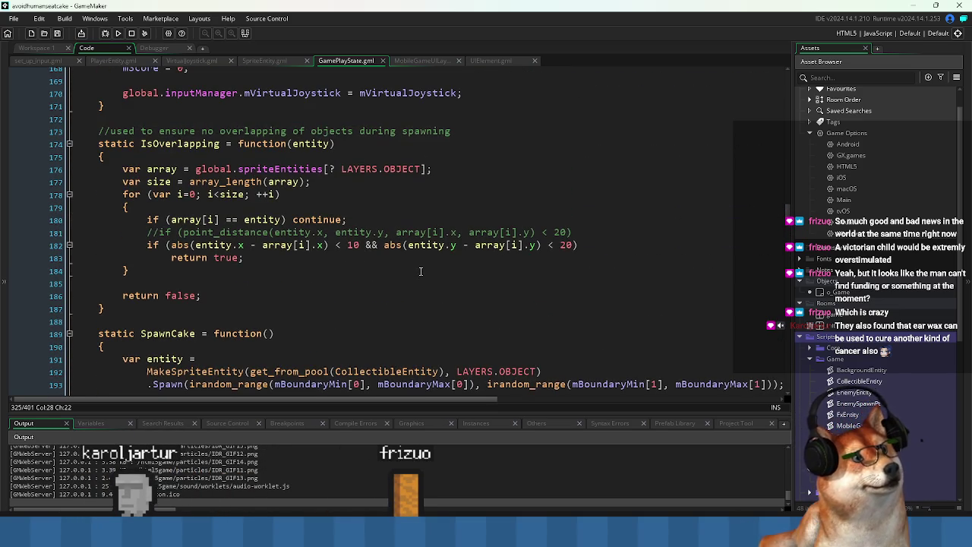
scroll(420, 271, "up", 8)
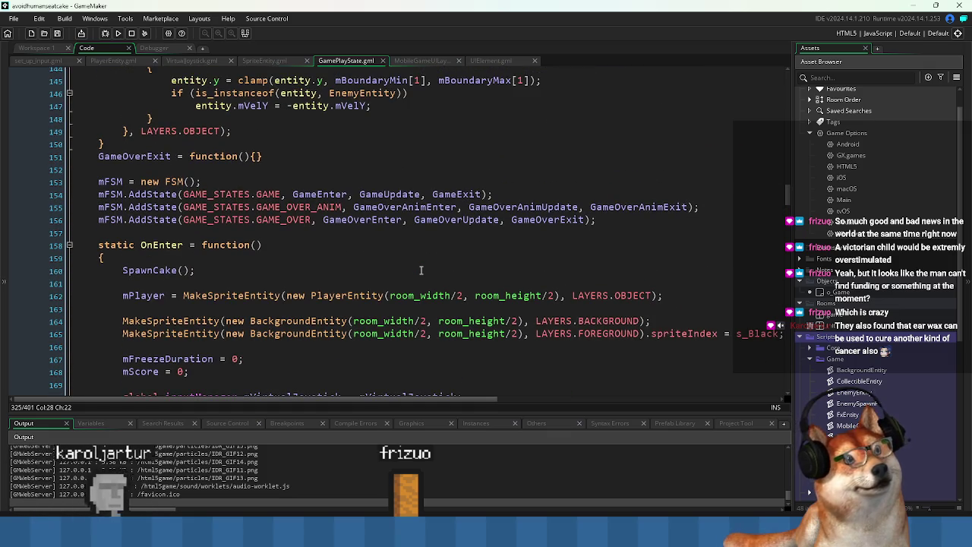